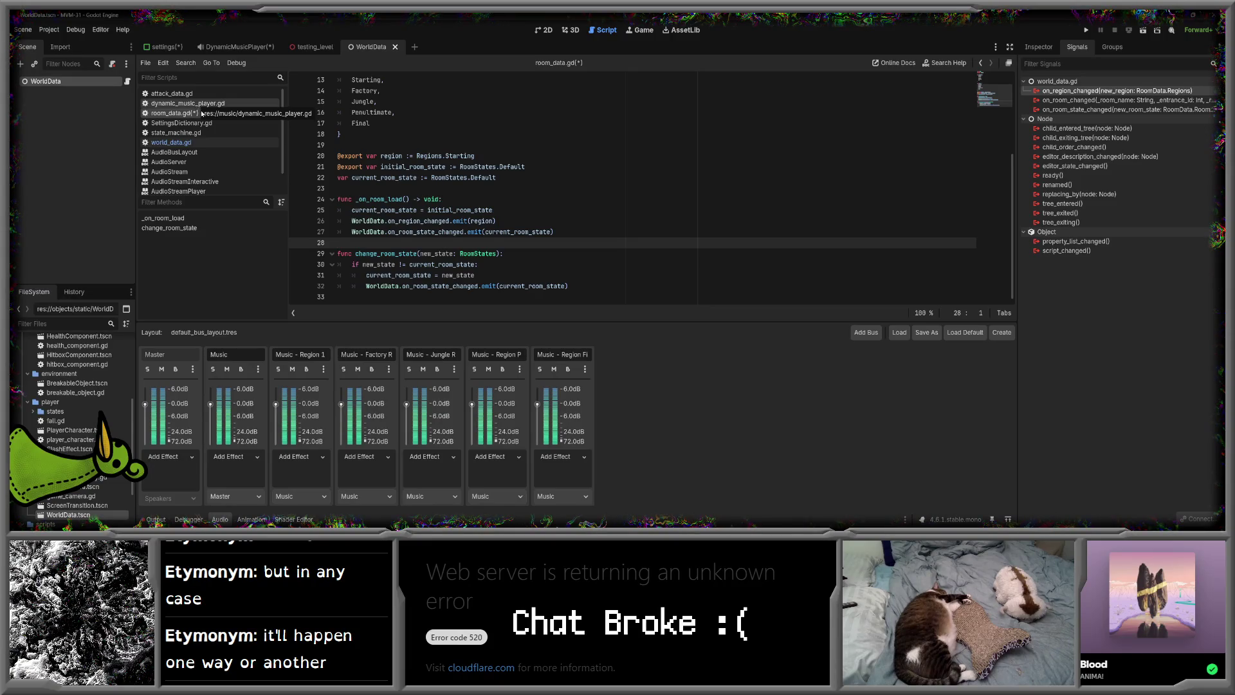
# - Select WorldData.on_region_changed in room_data.gd, switch to dynamic_music_player.gd's line 4, and open help search
pyautogui.moveTo(352, 220); pyautogui.dragTo(450, 220)
pyautogui.hotkey('ctrl', 'c')
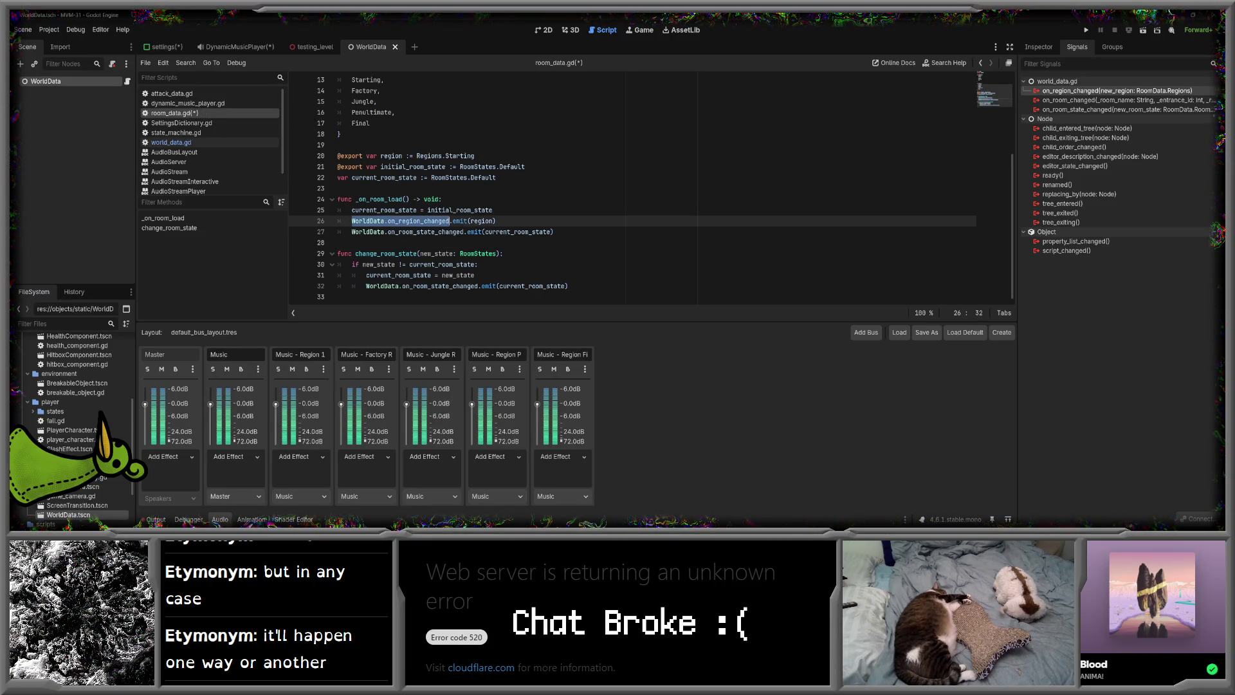
pyautogui.click(194, 104)
pyautogui.click(345, 112)
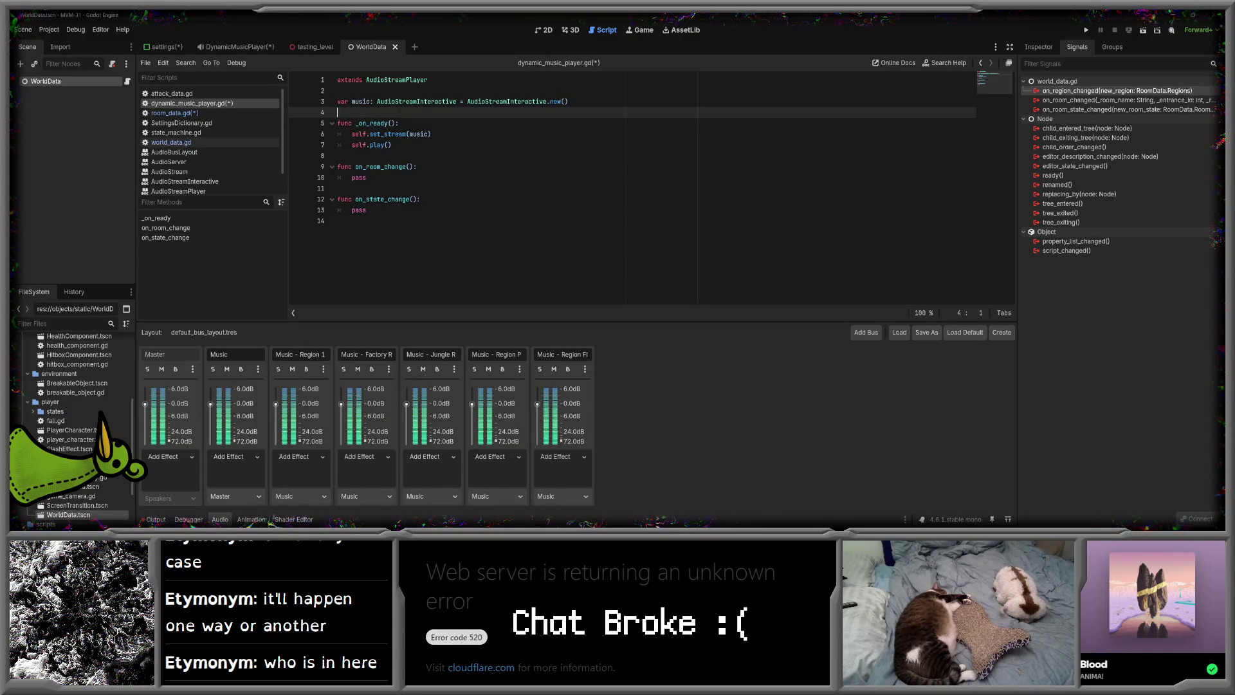
pyautogui.click(949, 62)
pyautogui.write('signal')
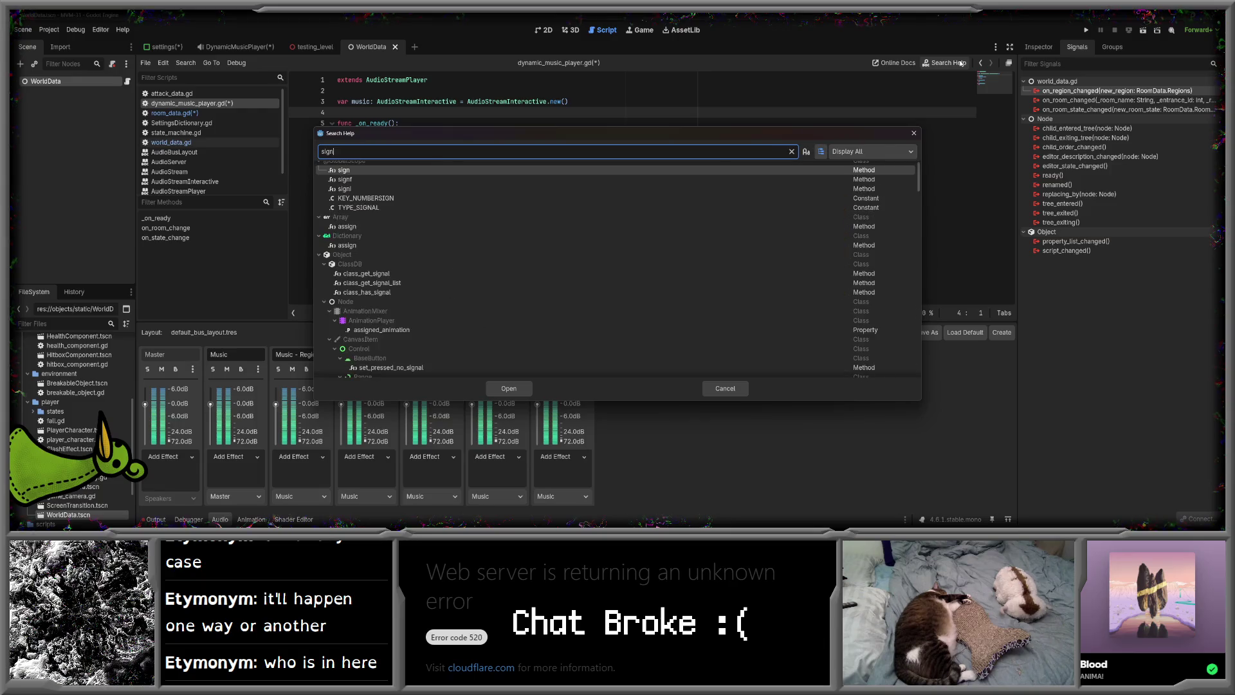
pyautogui.click(509, 388)
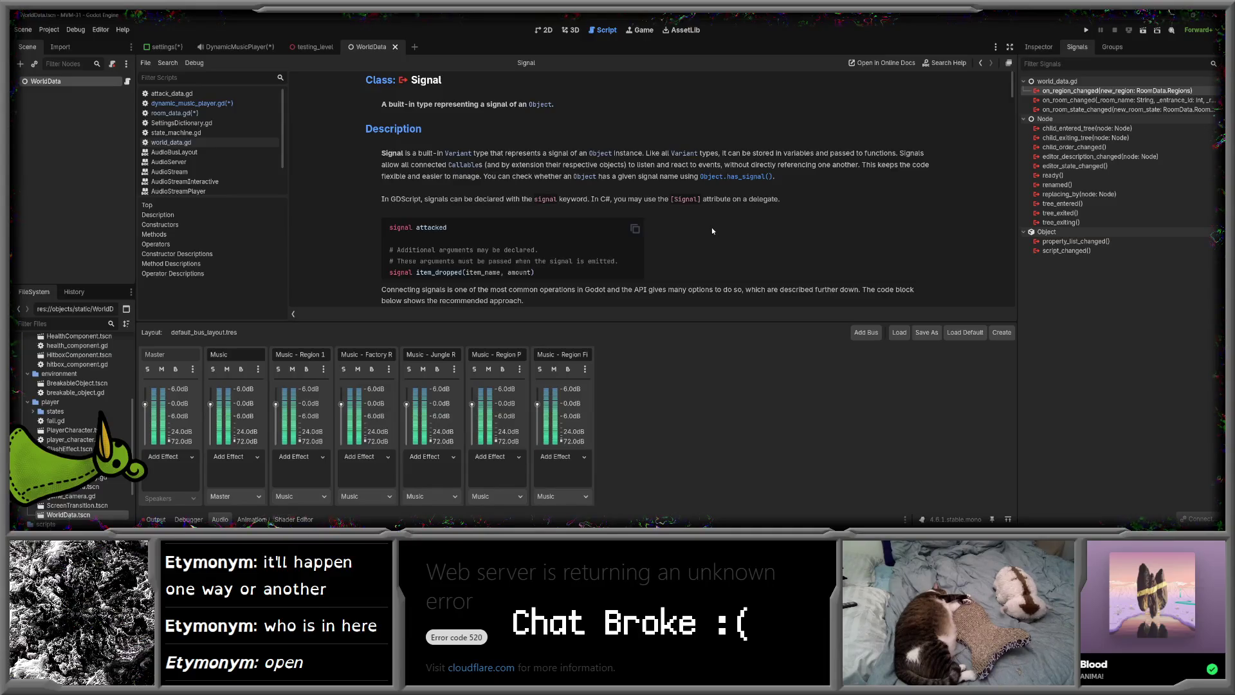
pyautogui.scroll(-4, 712, 232)
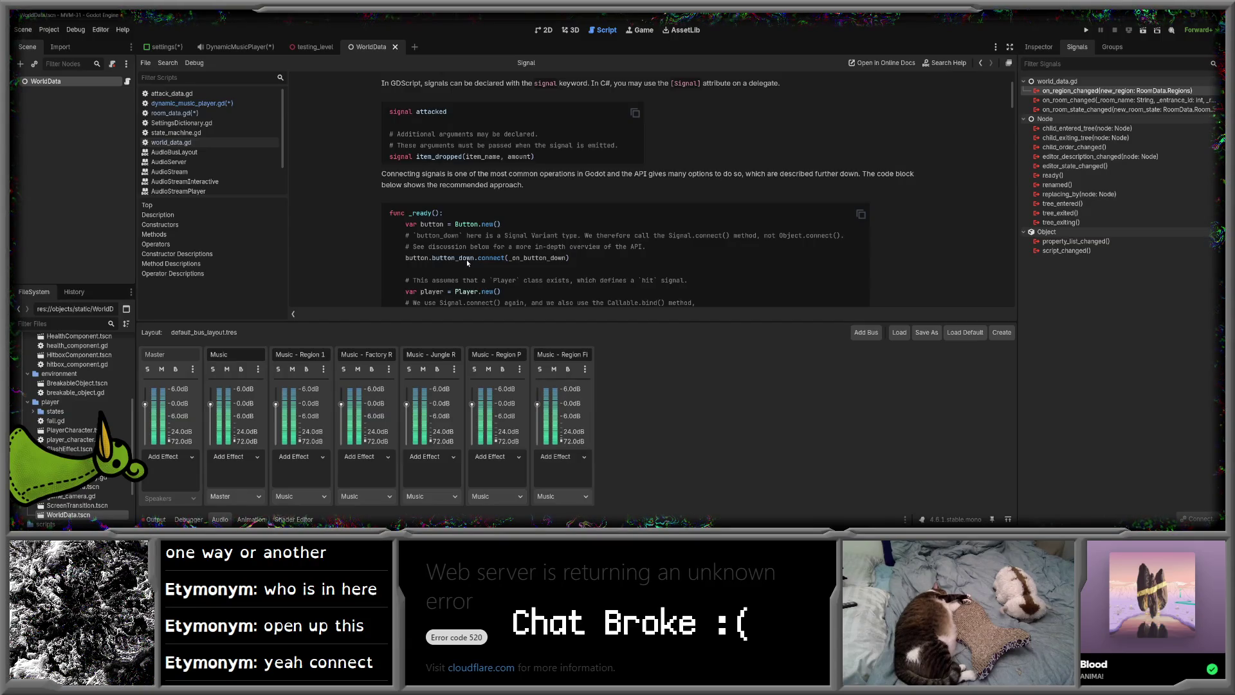
pyautogui.scroll(-1, 468, 261)
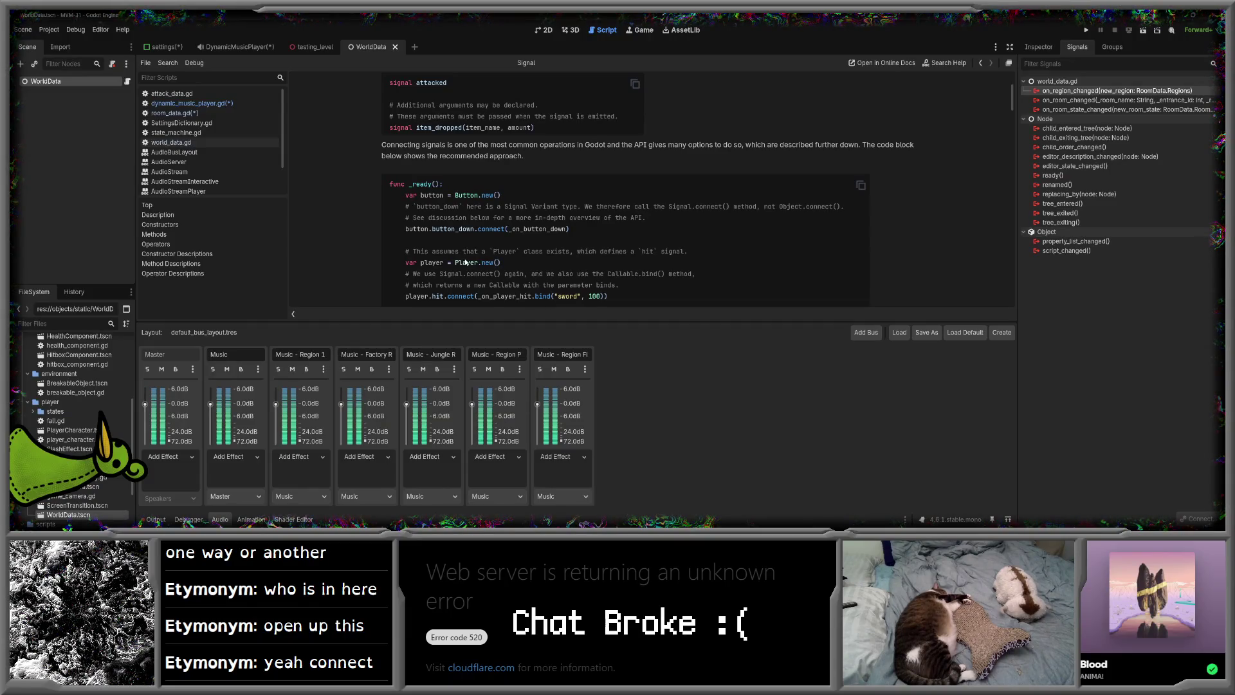
pyautogui.scroll(-3, 466, 262)
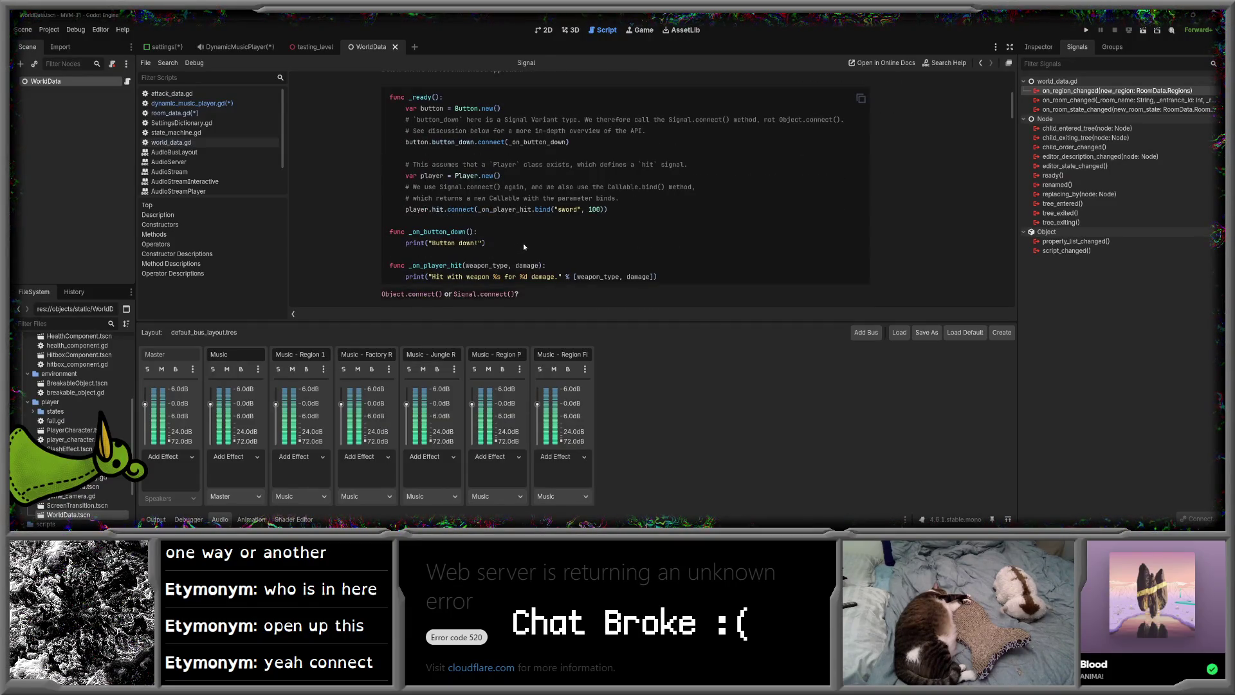
pyautogui.scroll(1, 523, 241)
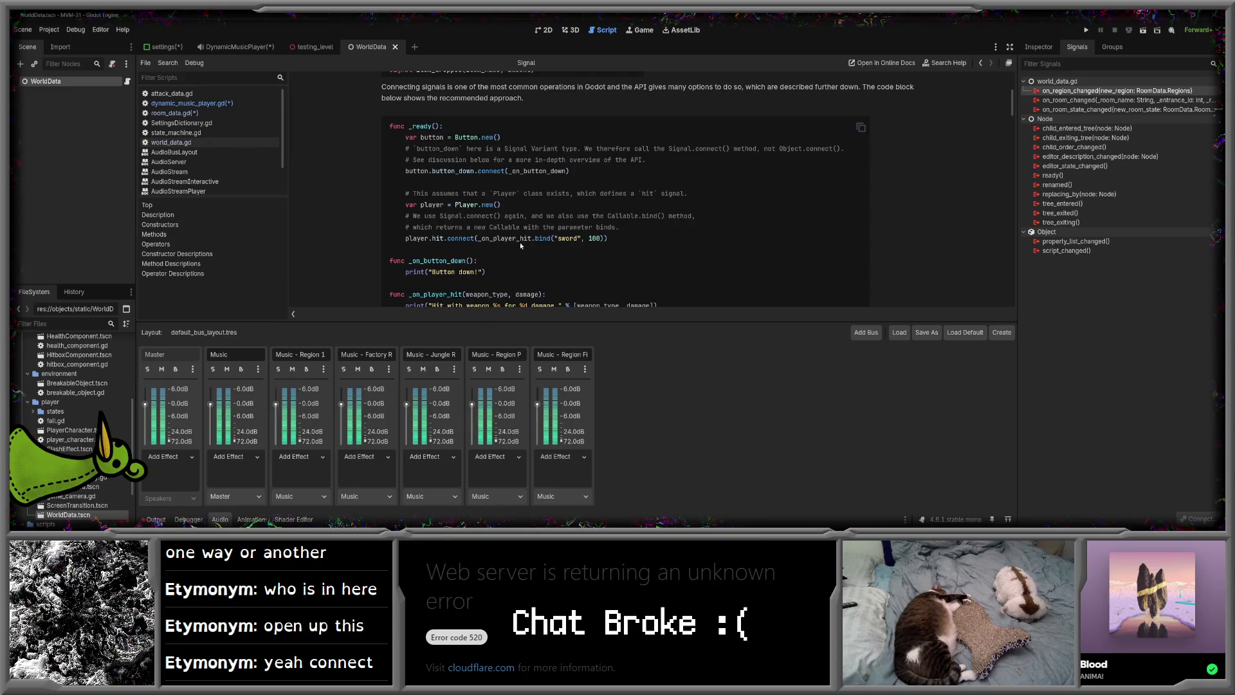
pyautogui.click(186, 103)
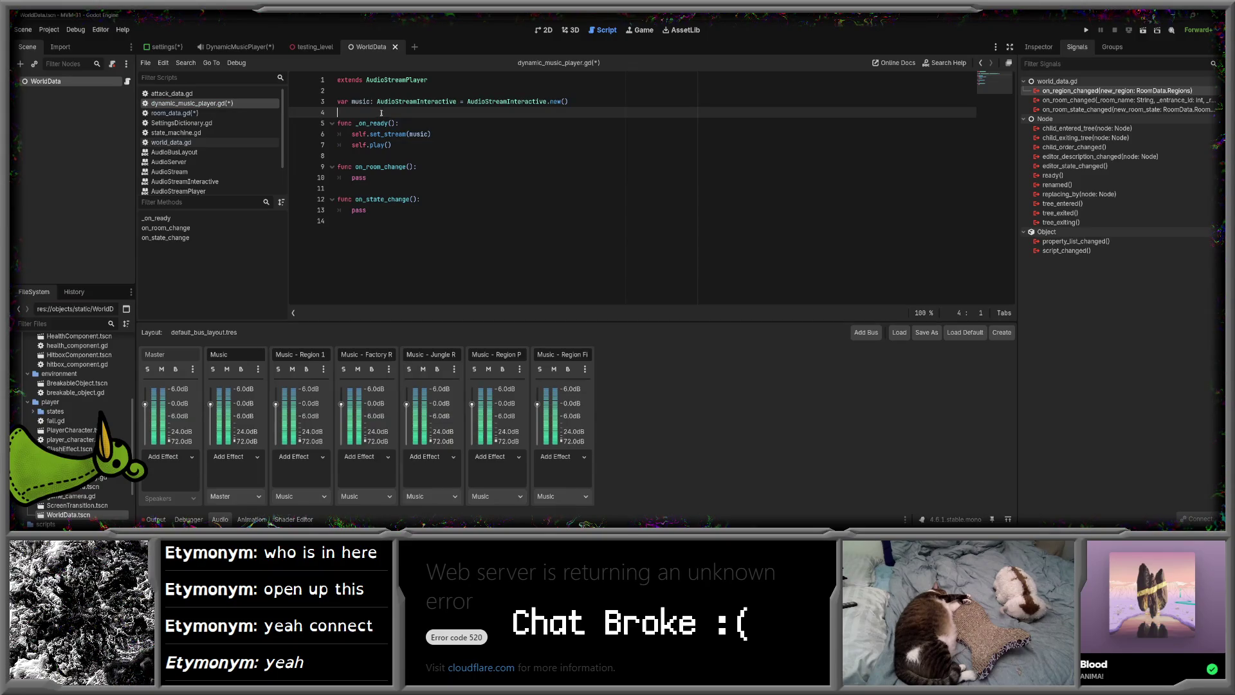
# - Paste WorldData.on_region_changed on a new line in _on_ready and begin a .connect( call
pyautogui.click(398, 123)
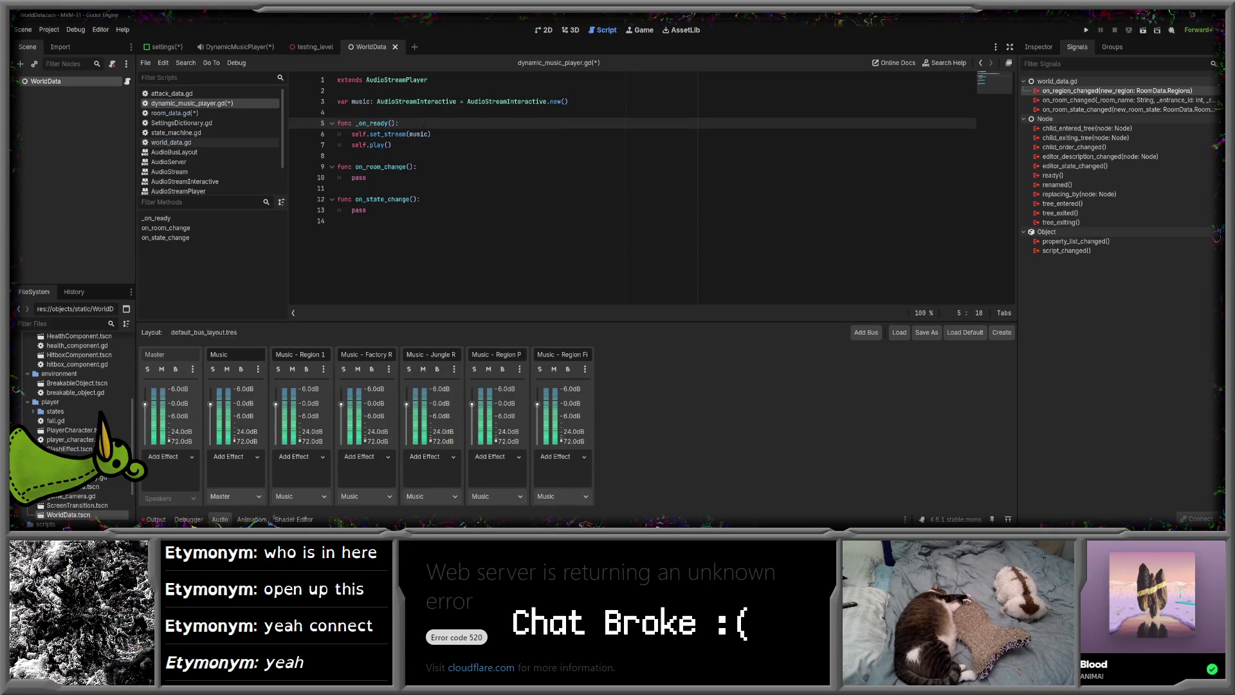
pyautogui.hotkey('ctrl', 'v')
pyautogui.hotkey('ctrl', 'z')
pyautogui.press('Return')
pyautogui.hotkey('ctrl', 'v')
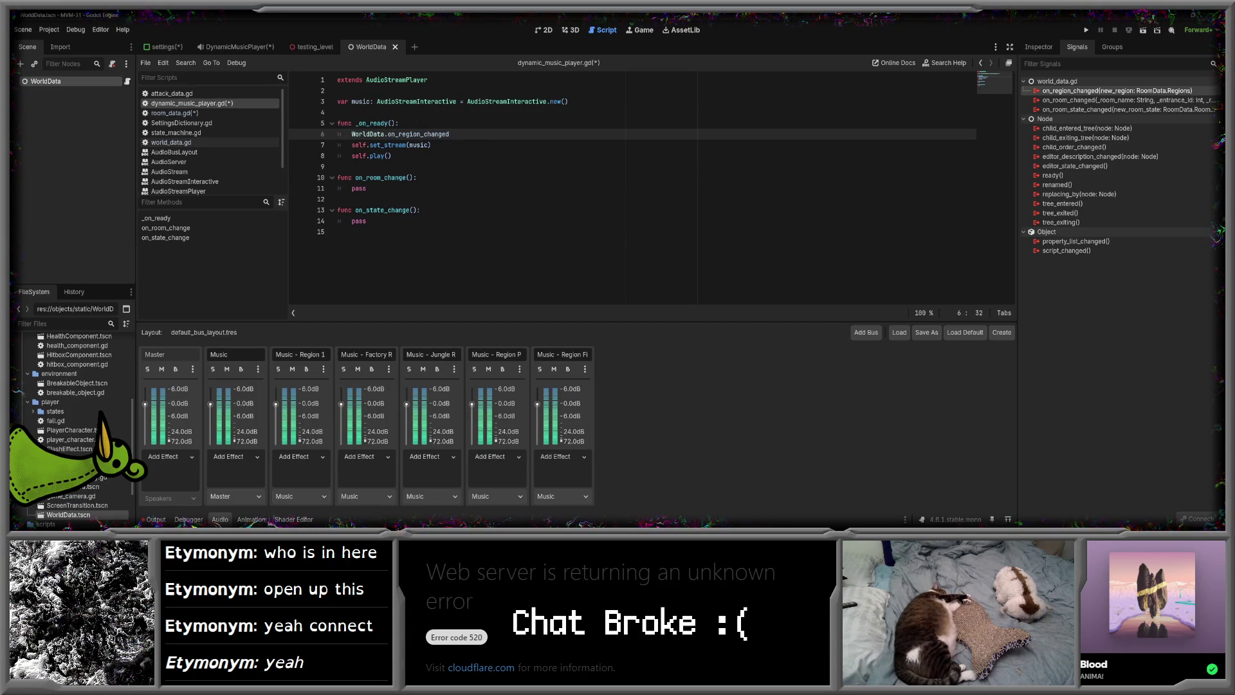
pyautogui.press('Home')
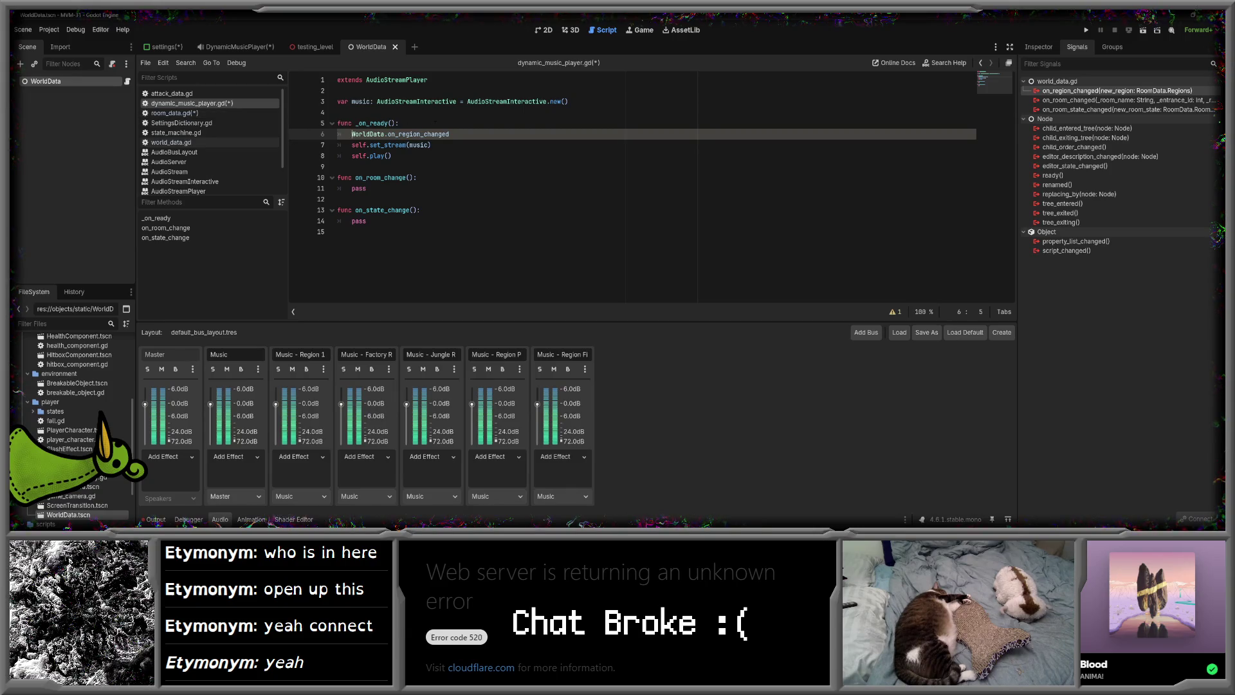
pyautogui.write('nnect')
pyautogui.press('BackSpace')
pyautogui.press('BackSpace')
pyautogui.press('BackSpace')
pyautogui.press('BackSpace')
pyautogui.press('BackSpace')
pyautogui.write('.connect(')
# - Check the Signal class documentation, then complete the call as .connect(_on_room_change)
pyautogui.scroll(-2, 193, 148)
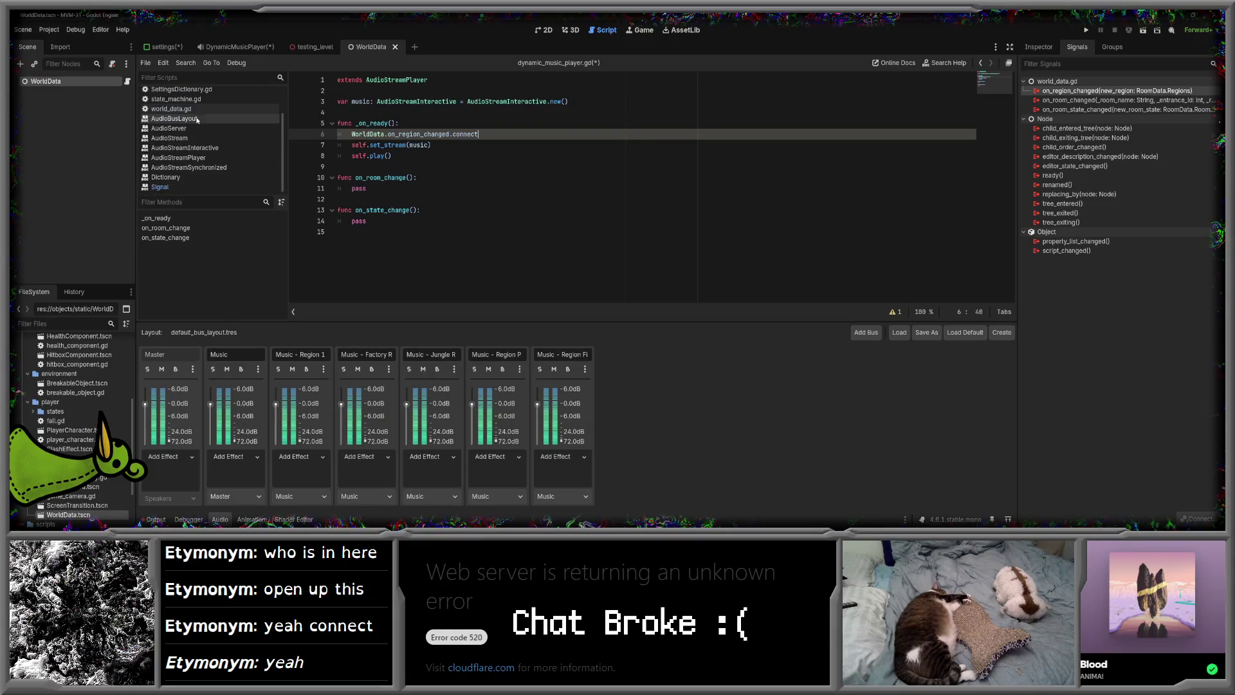
pyautogui.click(175, 186)
pyautogui.scroll(2, 177, 173)
pyautogui.click(192, 103)
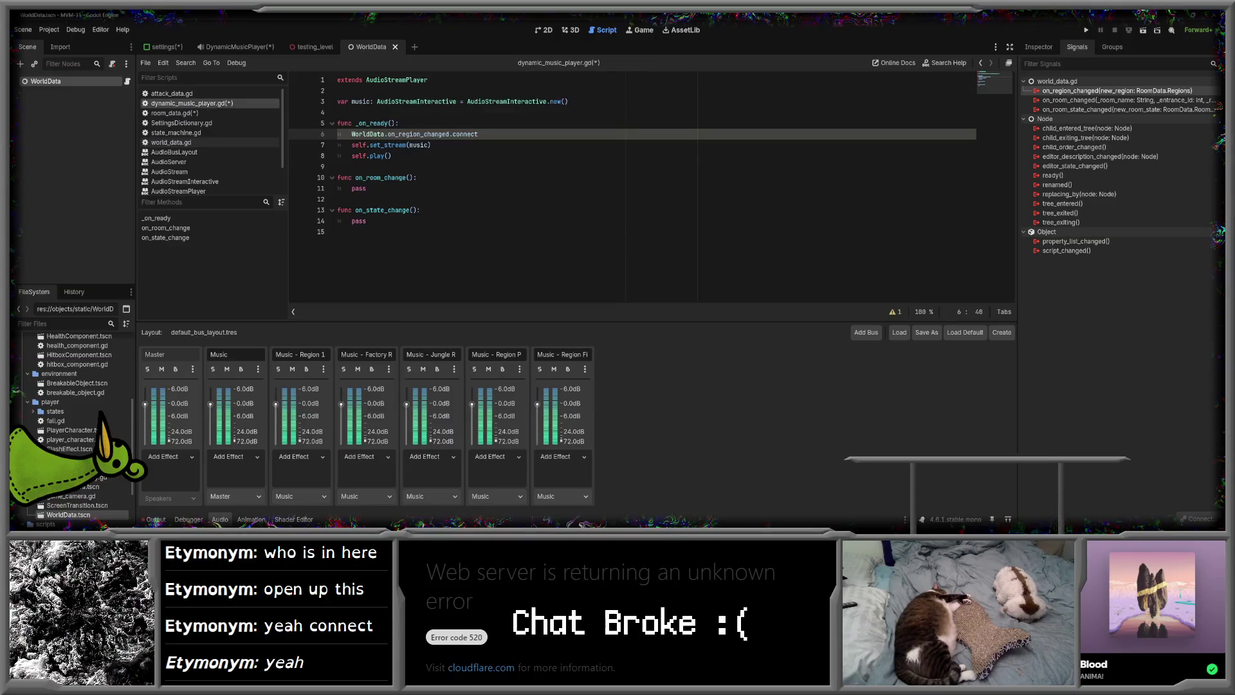
pyautogui.write('(_on')
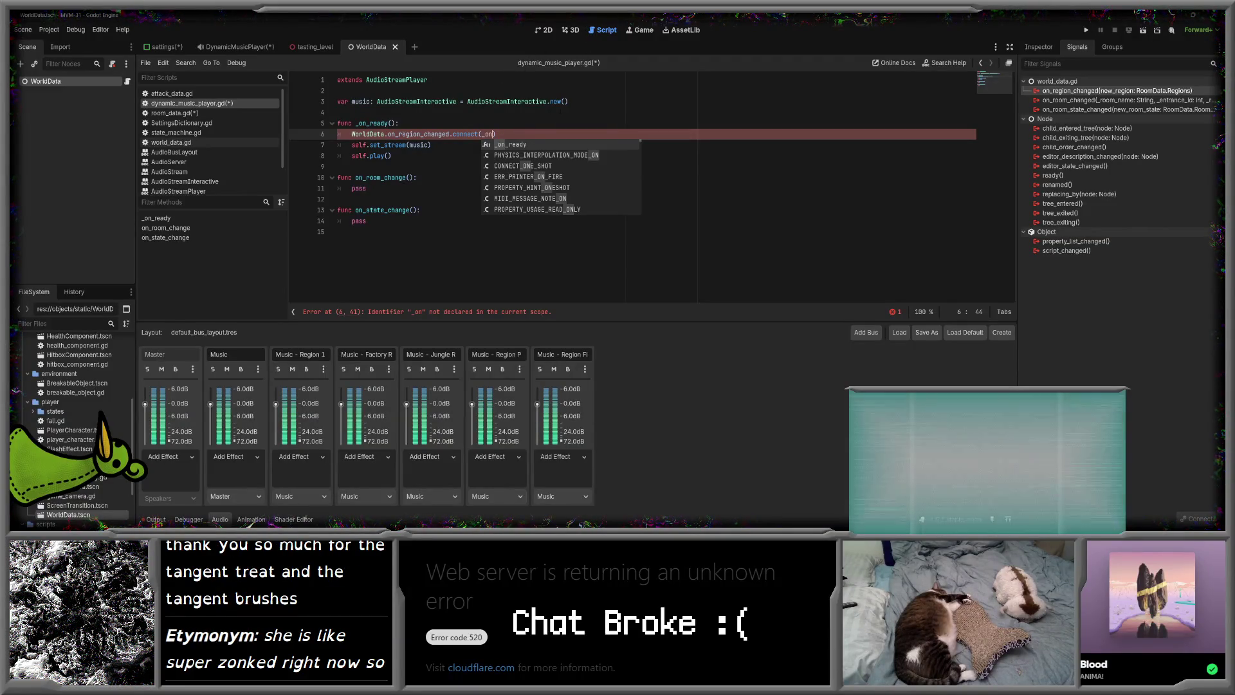
pyautogui.write('_room_change')
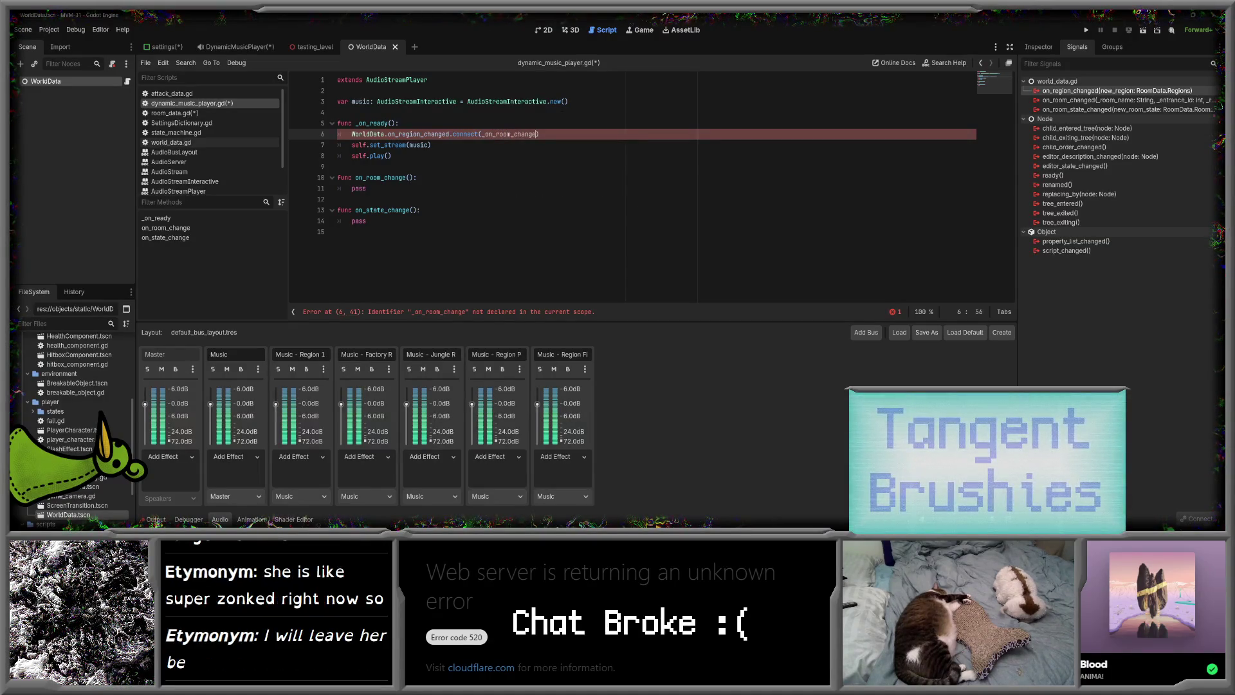
pyautogui.write(')')
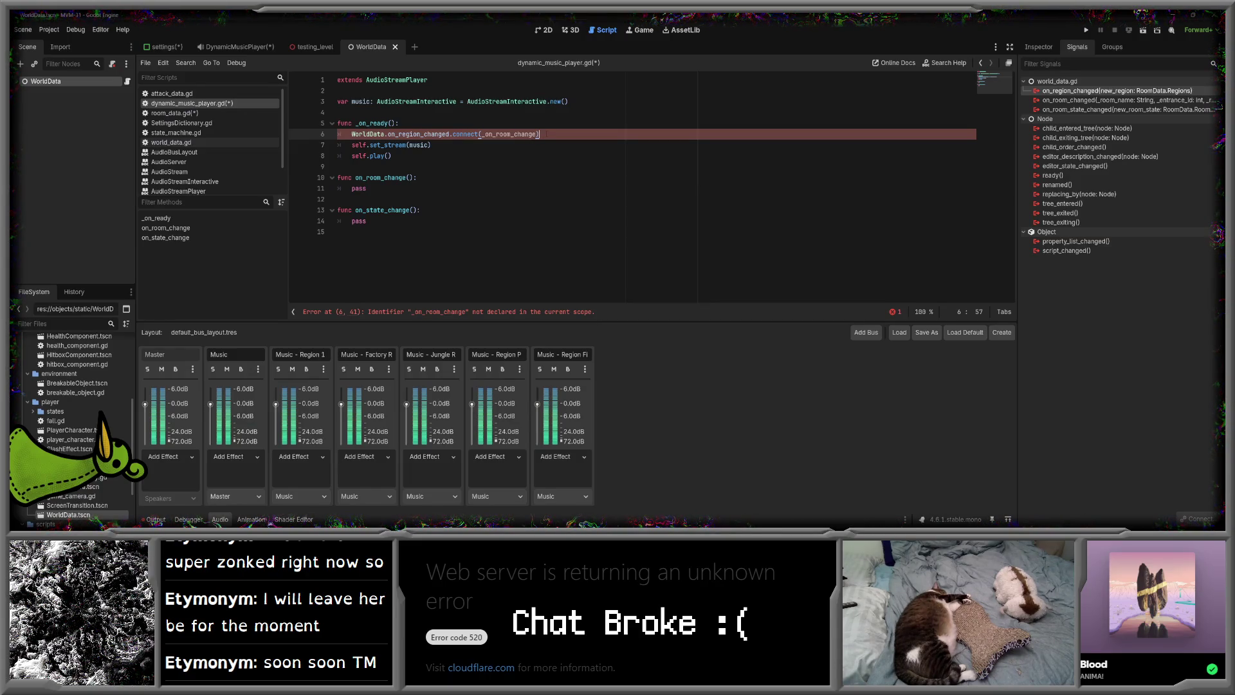
# - Rename the on_room_change function to _on_room_change and open world_data.gd
pyautogui.click(355, 178)
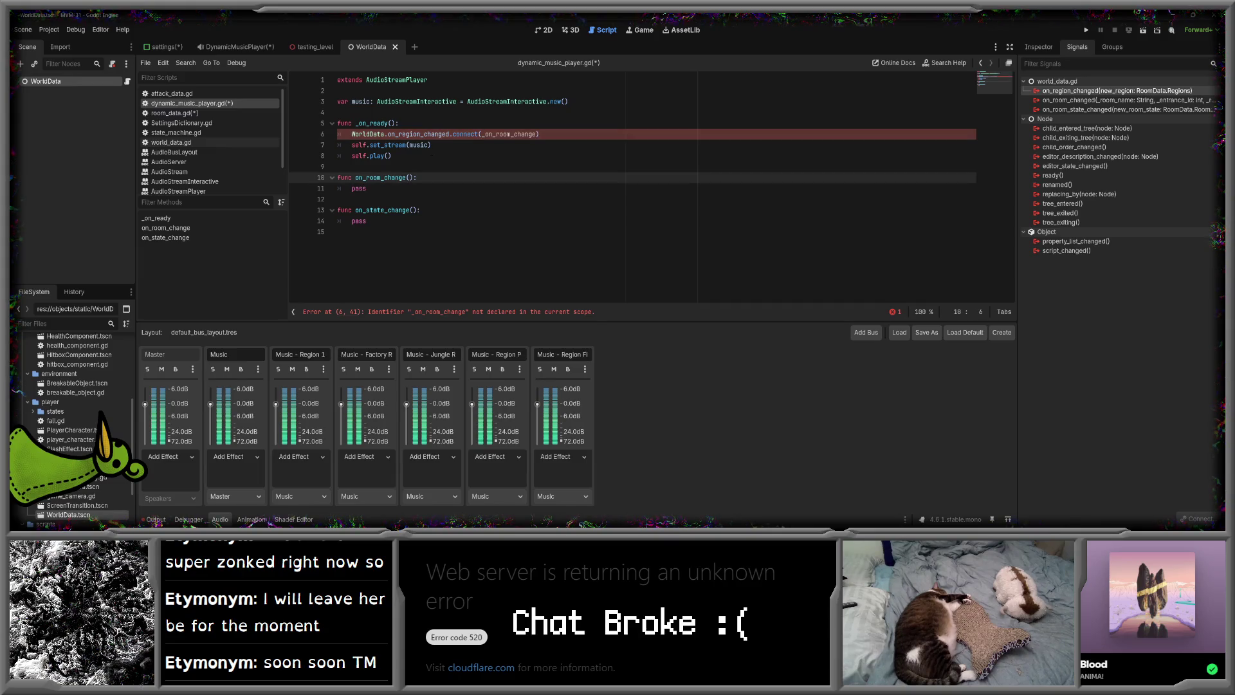
pyautogui.write('_')
pyautogui.press('Escape')
pyautogui.press('Up')
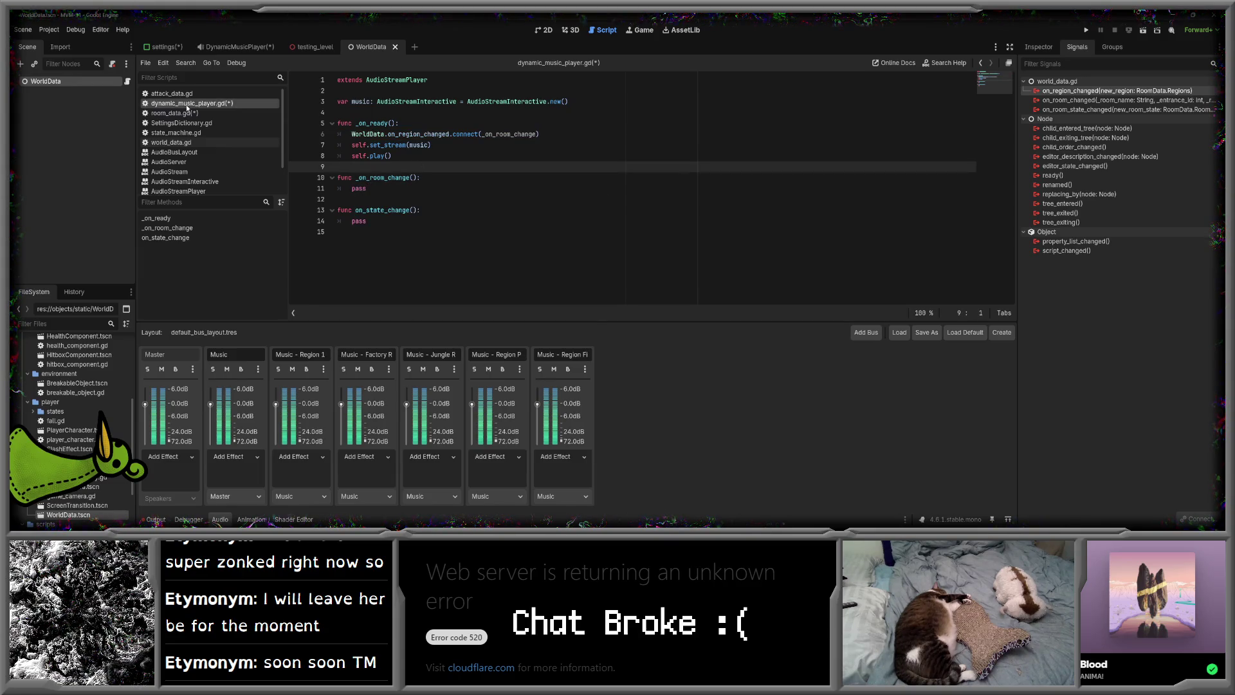
pyautogui.click(198, 142)
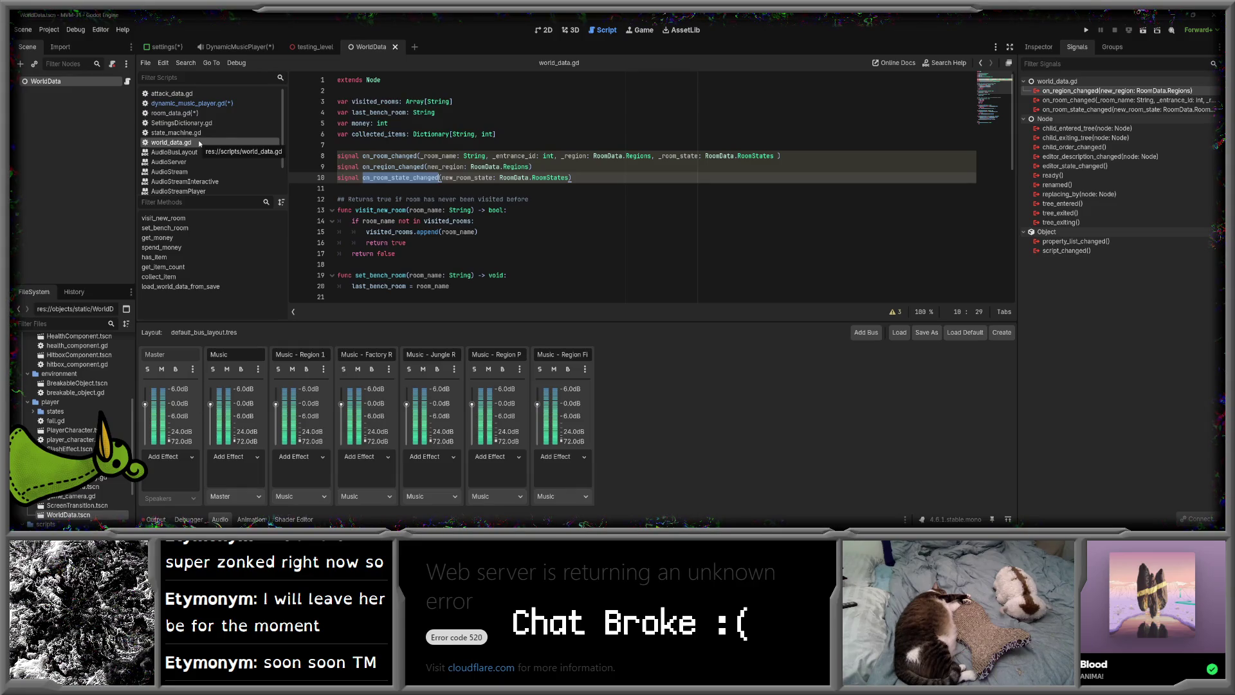
# - Duplicate the WorldData.on_region_changed connect line twice in _ready
pyautogui.doubleClick(394, 166)
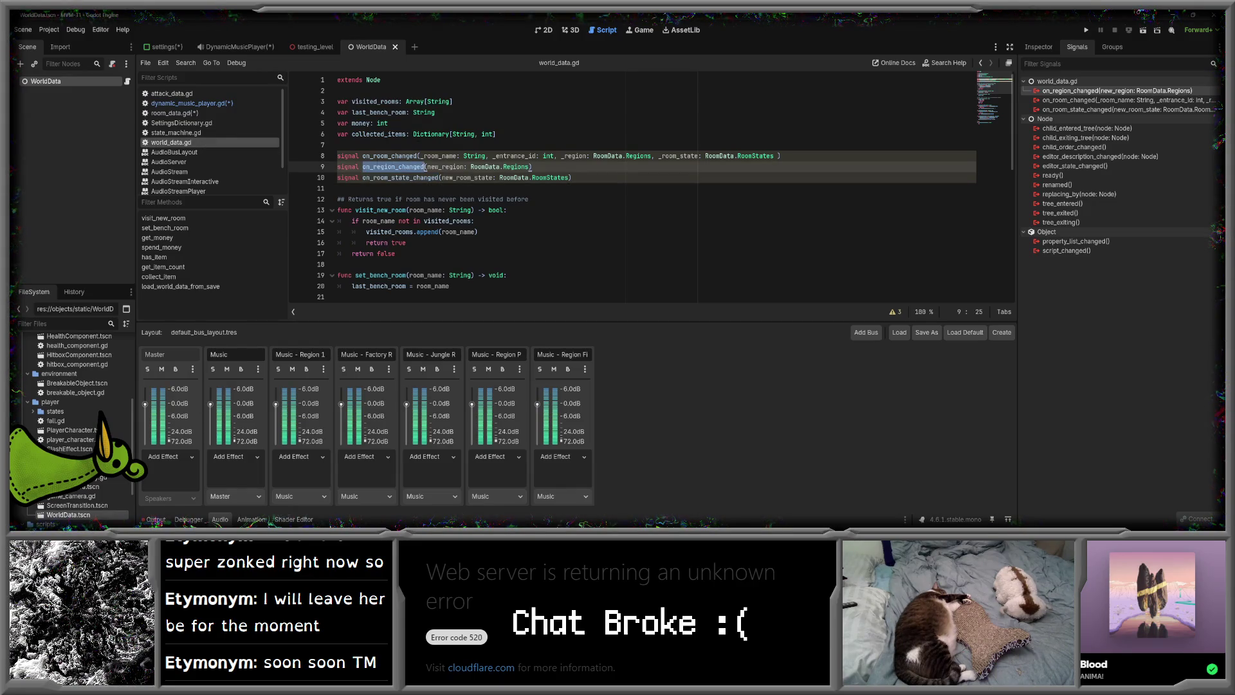
pyautogui.click(192, 103)
pyautogui.click(554, 134)
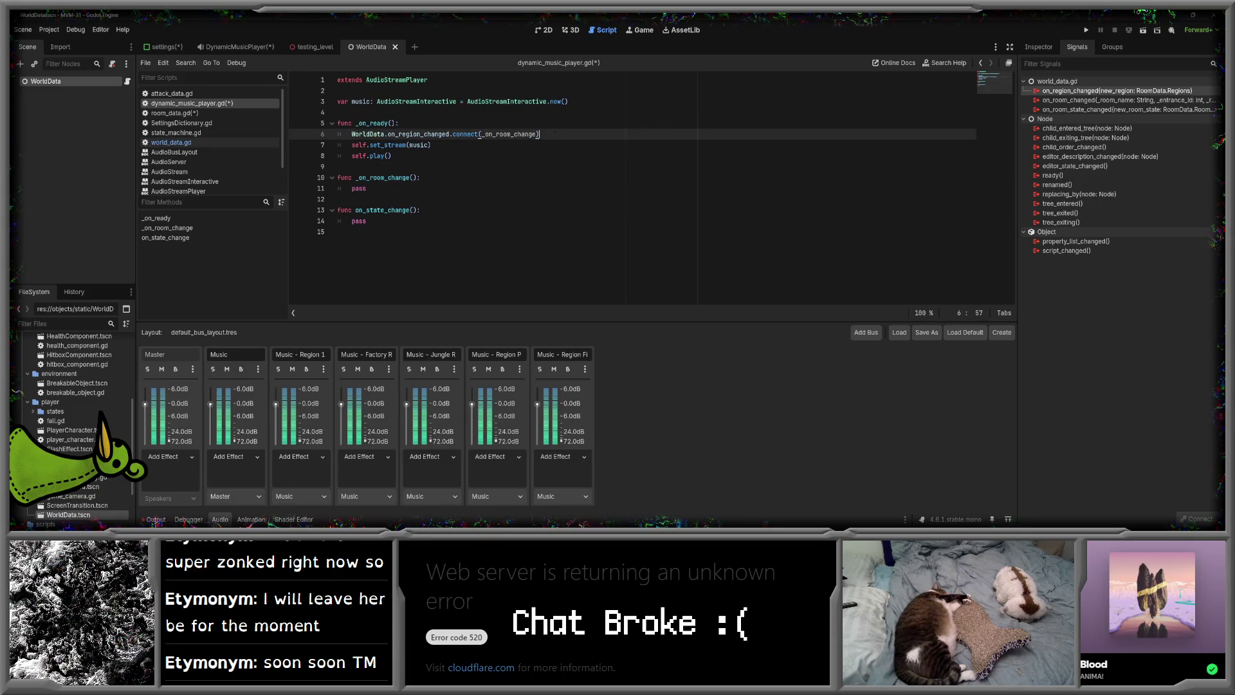
pyautogui.hotkey('ctrl', 'shift', 'd')
pyautogui.hotkey('ctrl', 'shift', 'd')
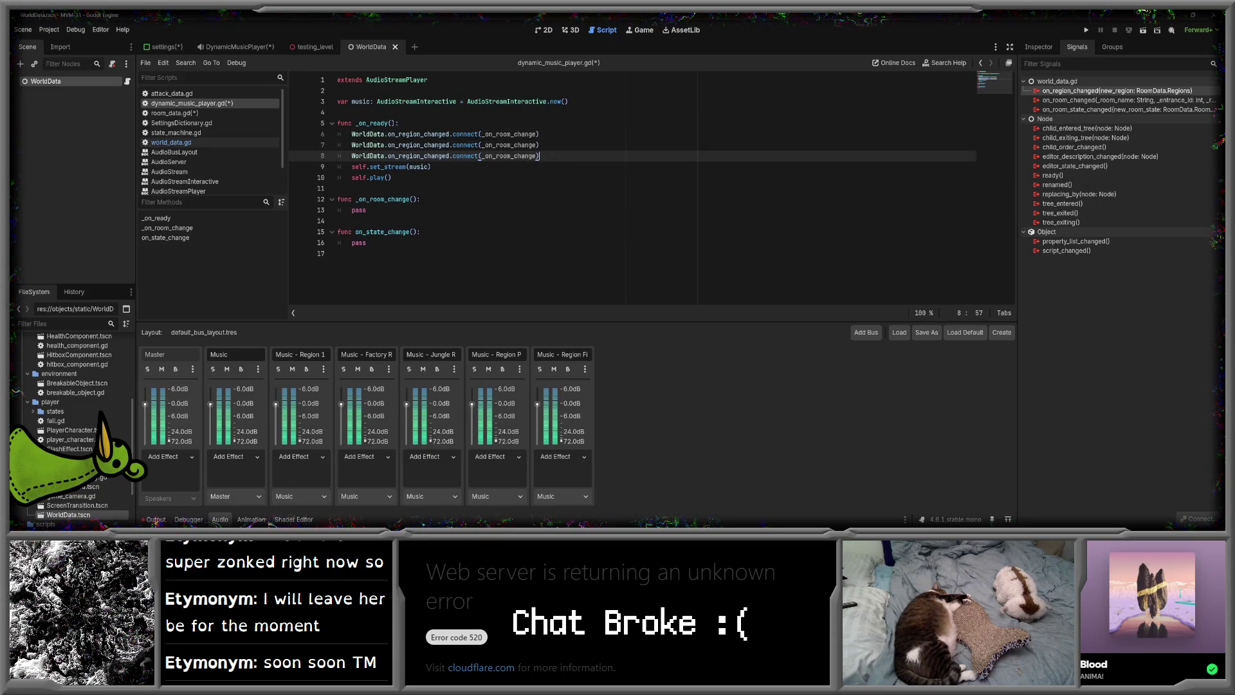
# - Point the duplicated connect lines at WorldData.on_room_changed and on_room_state_changed
pyautogui.click(185, 143)
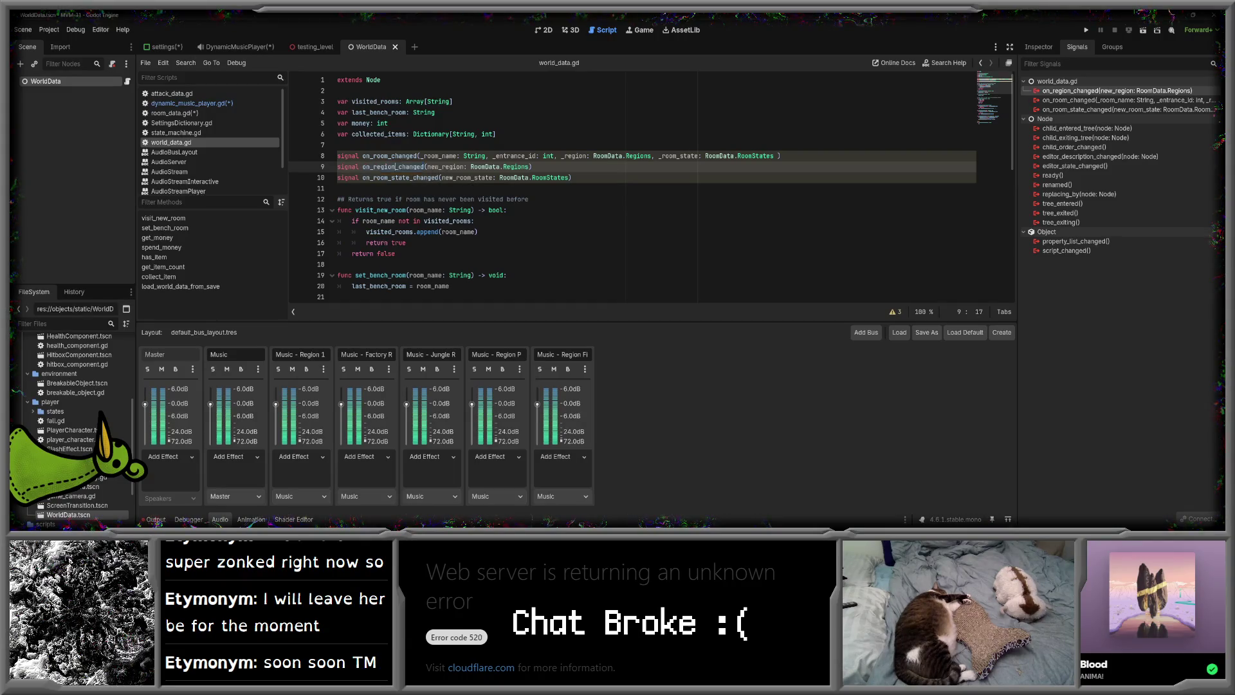
pyautogui.click(217, 103)
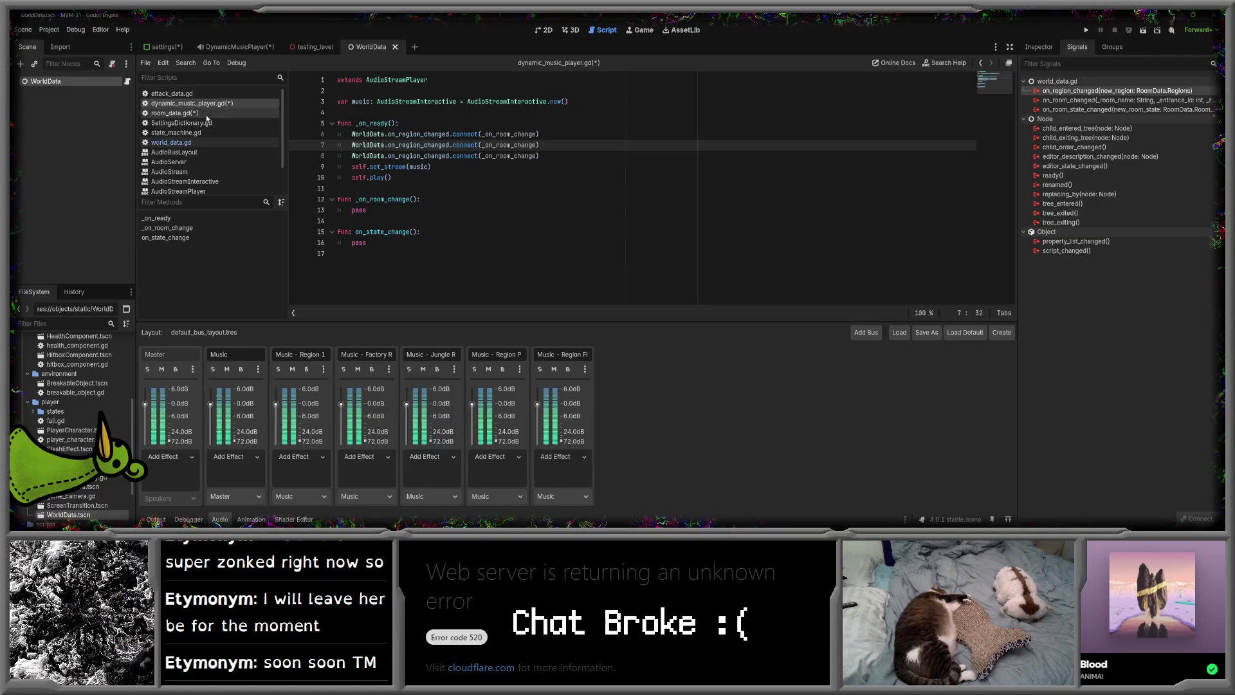
pyautogui.click(195, 144)
pyautogui.doubleClick(390, 156)
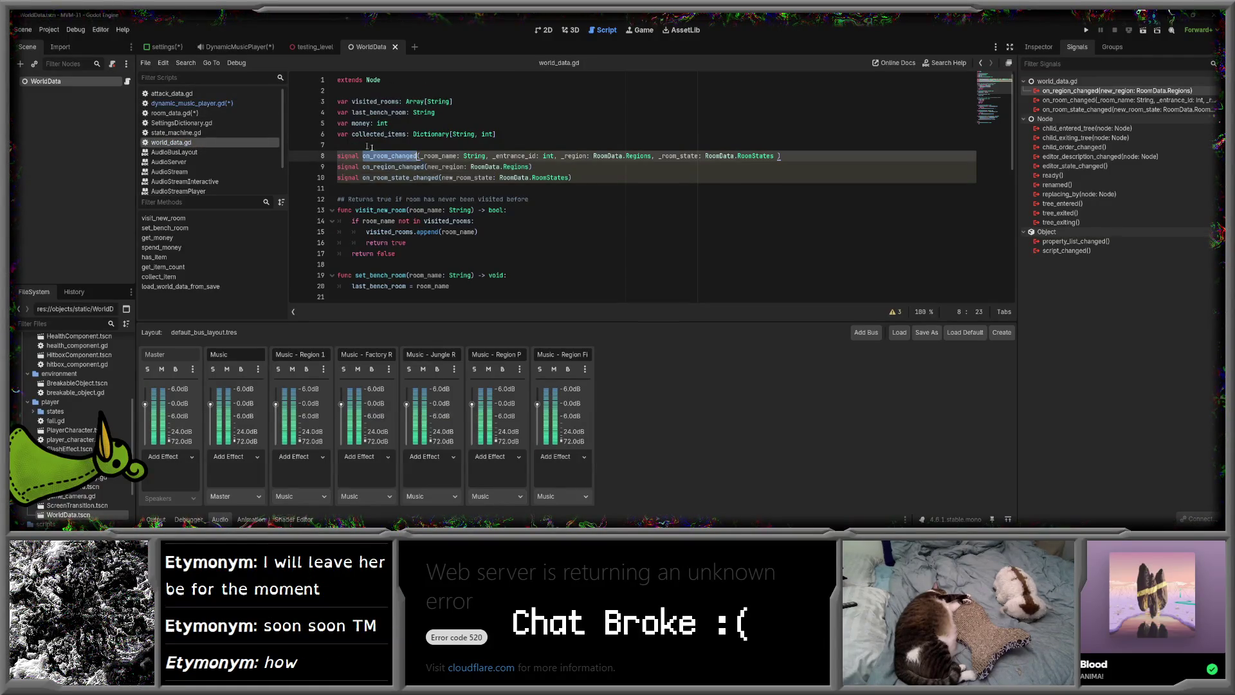
pyautogui.click(215, 103)
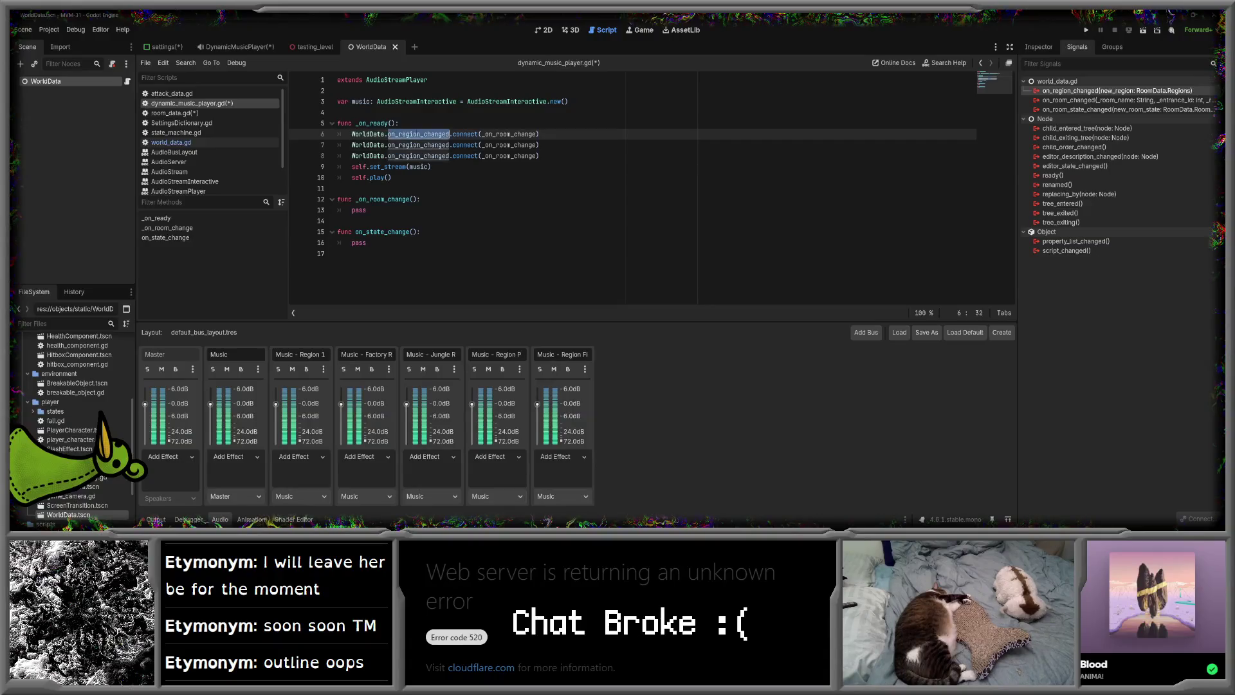
pyautogui.click(191, 144)
pyautogui.doubleClick(400, 178)
pyautogui.hotkey('ctrl', 'c')
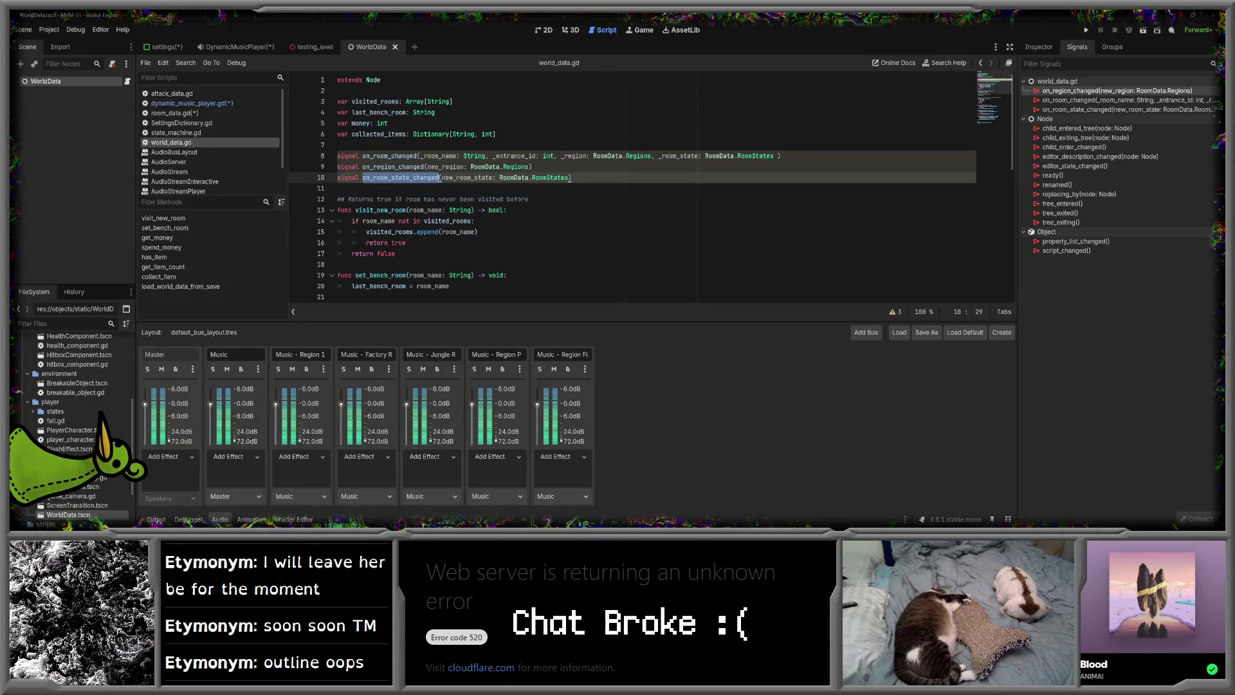
pyautogui.click(215, 103)
pyautogui.doubleClick(418, 156)
pyautogui.hotkey('ctrl', 'v')
pyautogui.click(436, 177)
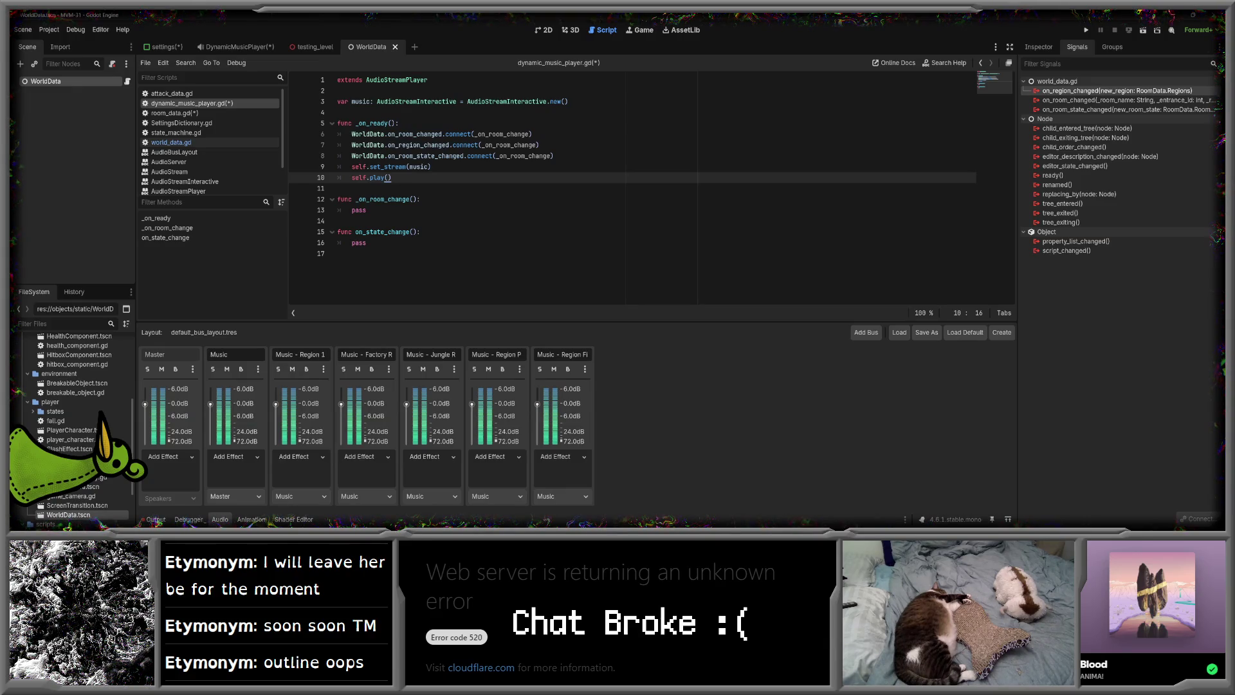
# - Change the callbacks on lines 7–8 to _on_region_change and _on_room_state_change
pyautogui.click(514, 145)
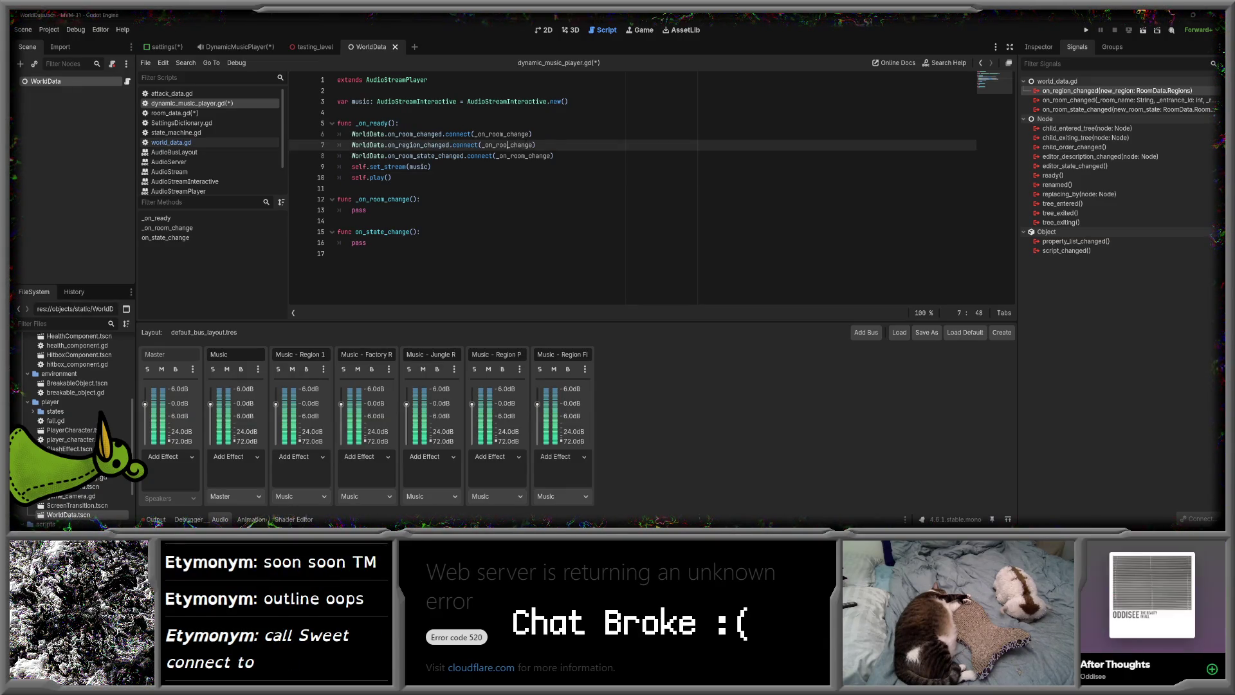
pyautogui.press('BackSpace')
pyautogui.press('BackSpace')
pyautogui.press('BackSpace')
pyautogui.write('region')
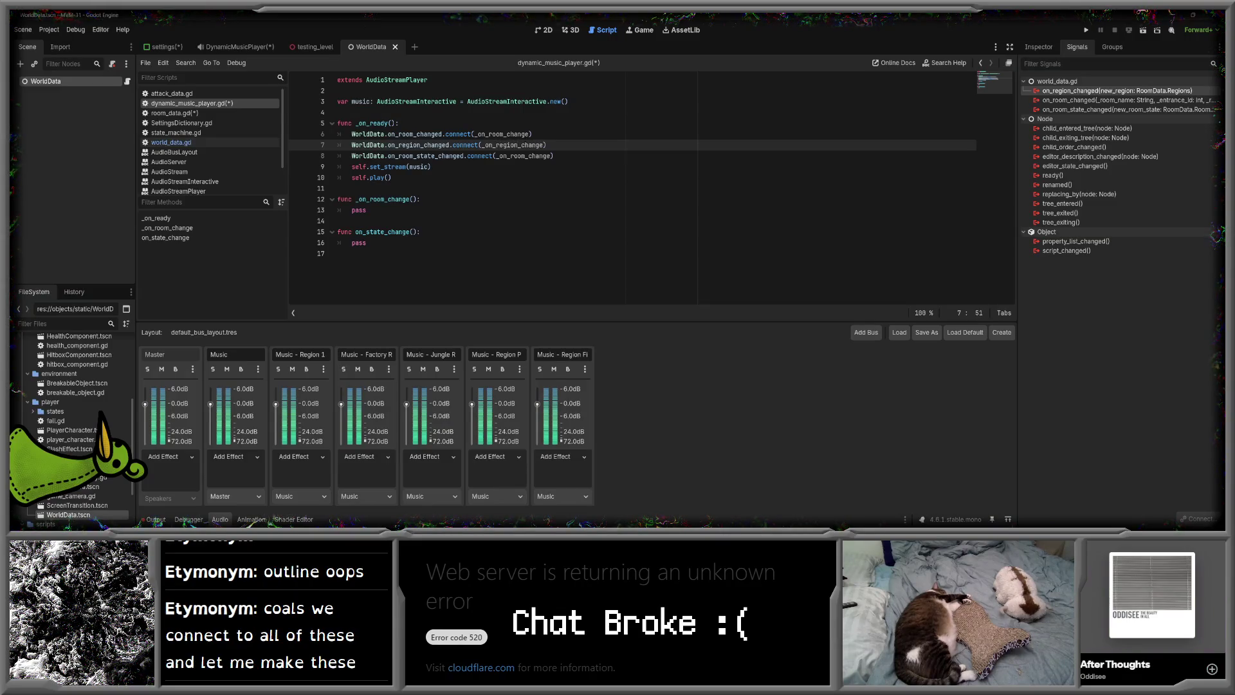
pyautogui.click(526, 156)
pyautogui.press('BackSpace')
pyautogui.write('_state')
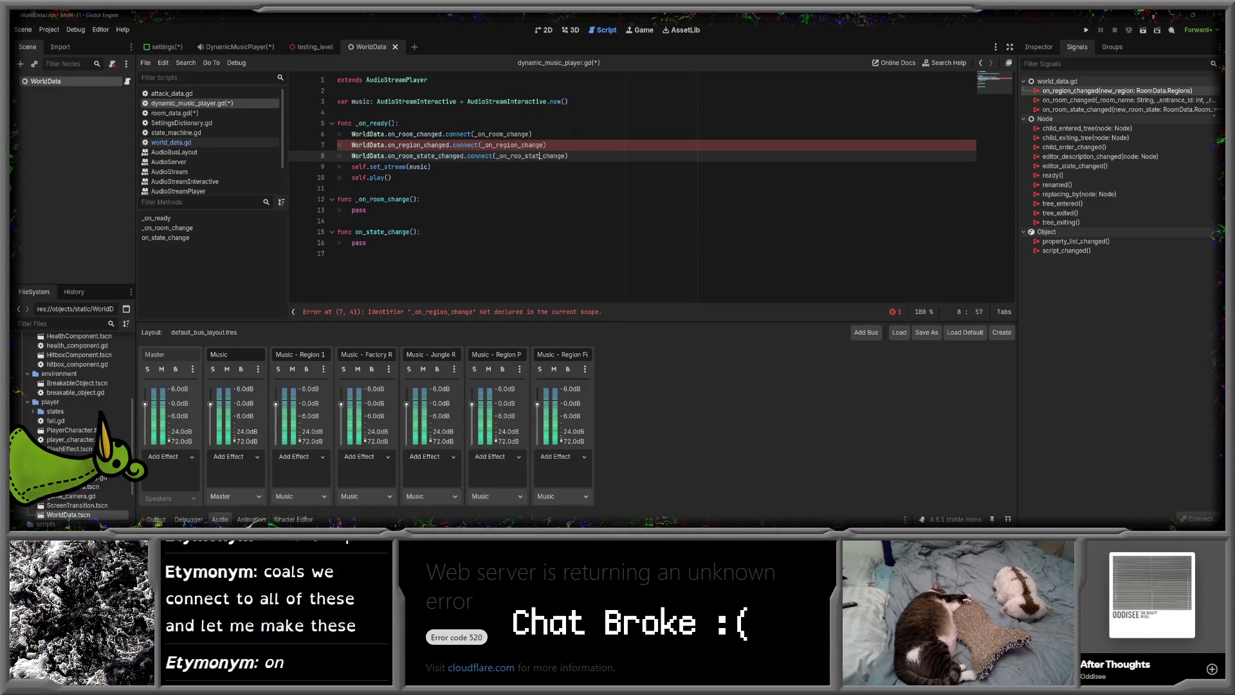
# - Rename the on_state_change function to _on_room_state_change
pyautogui.click(397, 209)
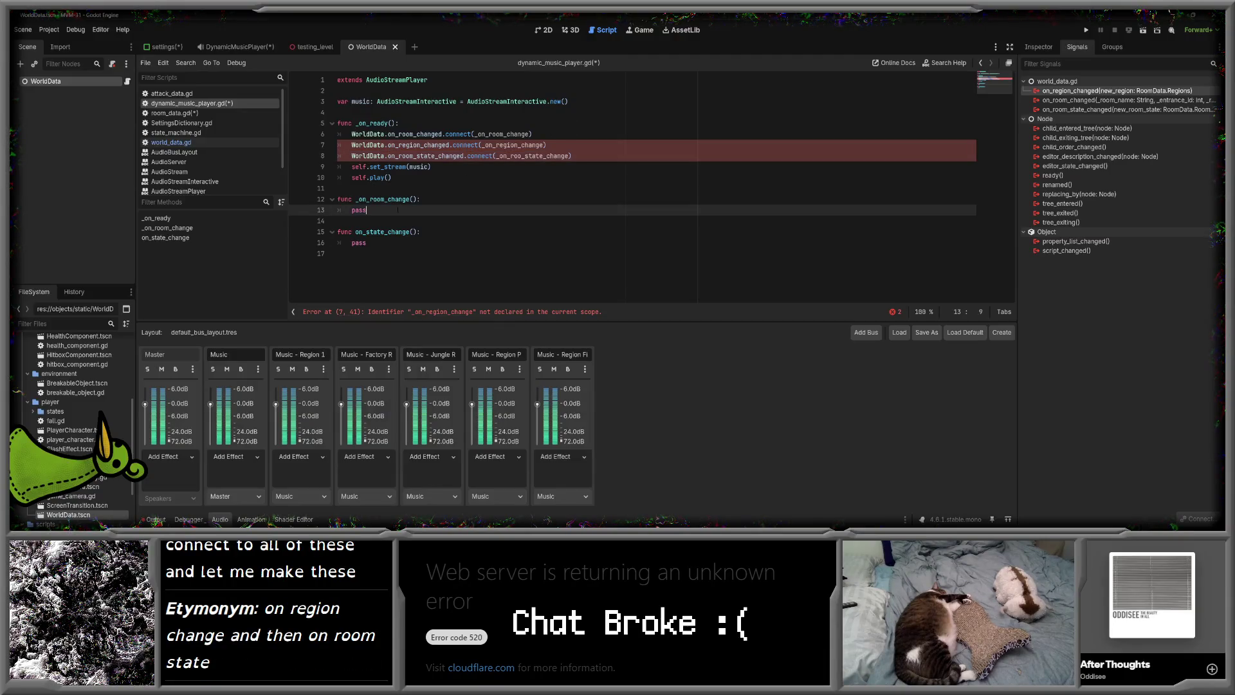
pyautogui.click(357, 232)
pyautogui.write('_')
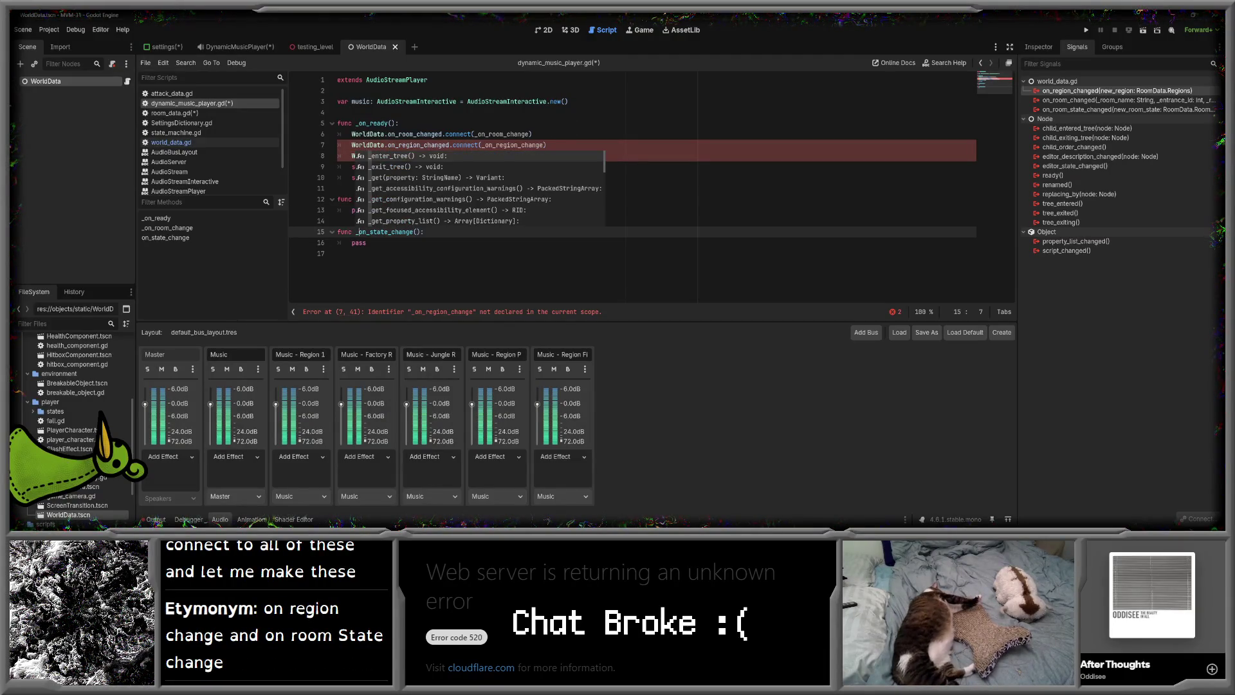
pyautogui.press('Right')
pyautogui.press('Right')
pyautogui.press('Right')
pyautogui.write('room_')
pyautogui.click(379, 254)
# - Add a _on_region_change() function stubbed with pass and save
pyautogui.click(394, 221)
pyautogui.press('Return')
pyautogui.press('Return')
pyautogui.press('Up')
pyautogui.write('fund _on_region')
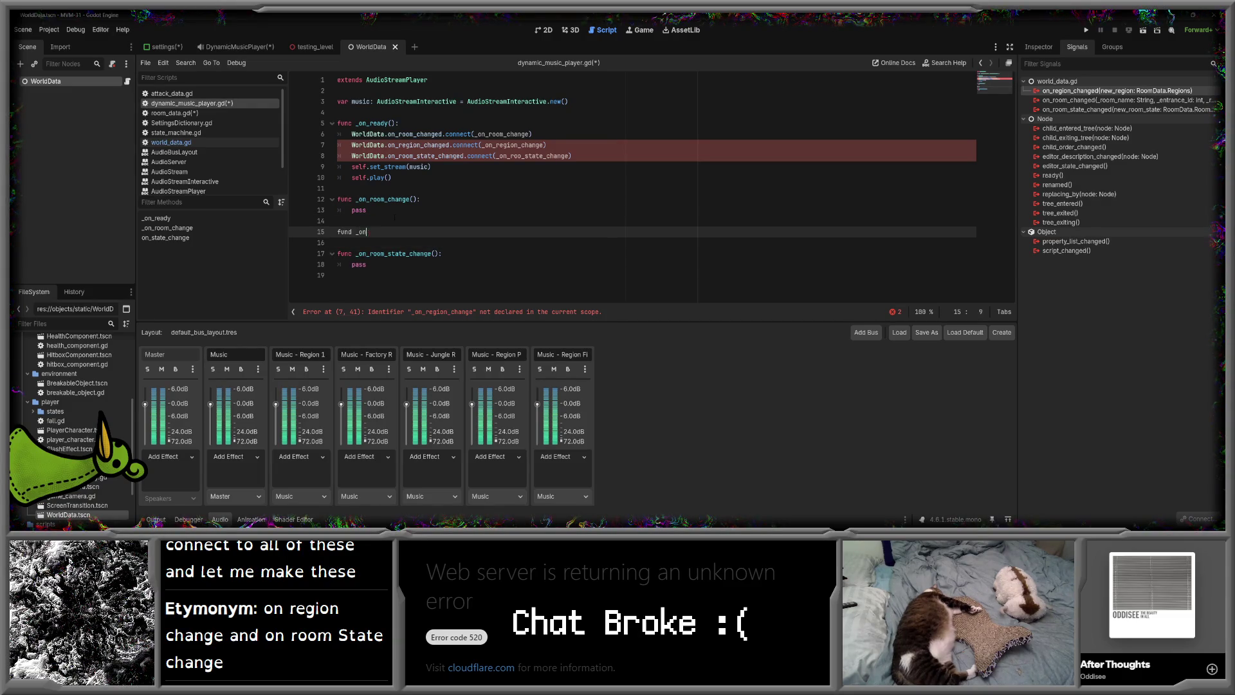
pyautogui.write('_change()L:')
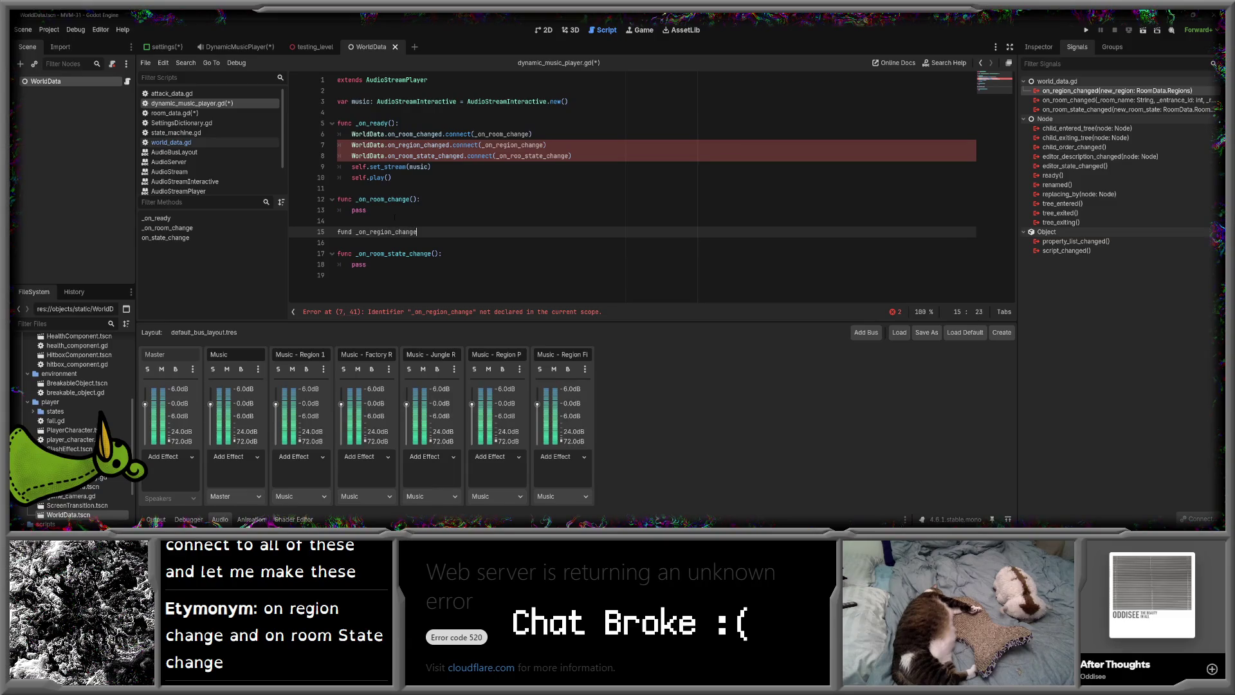
pyautogui.press('BackSpace')
pyautogui.press('BackSpace')
pyautogui.write(':')
pyautogui.press('Return')
pyautogui.write('pass')
pyautogui.hotkey('ctrl', 's')
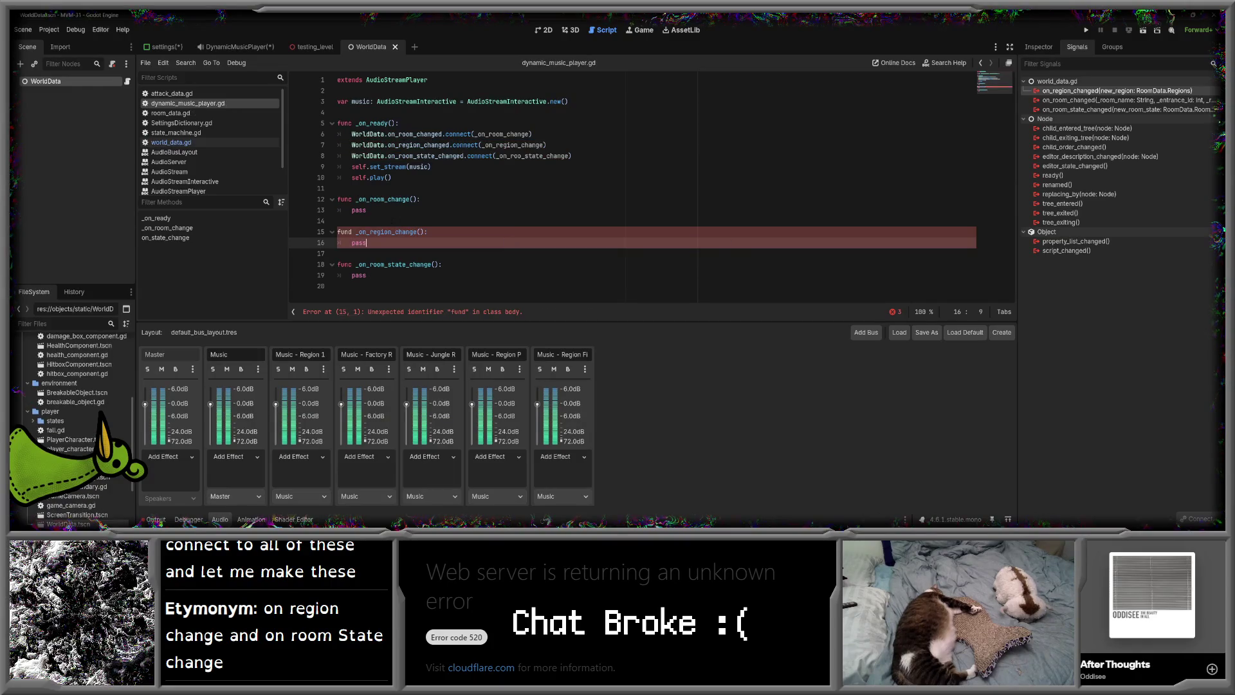
pyautogui.press('Down')
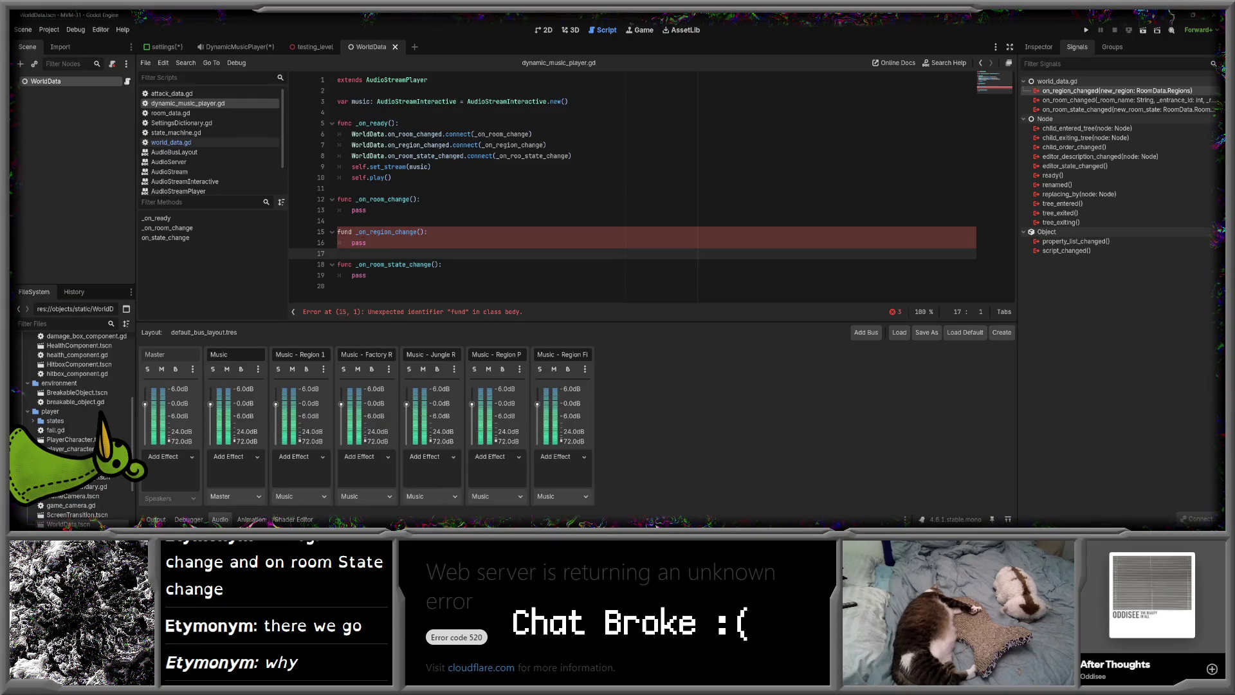
# - Fix the 'fund' typo to 'func', save, and correct _on_roo_state_change to _on_room_state_change
pyautogui.click(354, 232)
pyautogui.press('BackSpace')
pyautogui.write('c')
pyautogui.hotkey('ctrl', 's')
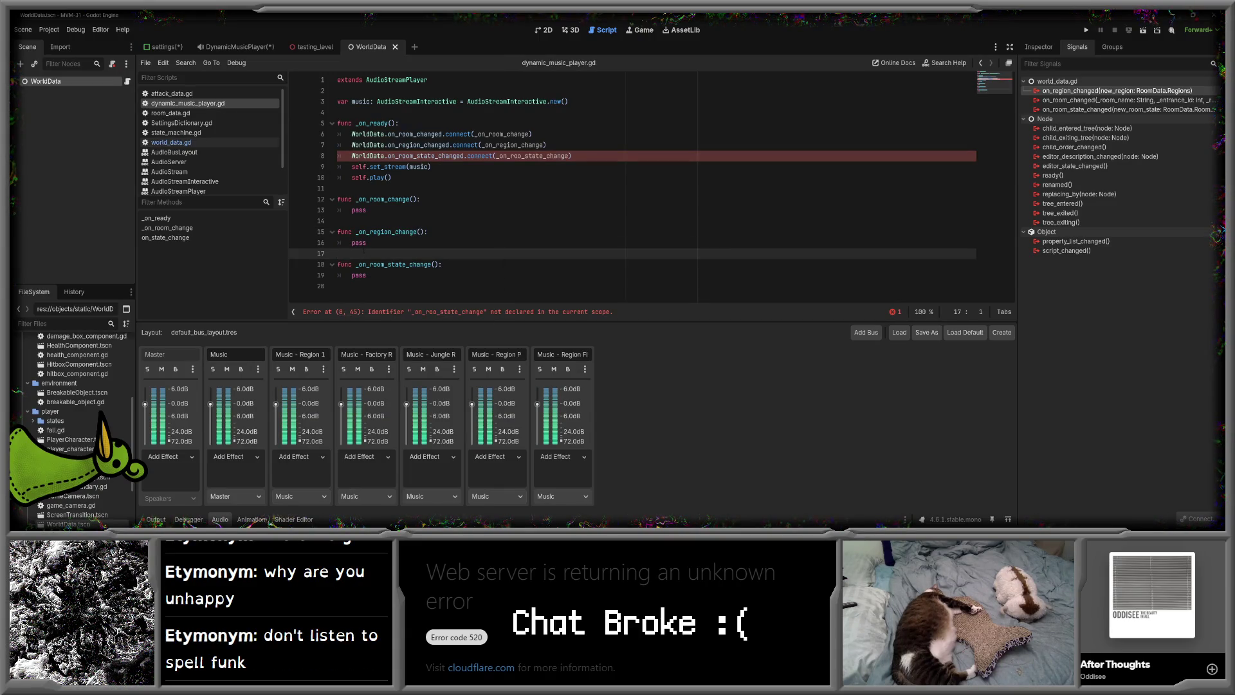
pyautogui.click(521, 156)
pyautogui.write('m')
pyautogui.click(476, 177)
pyautogui.press('Down')
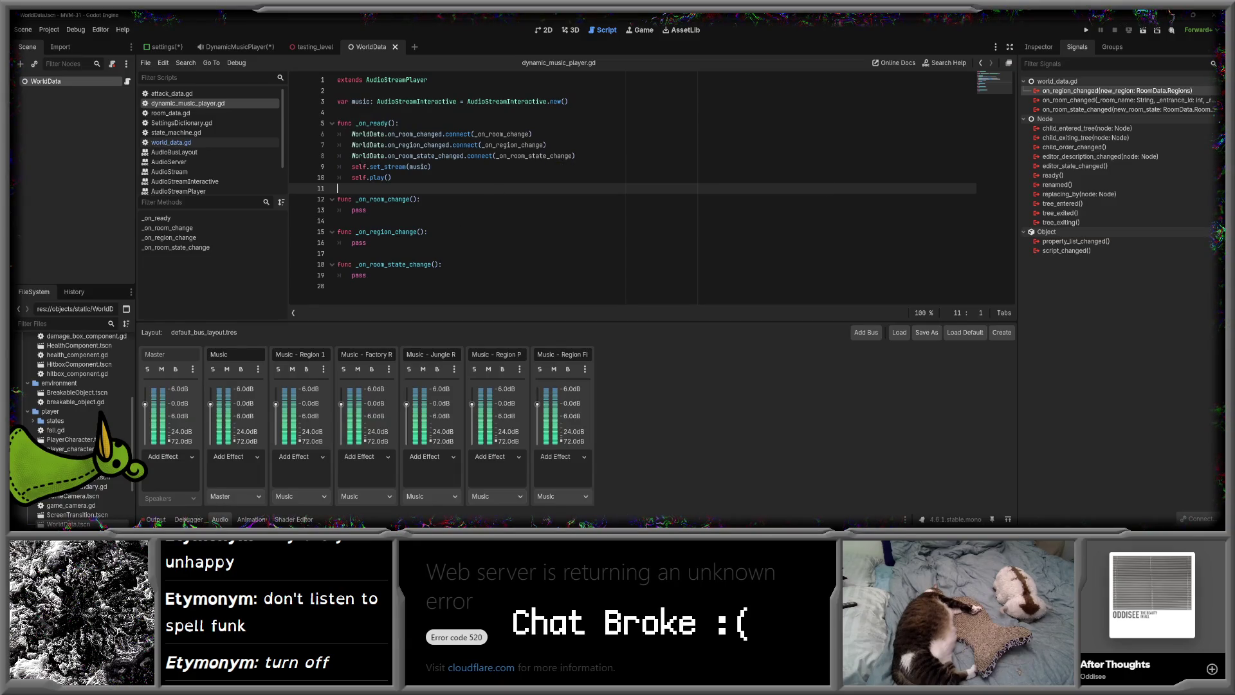
# - Rename the three handler functions to _on_room_changed, _on_region_changed and _on_room_state_changed
pyautogui.click(431, 265)
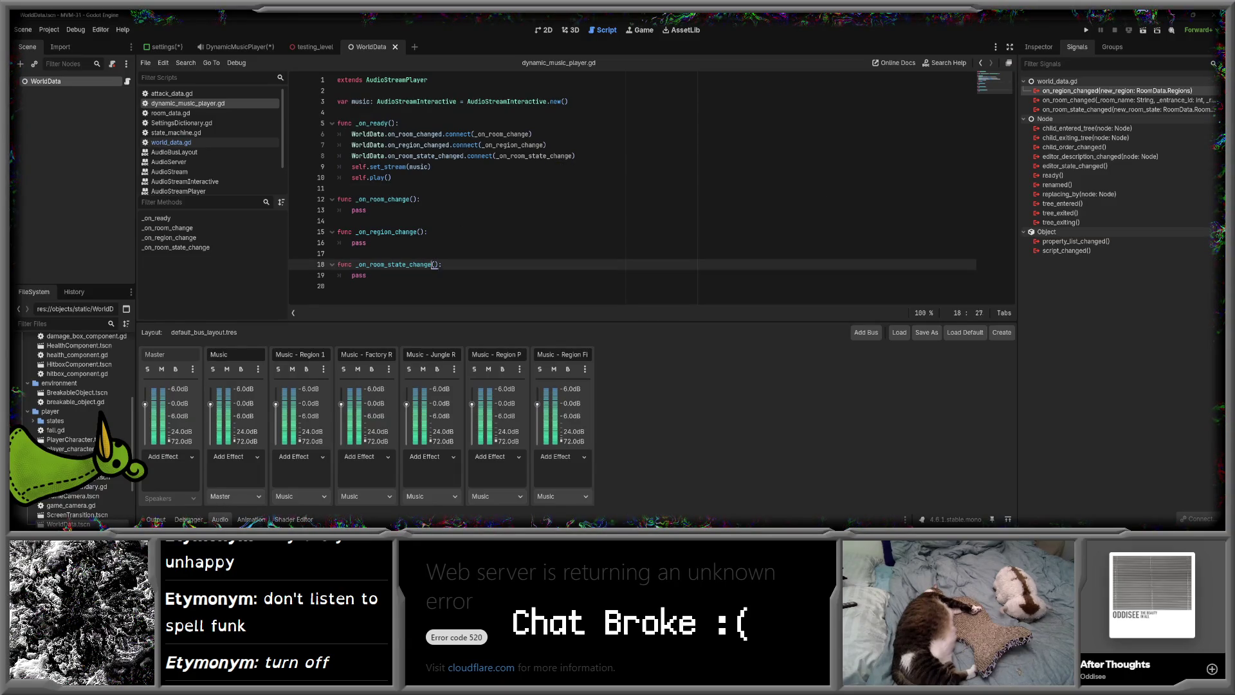
pyautogui.write('d')
pyautogui.click(417, 231)
pyautogui.write('d')
pyautogui.click(412, 199)
pyautogui.write('d')
pyautogui.press('Down')
pyautogui.press('Down')
pyautogui.press('Down')
pyautogui.press('Up')
pyautogui.press('Up')
pyautogui.press('Up')
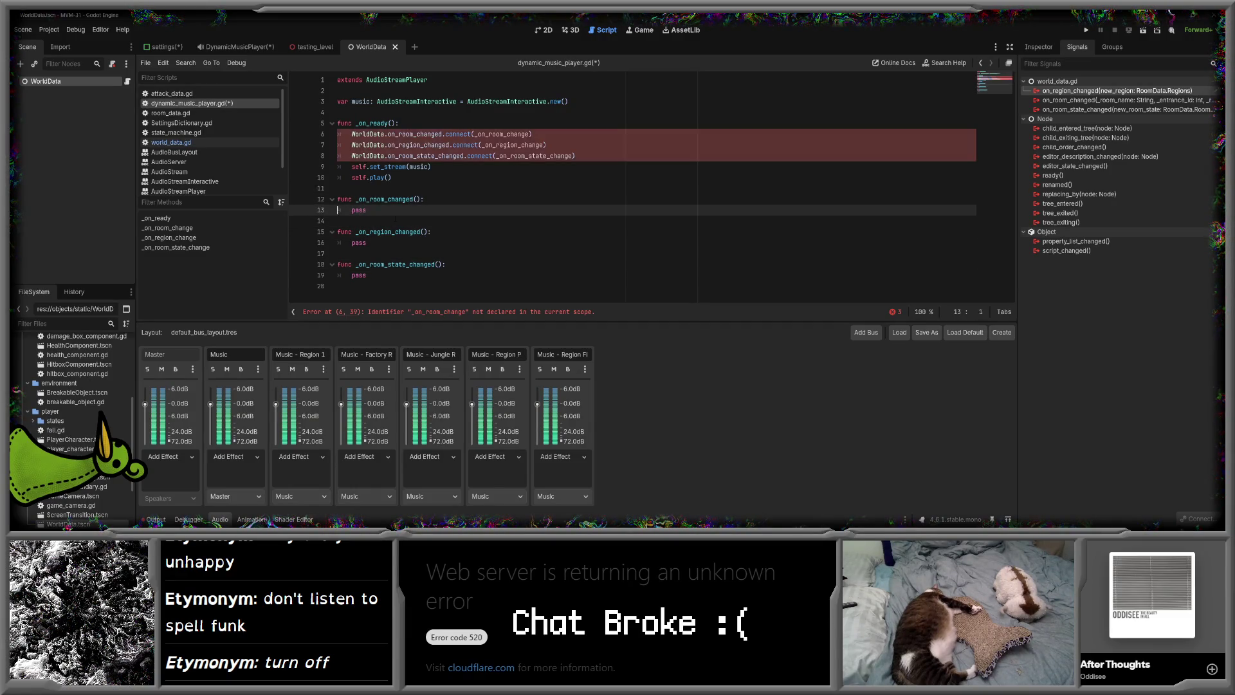
pyautogui.press('Down')
pyautogui.press('Down')
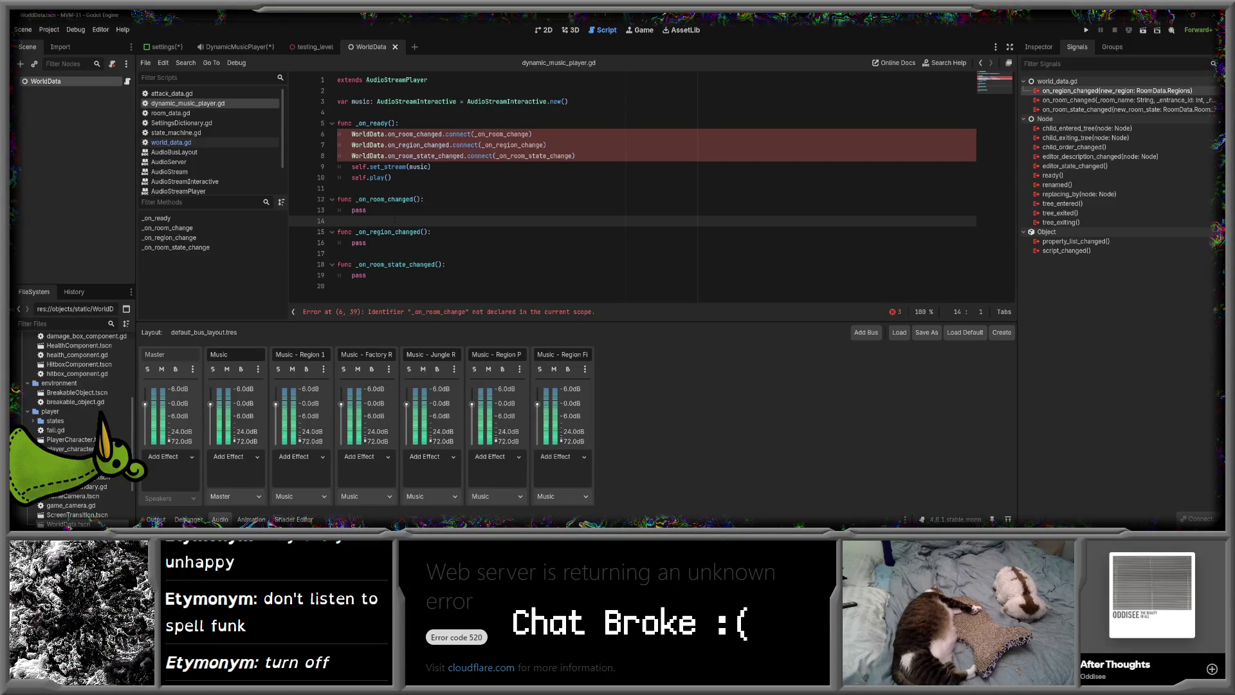
# - Update the connect() callbacks on lines 7–8 to the new _changed names and save
pyautogui.click(530, 134)
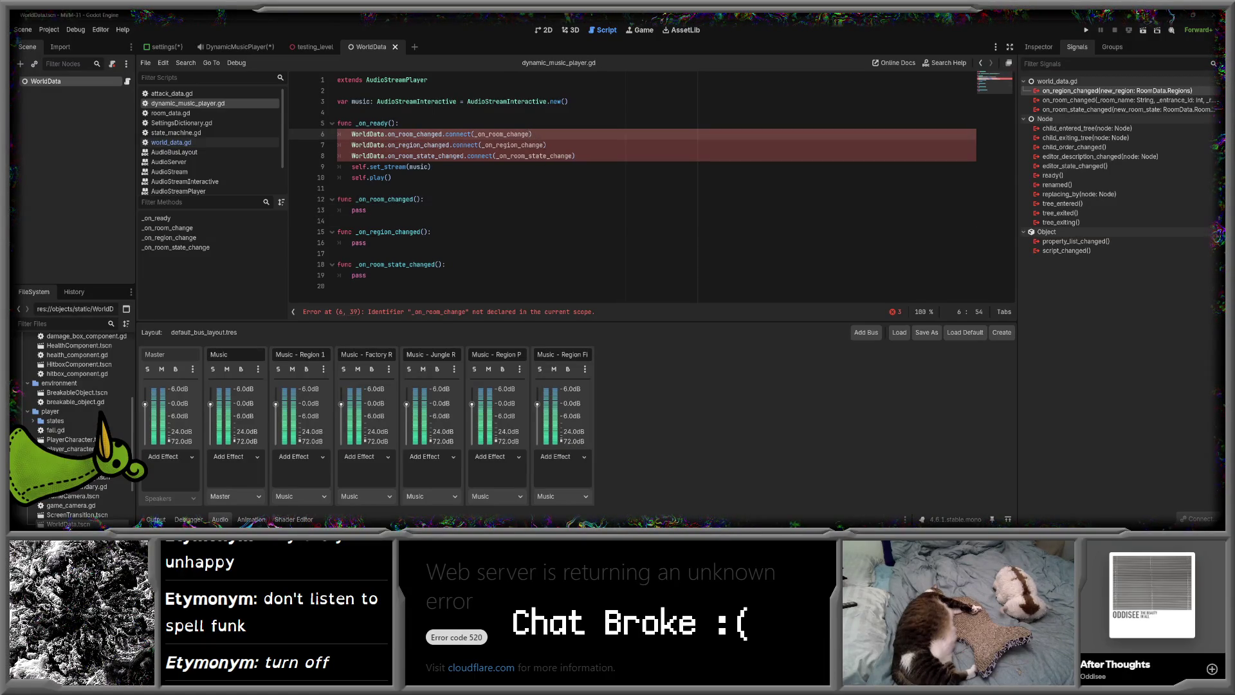
pyautogui.write('d')
pyautogui.click(546, 144)
pyautogui.write('d')
pyautogui.click(571, 155)
pyautogui.write('d')
pyautogui.click(490, 180)
pyautogui.hotkey('ctrl', 's')
pyautogui.press('Down')
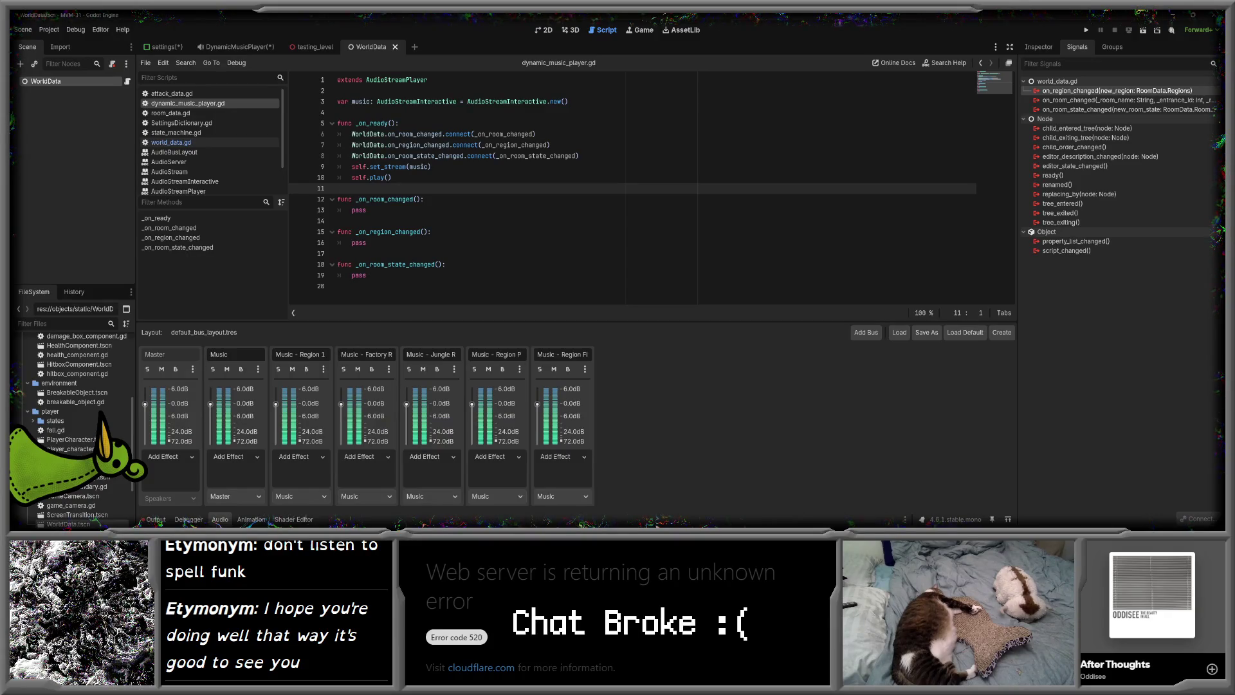
pyautogui.press('Down')
pyautogui.press('Down')
pyautogui.press('Down')
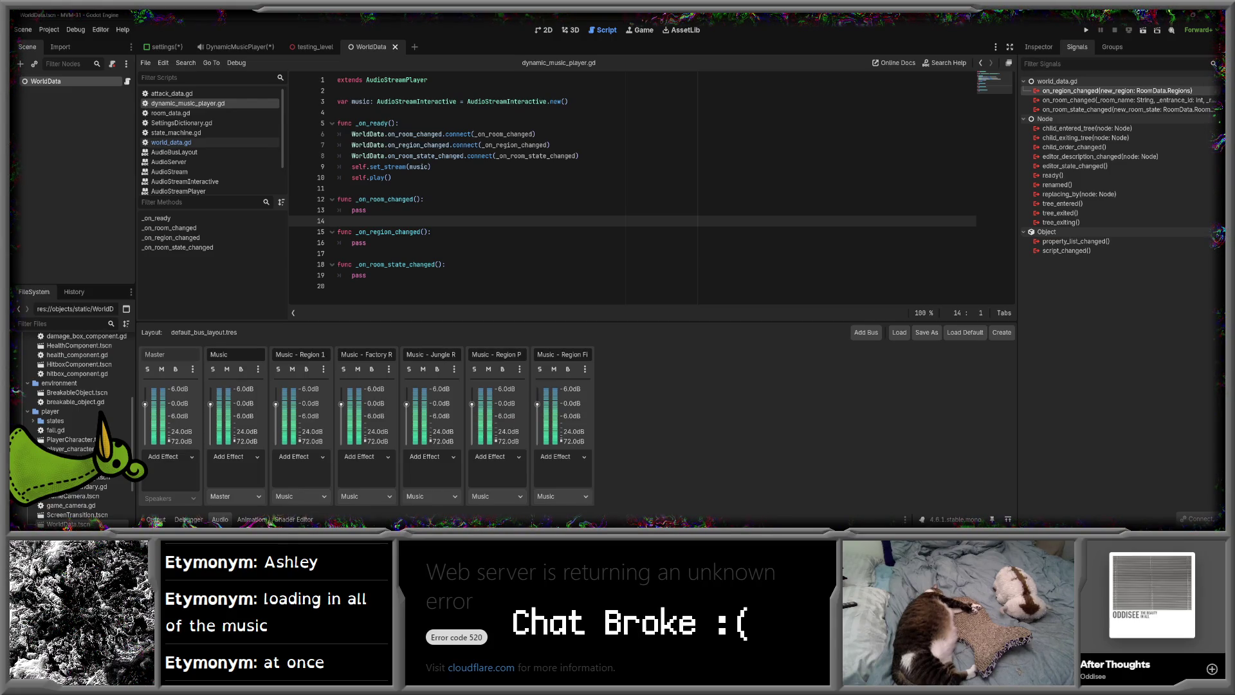
# - Insert blank lines below the music variable on line 3
pyautogui.click(413, 110)
pyautogui.press('Return')
pyautogui.press('Return')
pyautogui.press('Up')
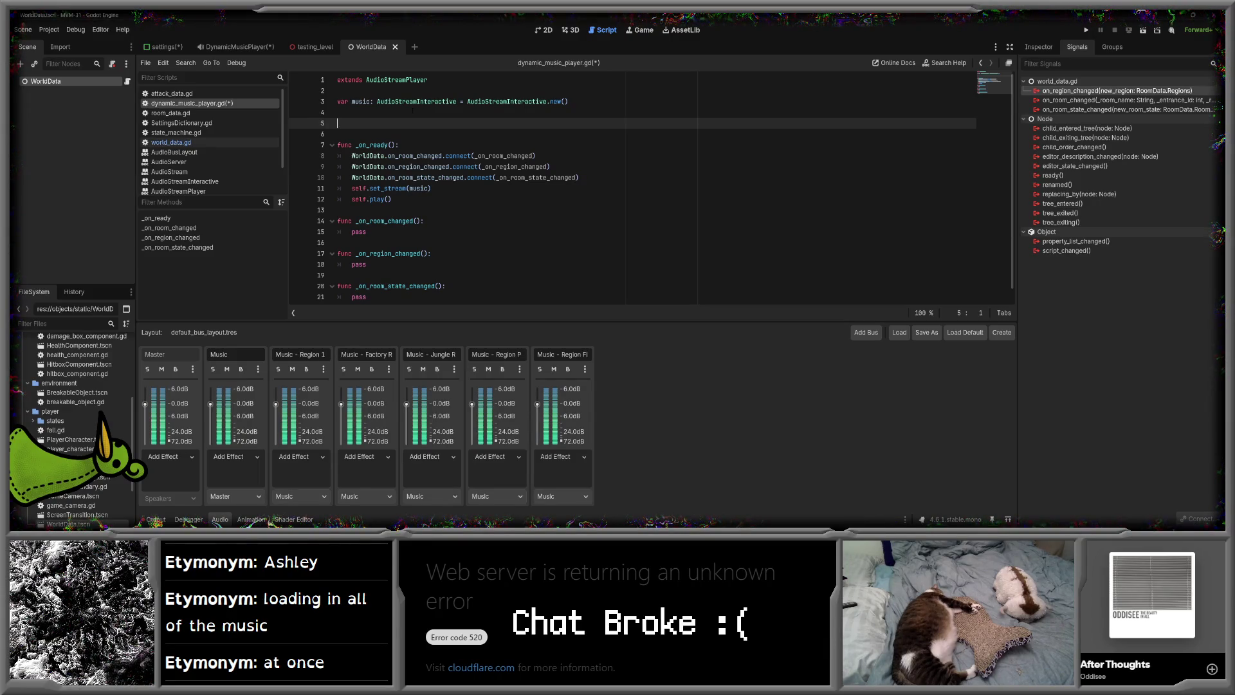
# - Declare var clips = {} under var music and save dynamic_music_player.gd
pyautogui.write('lips -')
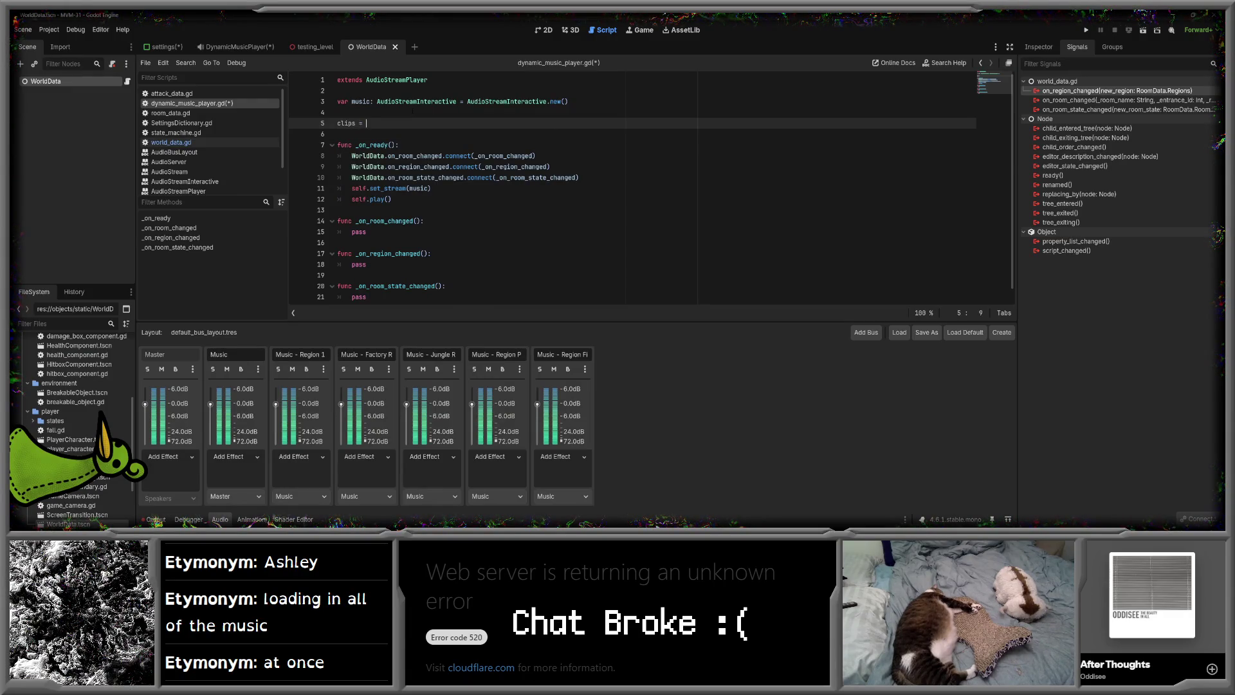
pyautogui.write('{}')
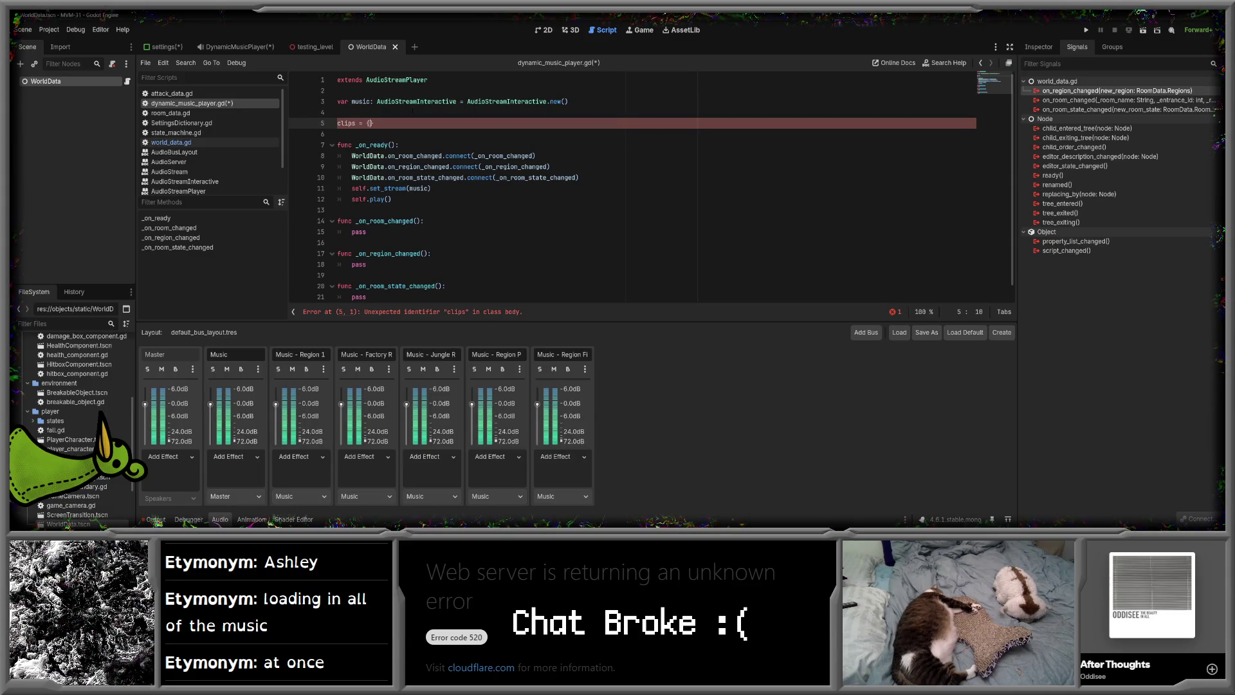
pyautogui.hotkey('ctrl', 's')
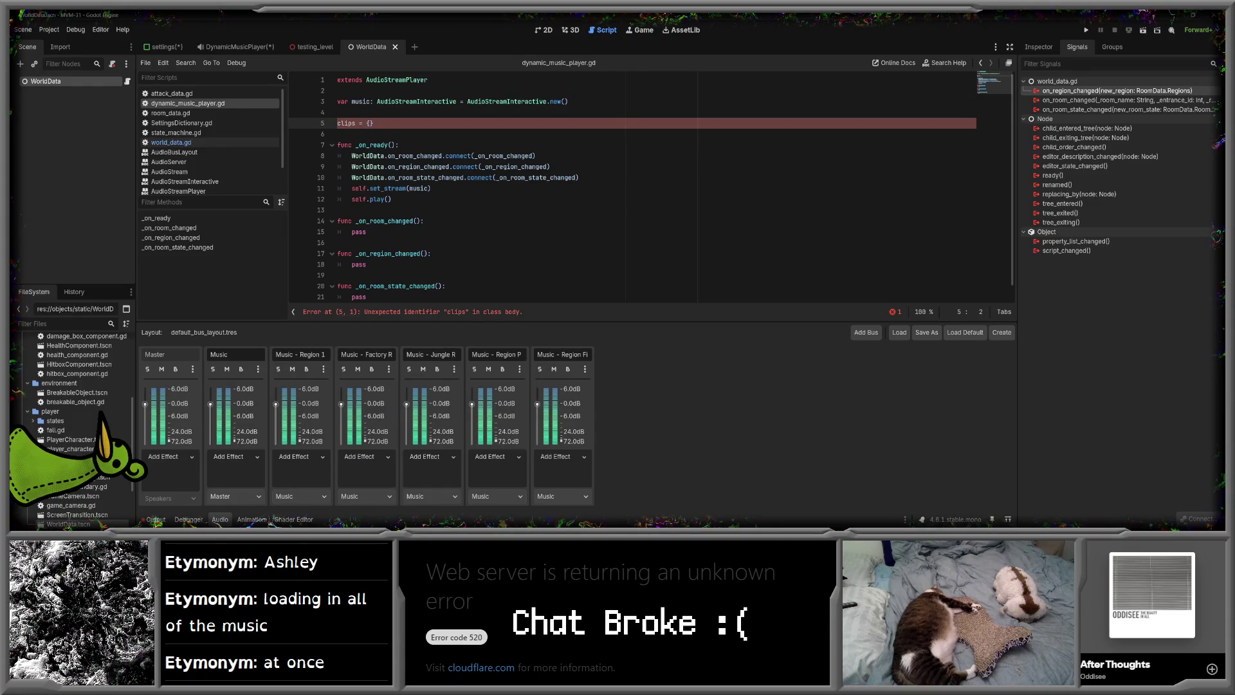
pyautogui.write('var')
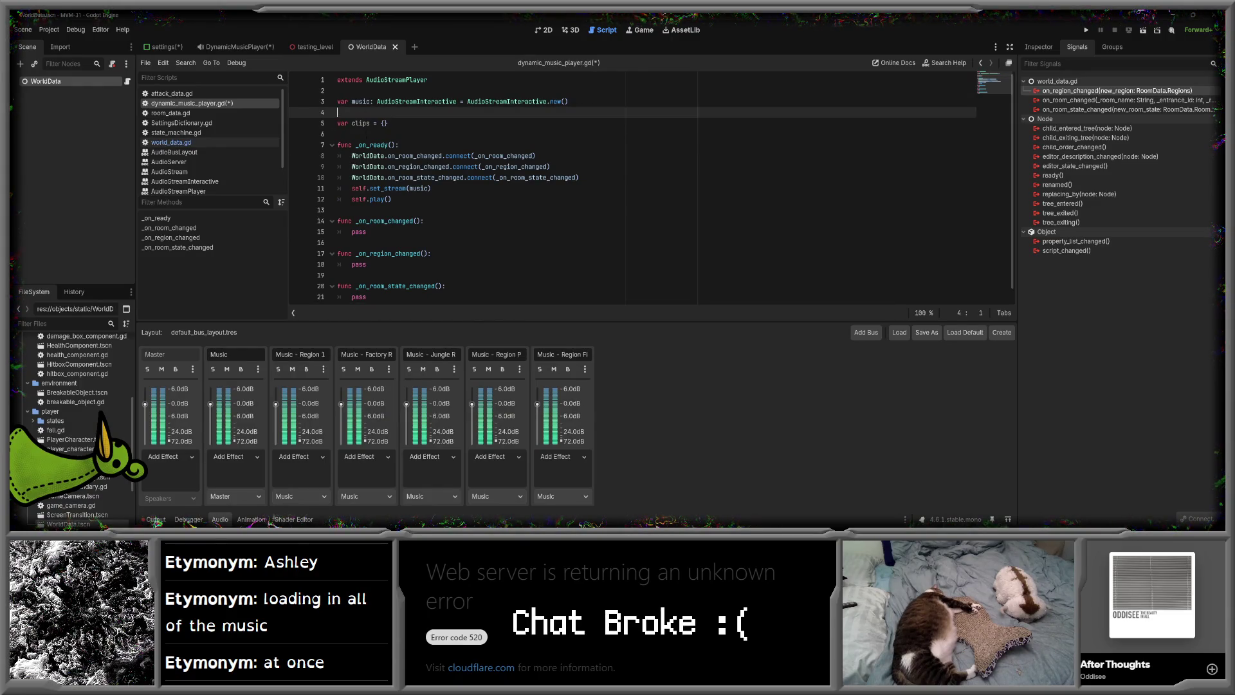
pyautogui.click(367, 144)
pyautogui.hotkey('ctrl', 's')
pyautogui.click(407, 133)
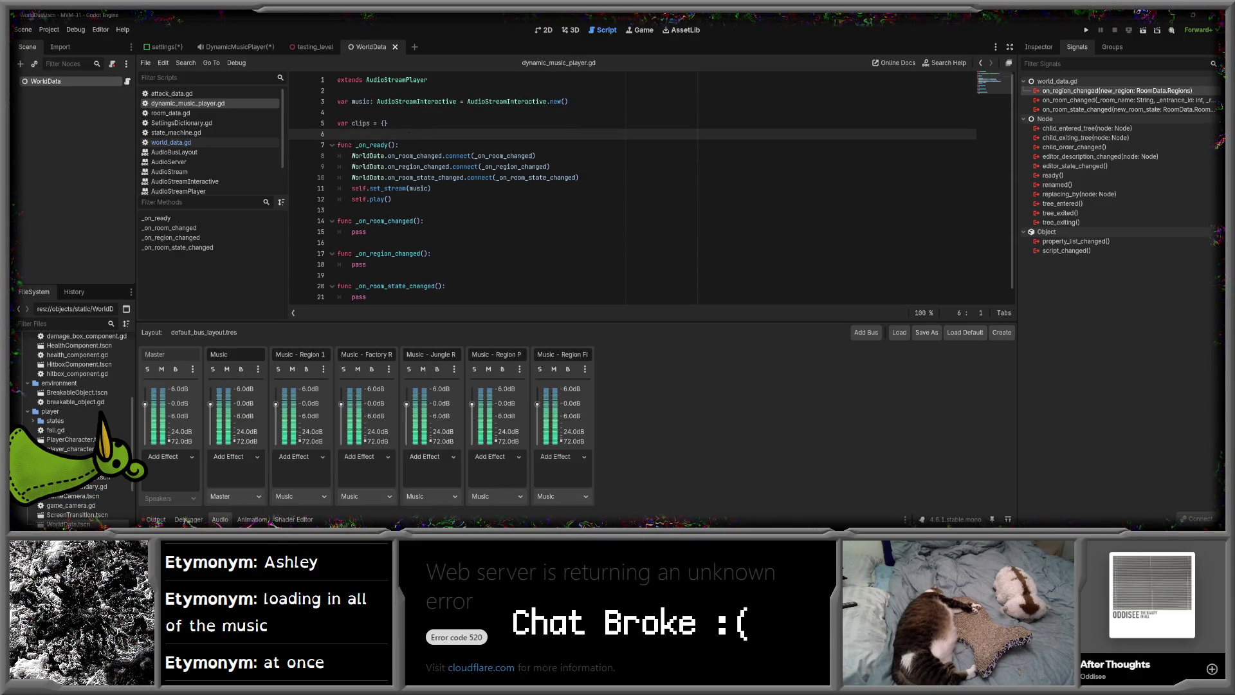
pyautogui.scroll(-1, 408, 133)
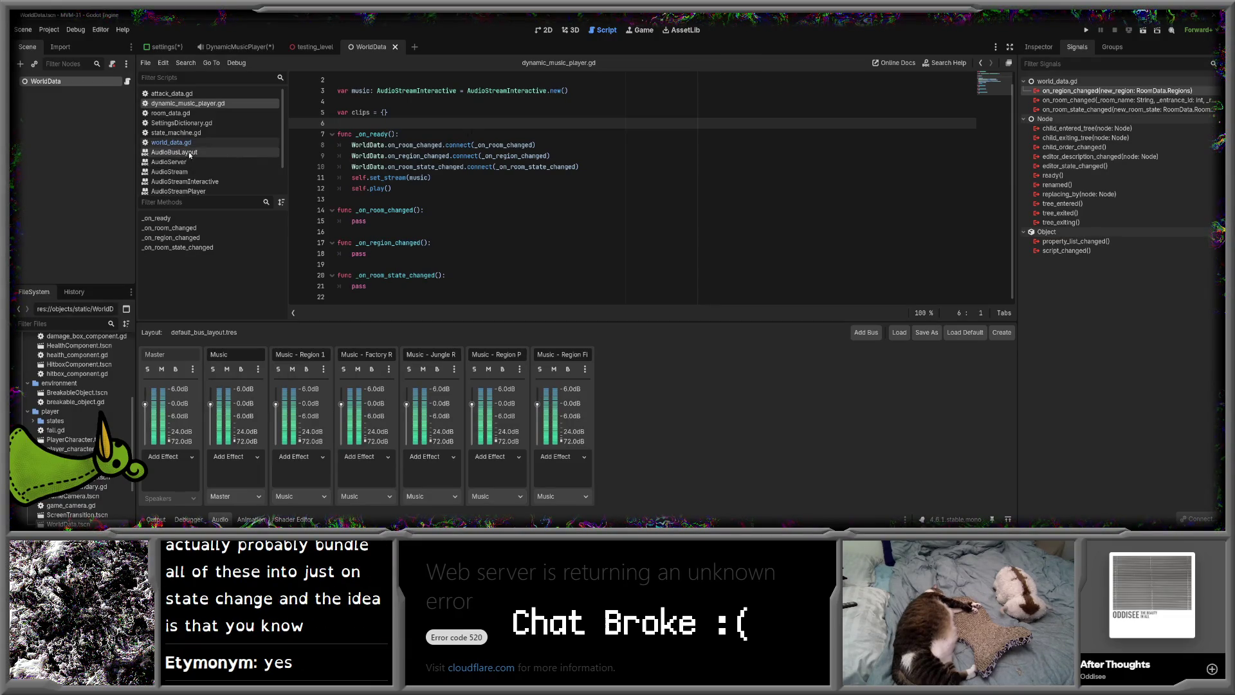
# - Copy the room_changed signal's parameter list from world_data.gd into _on_room_changed
pyautogui.click(171, 142)
pyautogui.click(430, 155)
pyautogui.moveTo(419, 156); pyautogui.dragTo(778, 156)
pyautogui.hotkey('ctrl', 'c')
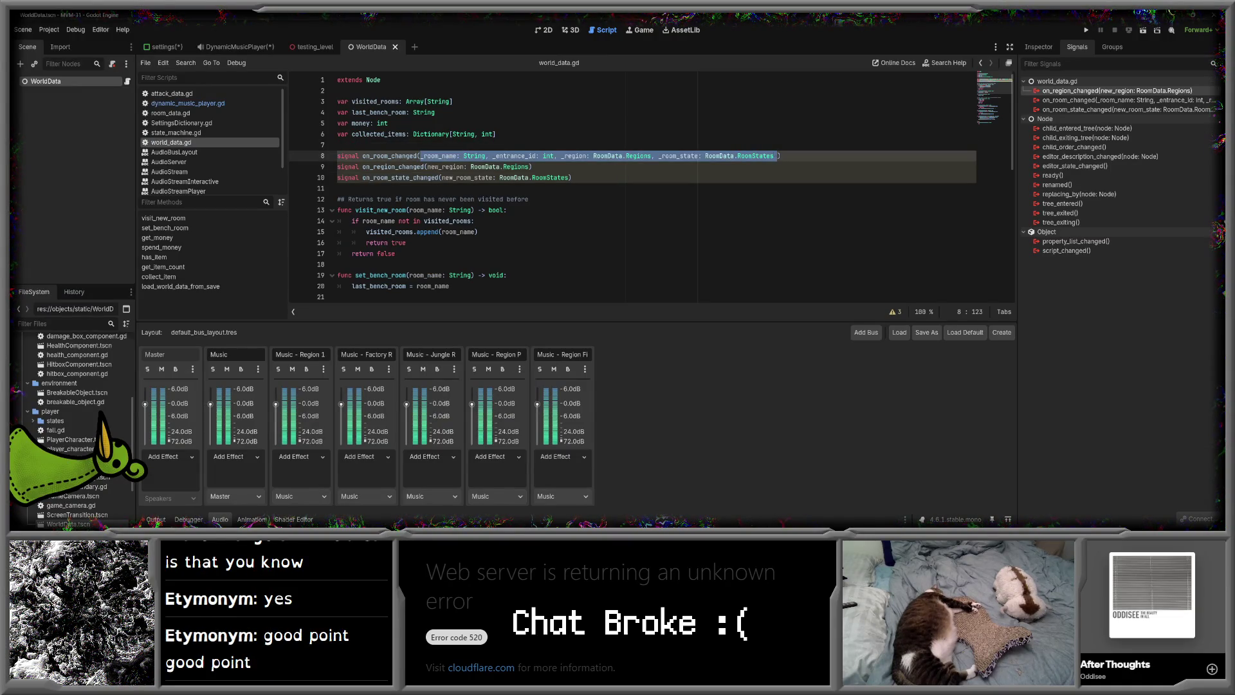
pyautogui.click(186, 103)
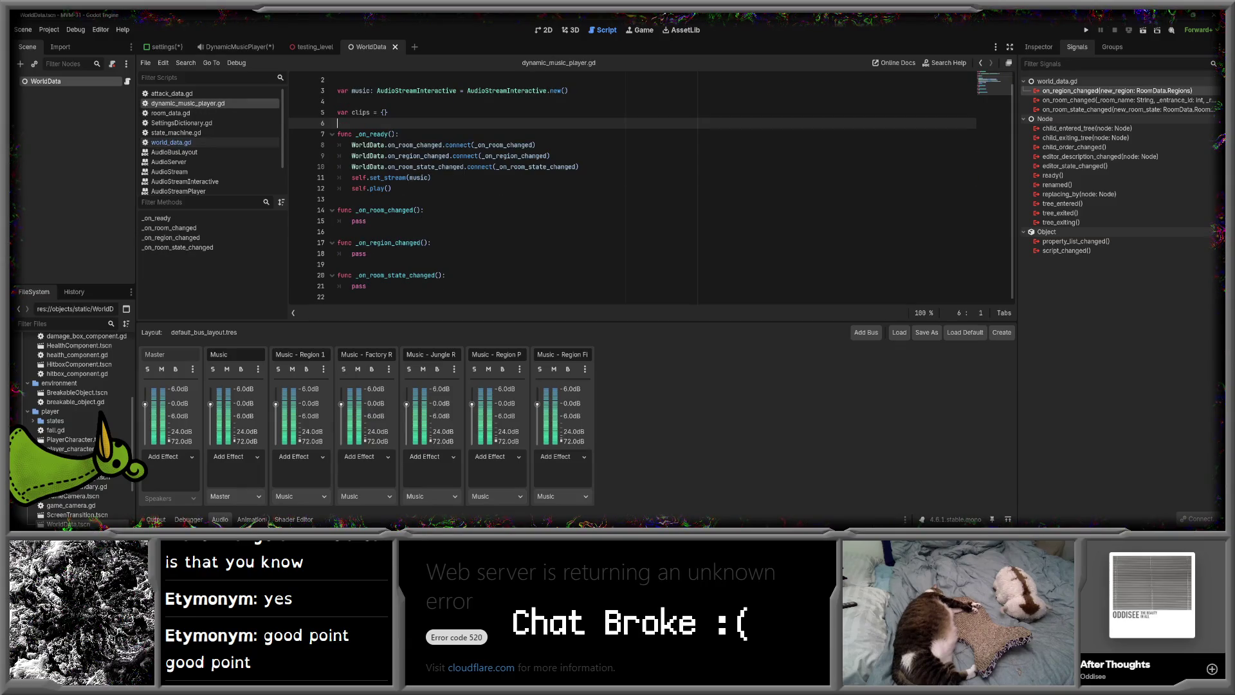
pyautogui.click(417, 210)
pyautogui.hotkey('ctrl', 'v')
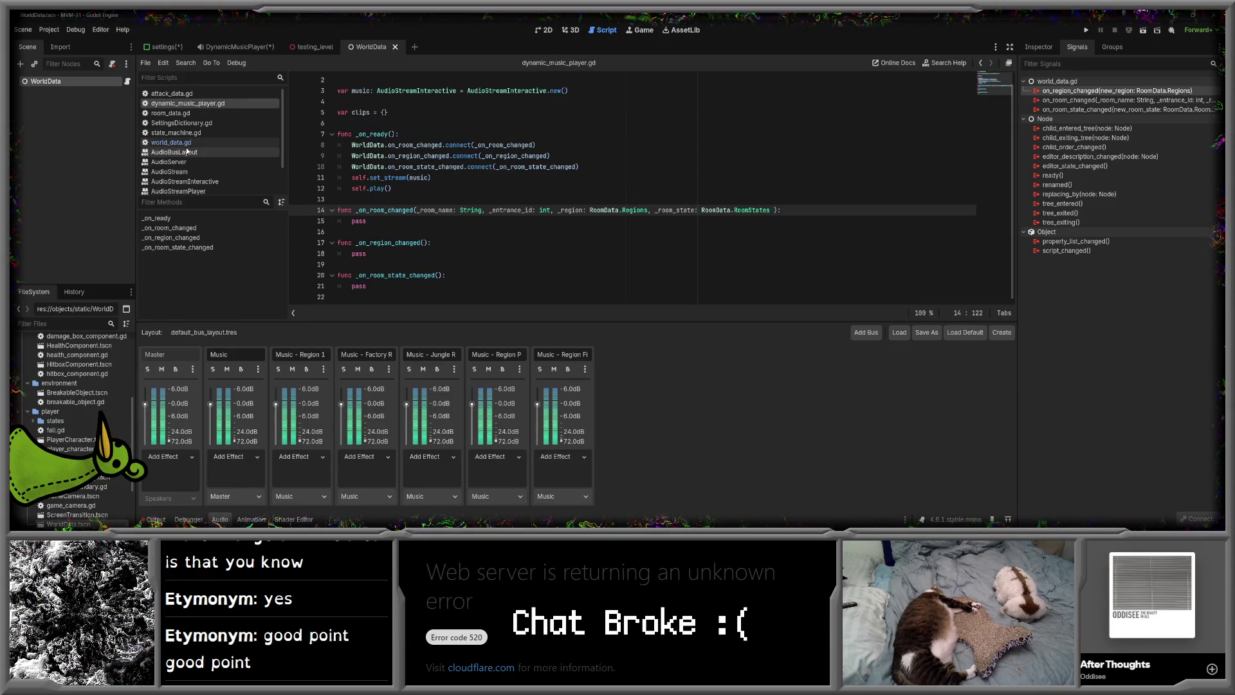
# - Copy the region_changed signal's parameter into _on_region_changed
pyautogui.click(172, 142)
pyautogui.moveTo(428, 167); pyautogui.dragTo(527, 166)
pyautogui.hotkey('ctrl', 'c')
pyautogui.click(192, 103)
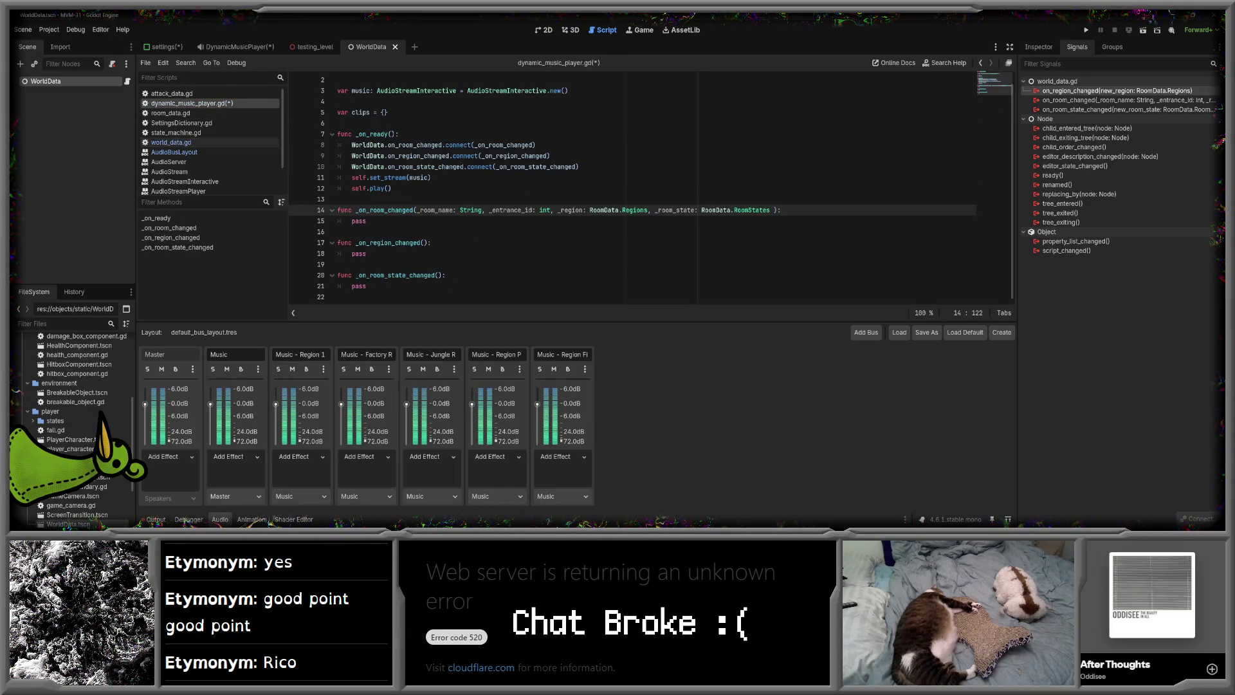
pyautogui.click(427, 242)
pyautogui.hotkey('ctrl', 'v')
# - Copy the room-state signal's parameter into _on_room_state_changed and save the script
pyautogui.click(171, 143)
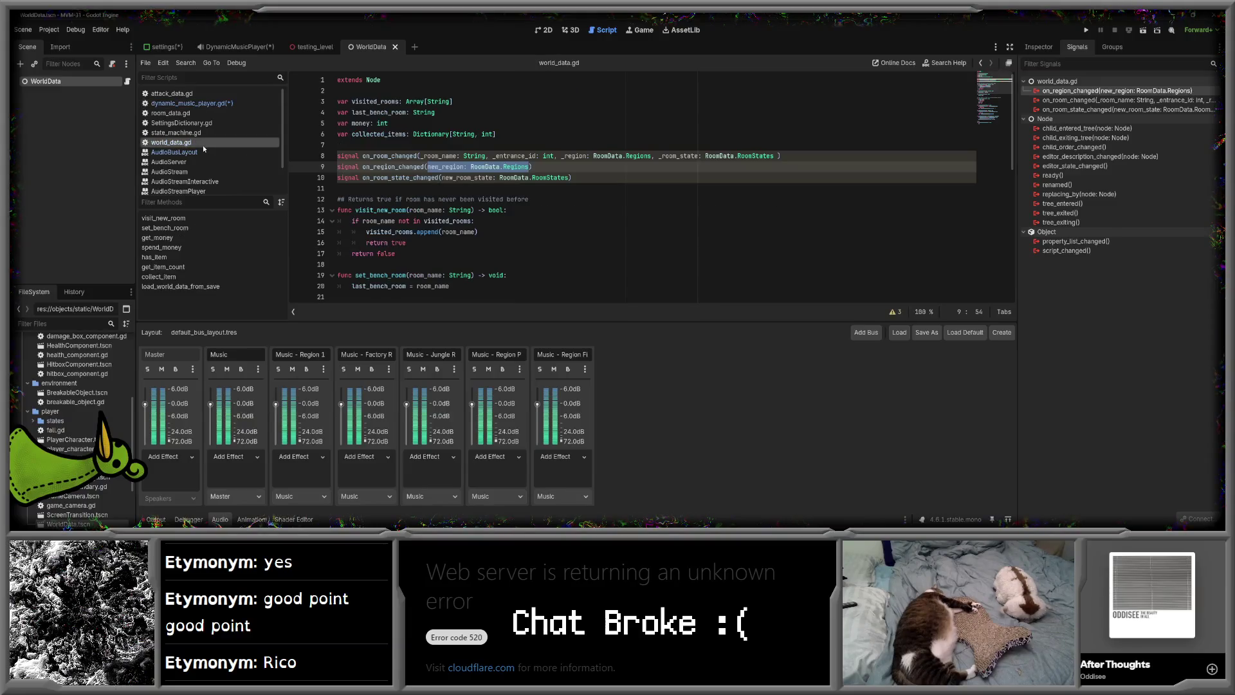
pyautogui.moveTo(442, 178); pyautogui.dragTo(569, 178)
pyautogui.hotkey('ctrl', 'c')
pyautogui.click(193, 103)
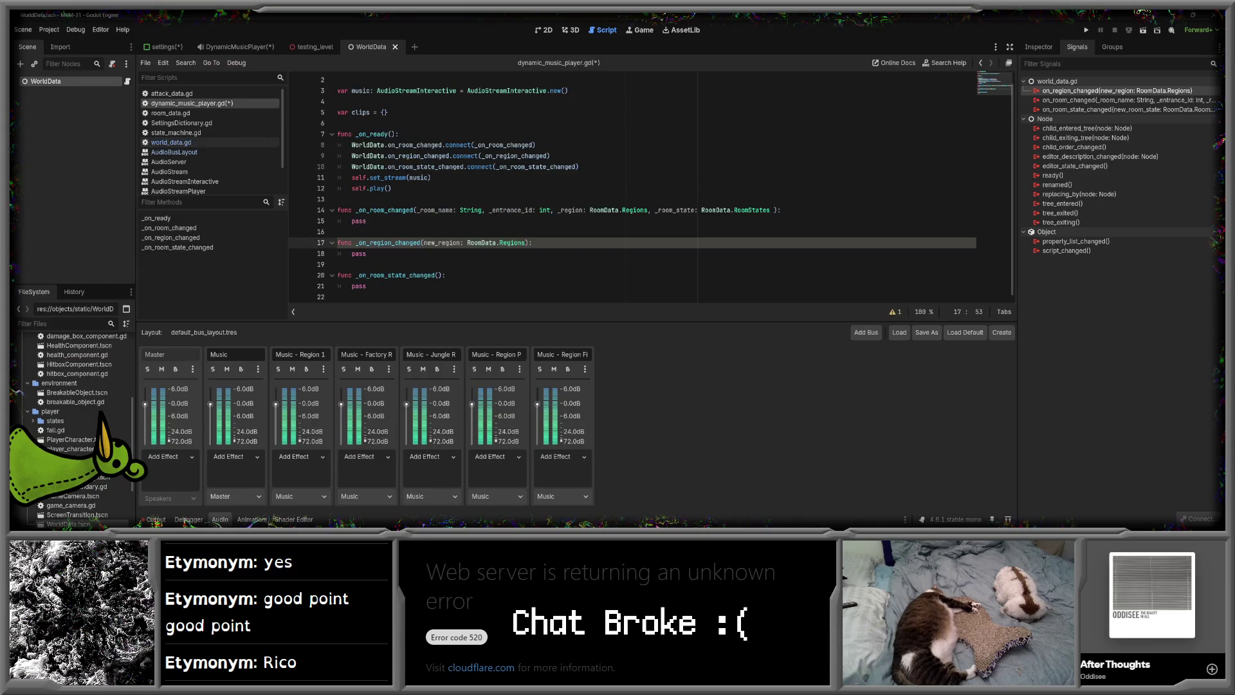
pyautogui.click(436, 274)
pyautogui.hotkey('ctrl', 'v')
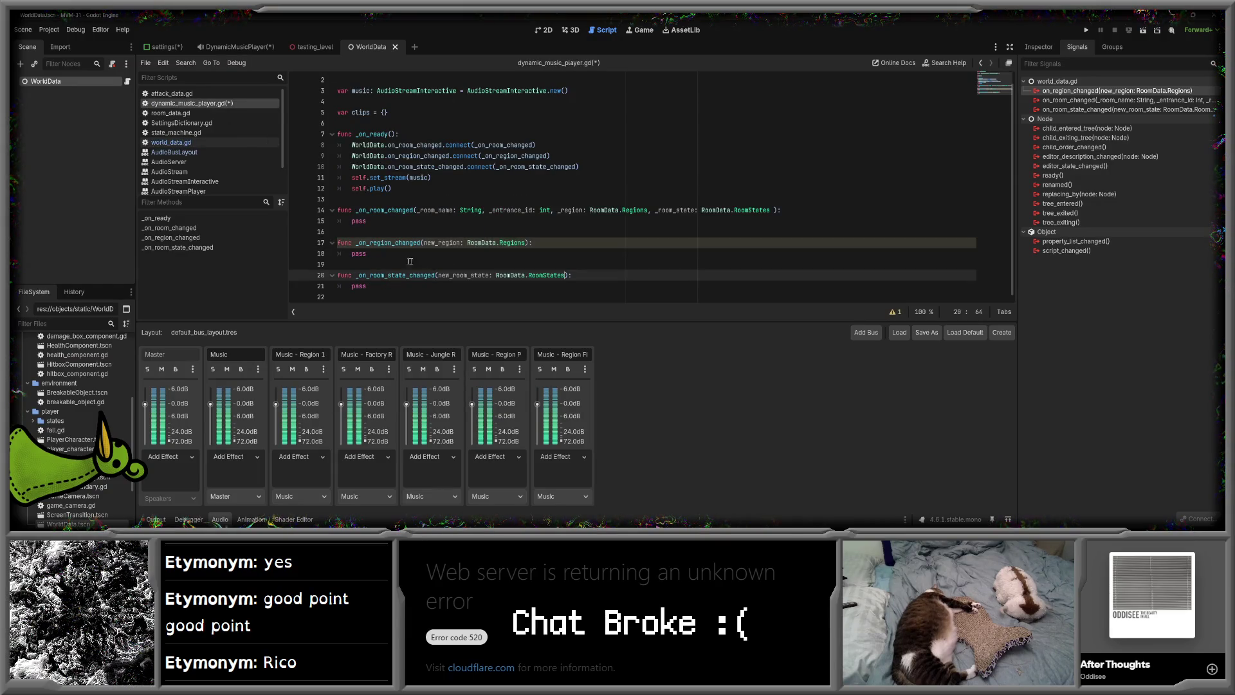
pyautogui.click(386, 261)
pyautogui.hotkey('ctrl', 's')
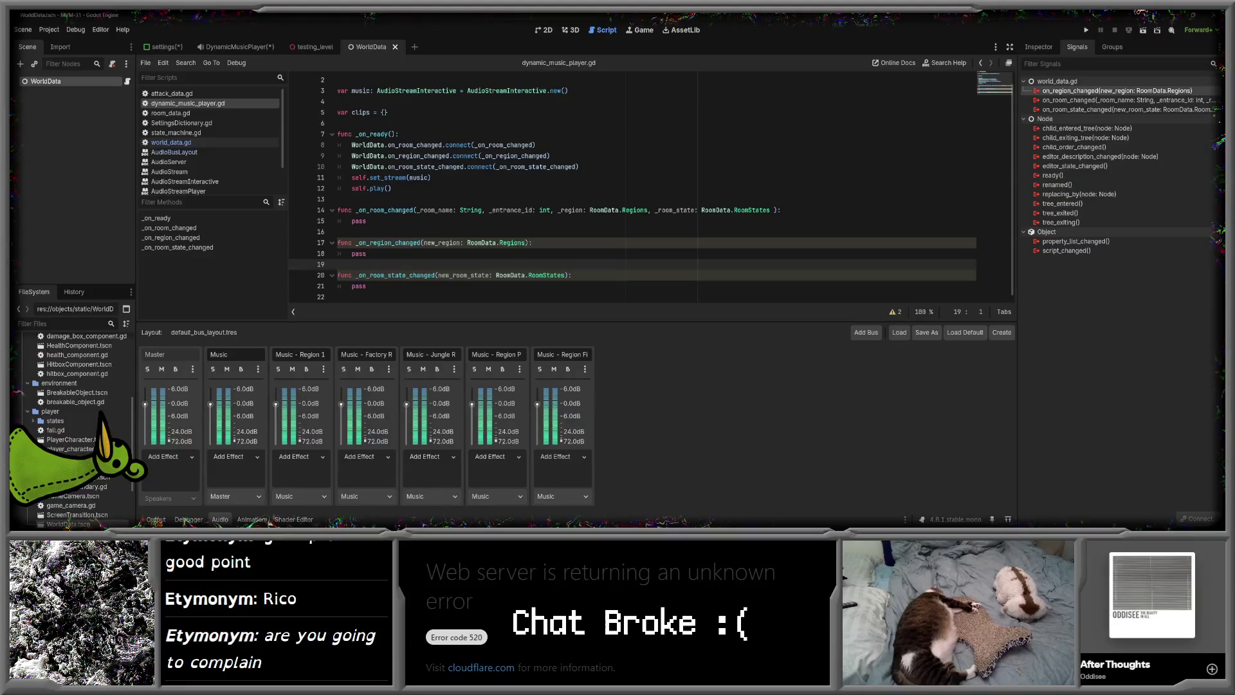
pyautogui.click(338, 231)
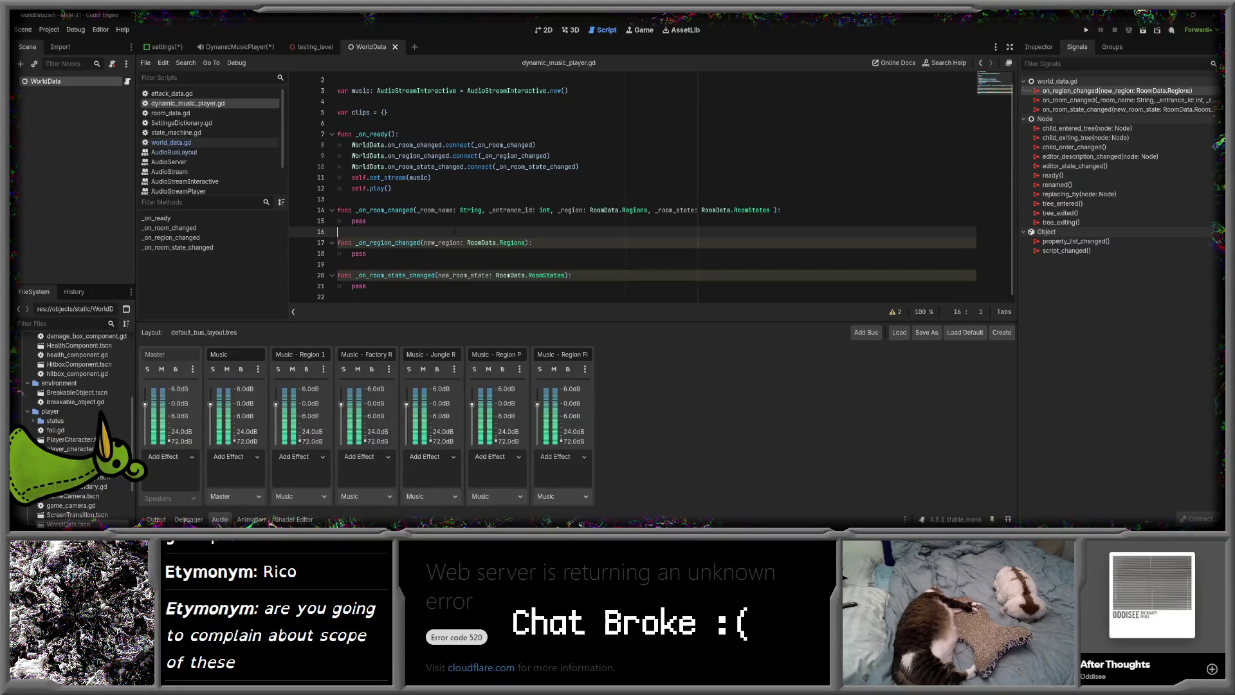
pyautogui.scroll(1, 634, 186)
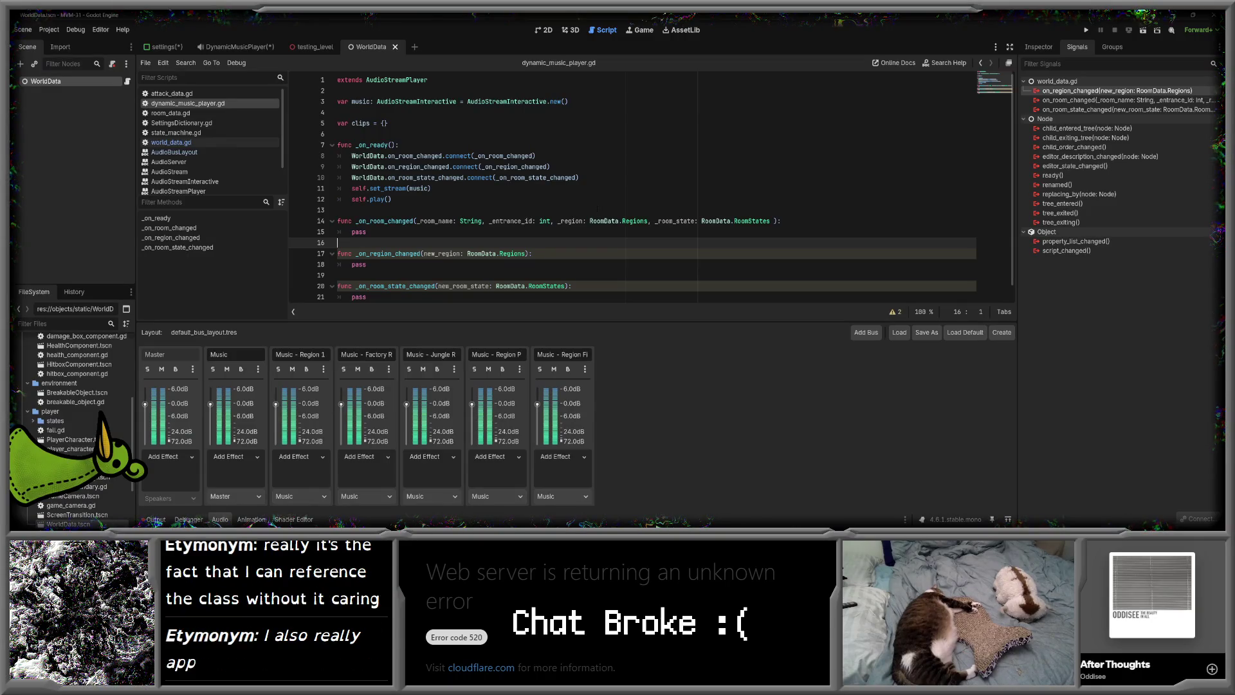
pyautogui.scroll(-1, 597, 208)
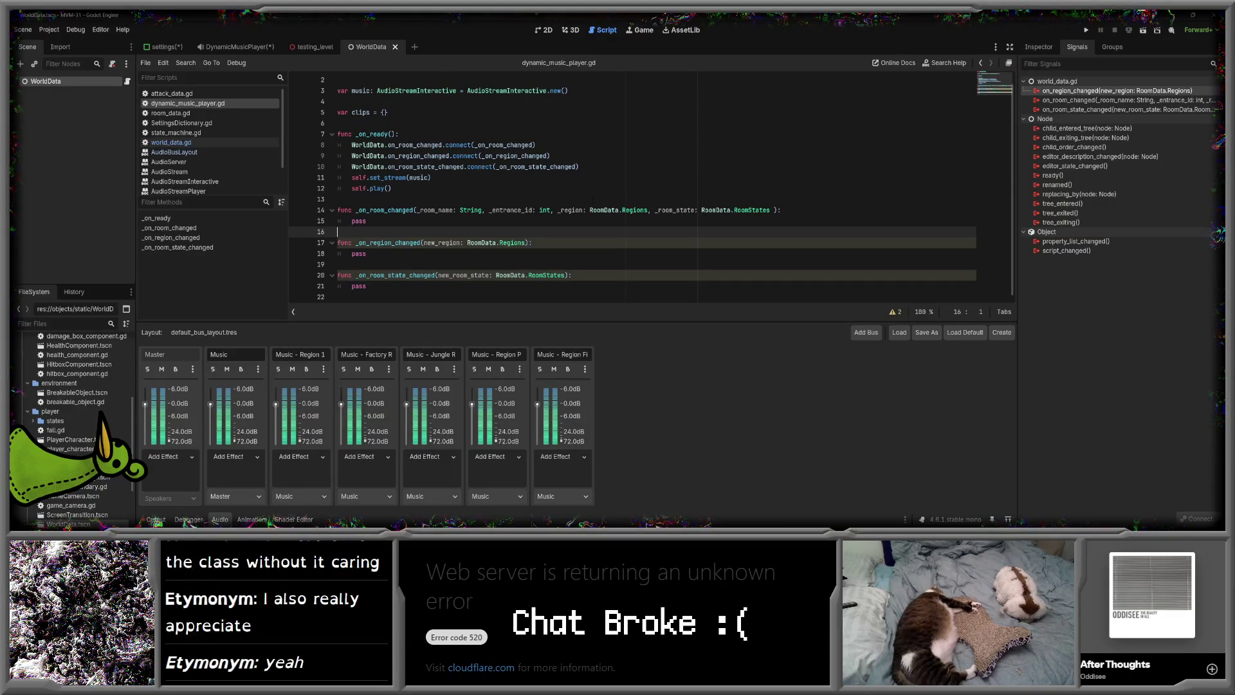
pyautogui.scroll(1, 633, 186)
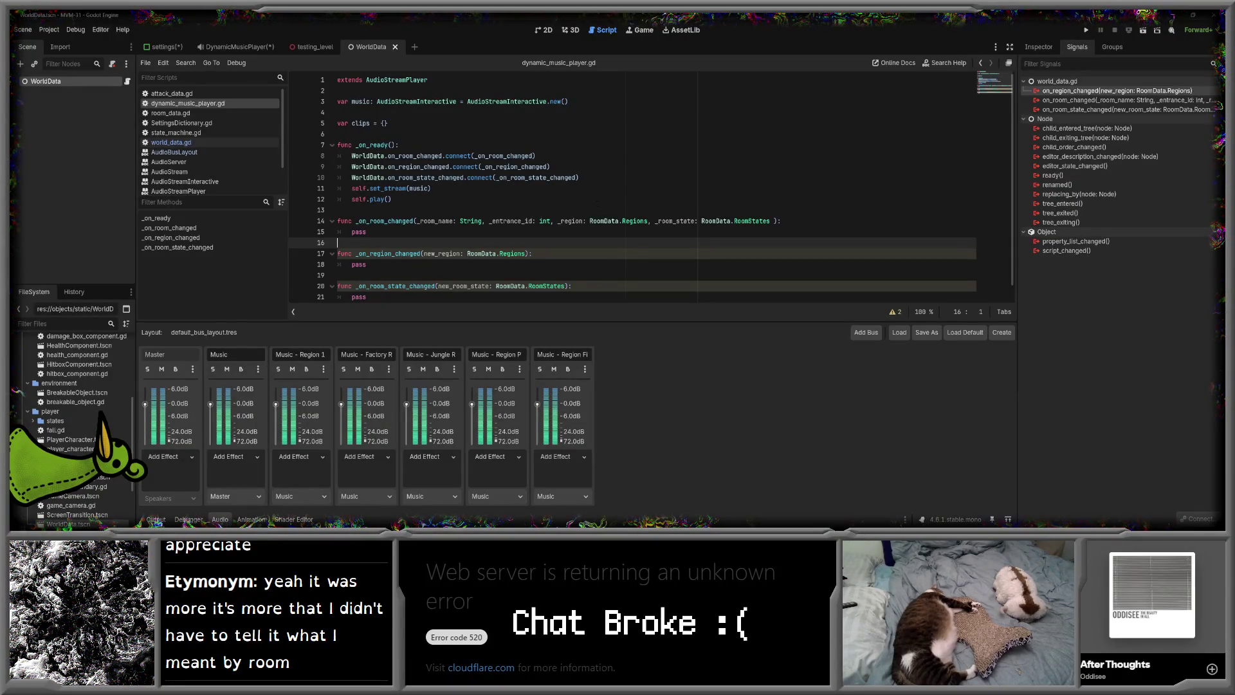
pyautogui.scroll(-1, 595, 202)
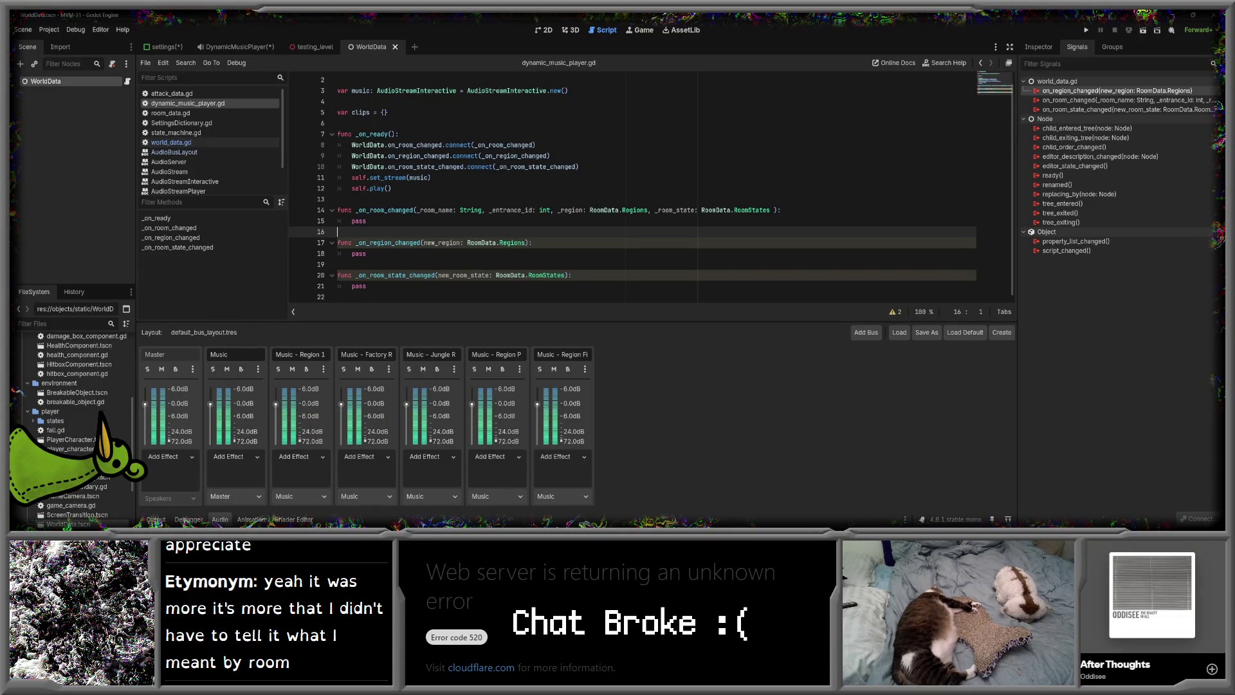
pyautogui.click(475, 220)
pyautogui.scroll(1, 475, 220)
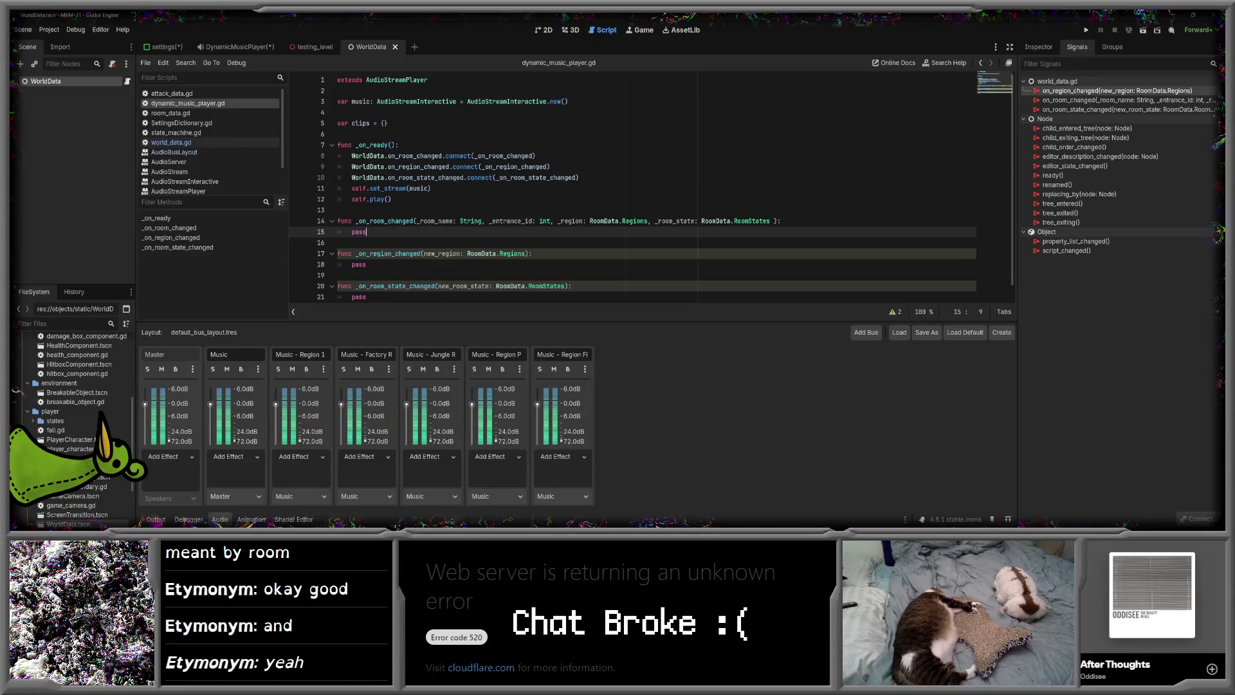
pyautogui.click(373, 297)
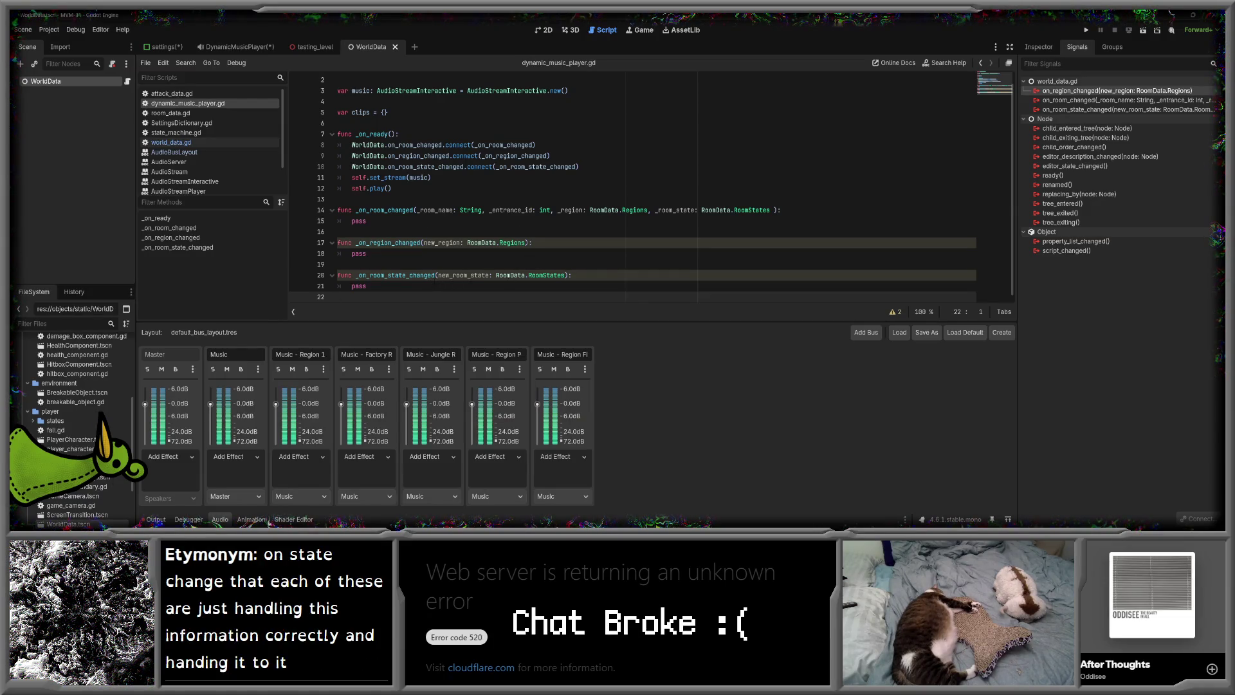
pyautogui.scroll(1, 633, 189)
pyautogui.scroll(-1, 633, 189)
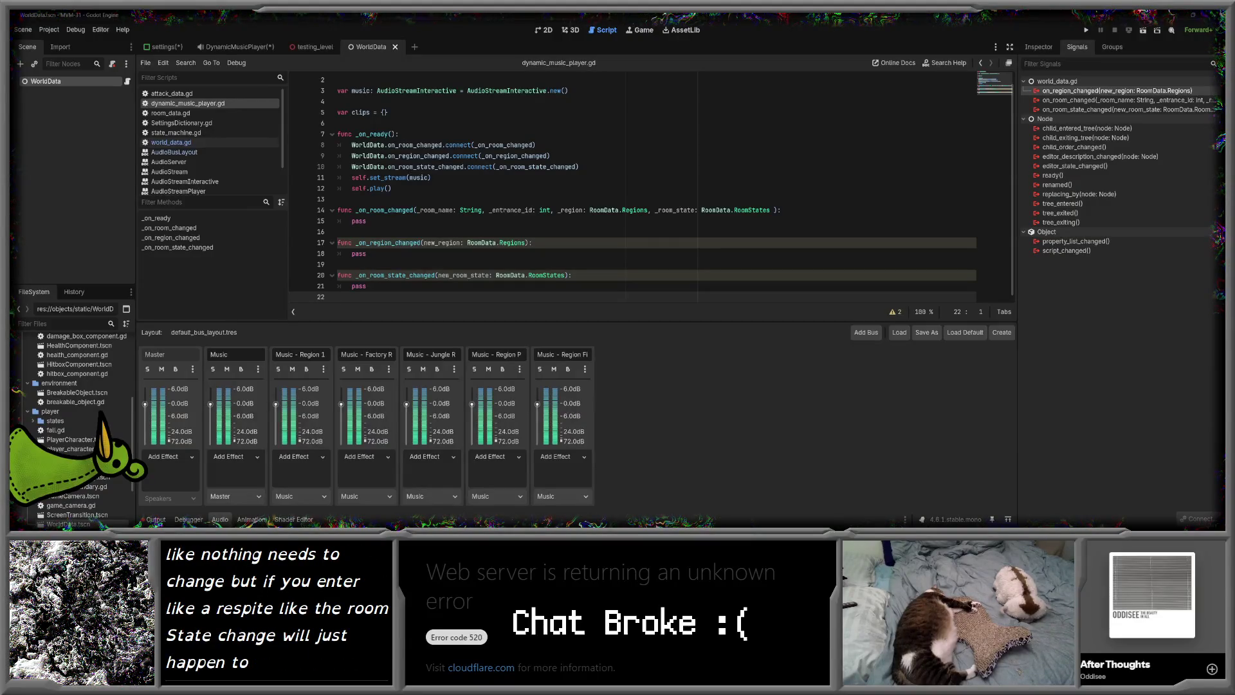
# - Delete the _on_room_changed function and its WorldData.on_room_changed connect line in _ready
pyautogui.moveTo(370, 222); pyautogui.dragTo(317, 212)
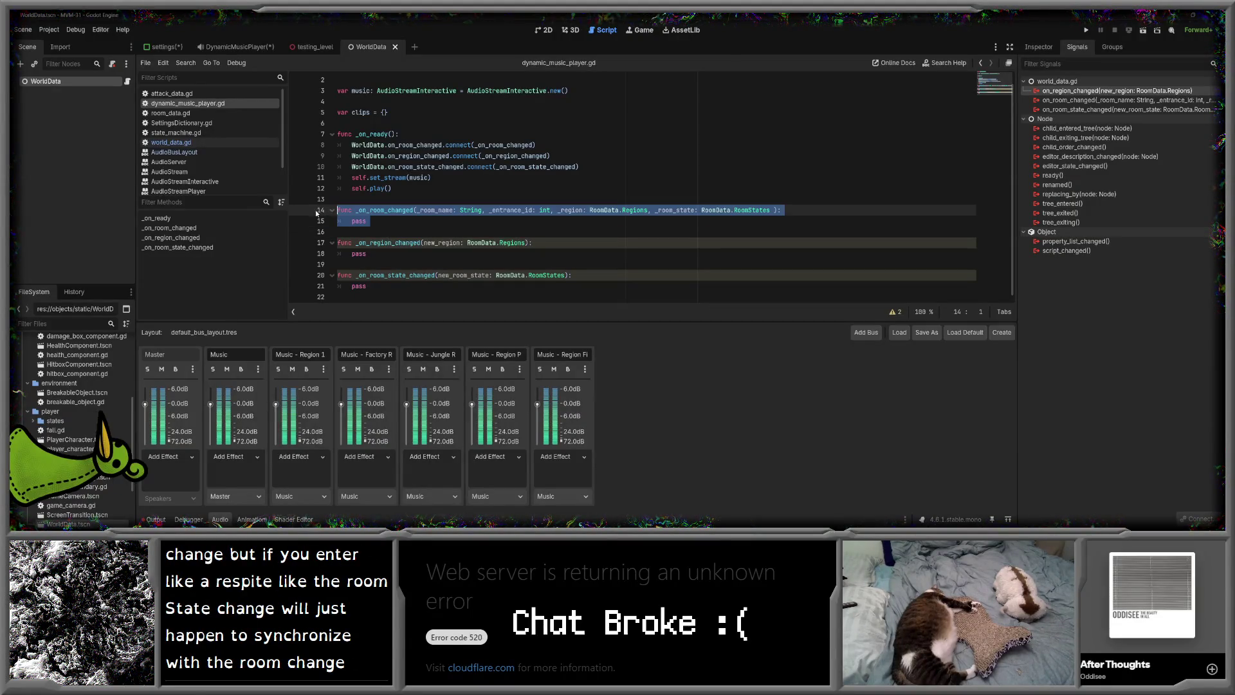
pyautogui.press('Delete')
pyautogui.press('Delete')
pyautogui.click(339, 156)
pyautogui.hotkey('ctrl', 'shift', 'k')
pyautogui.click(338, 199)
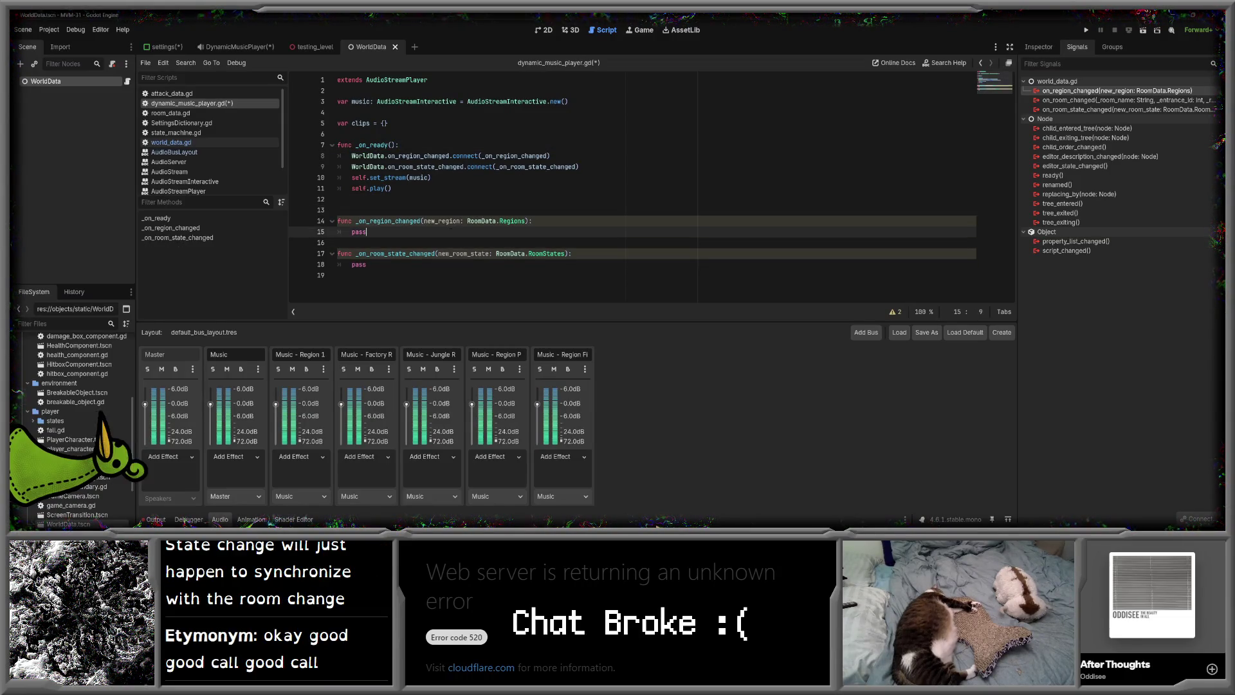
pyautogui.click(436, 264)
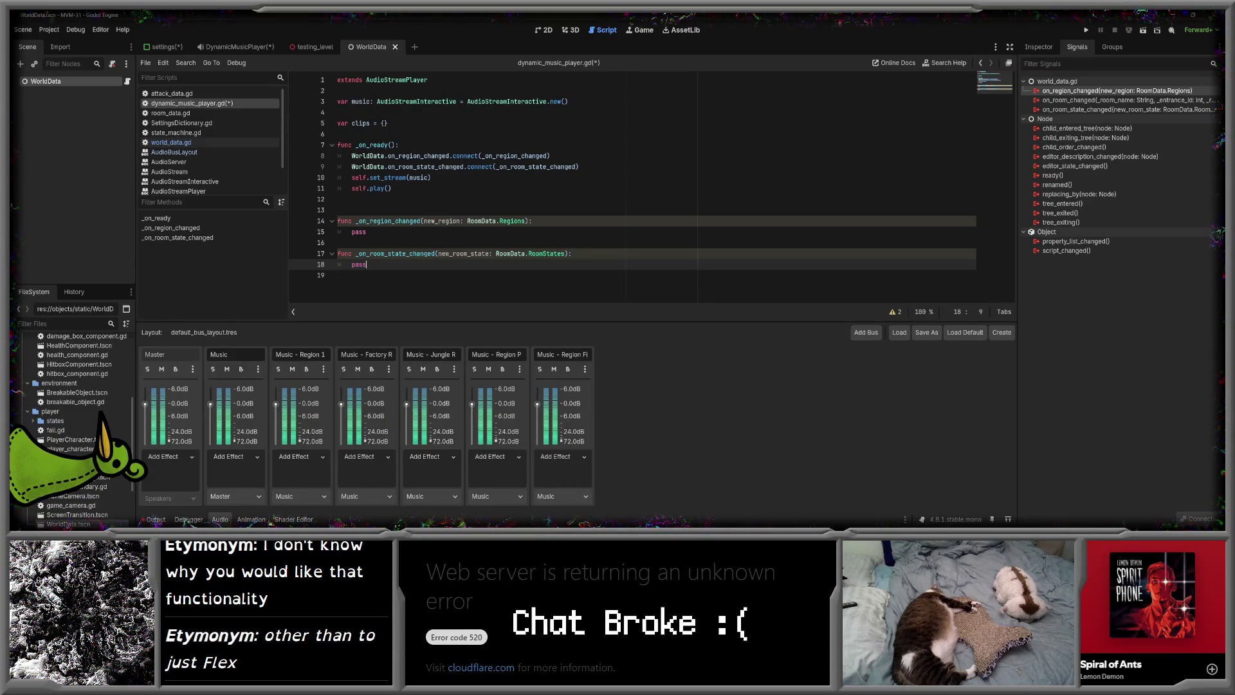
pyautogui.click(366, 231)
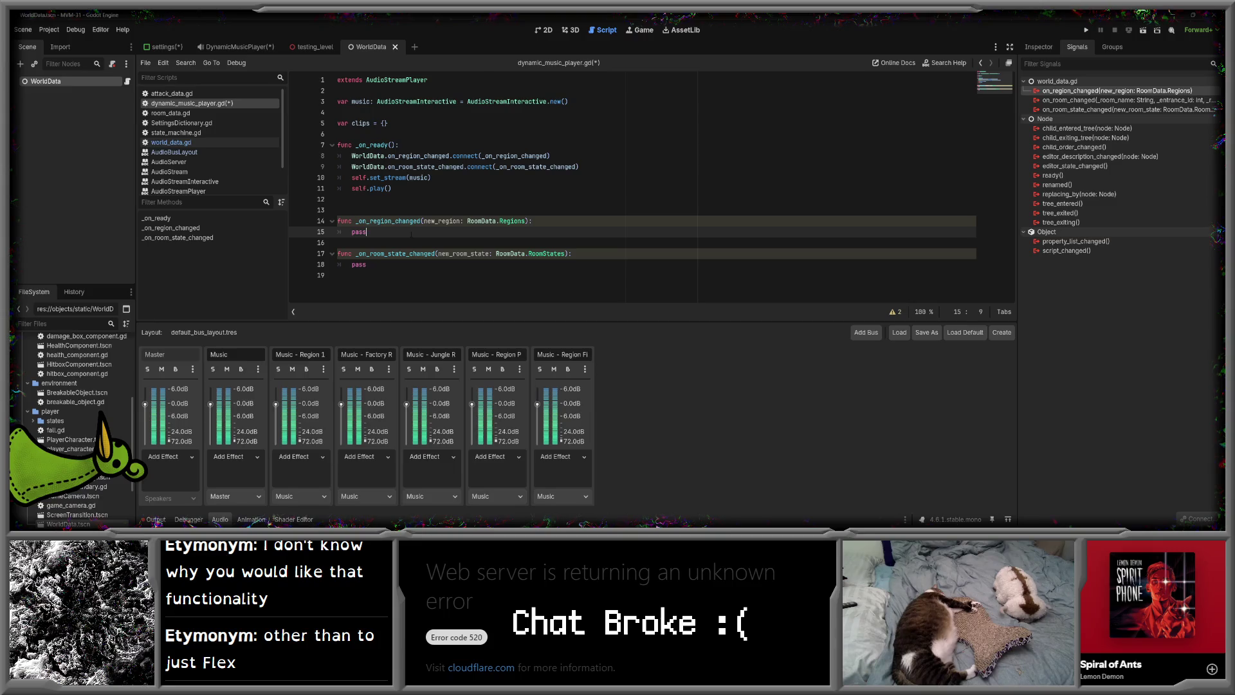
pyautogui.click(394, 123)
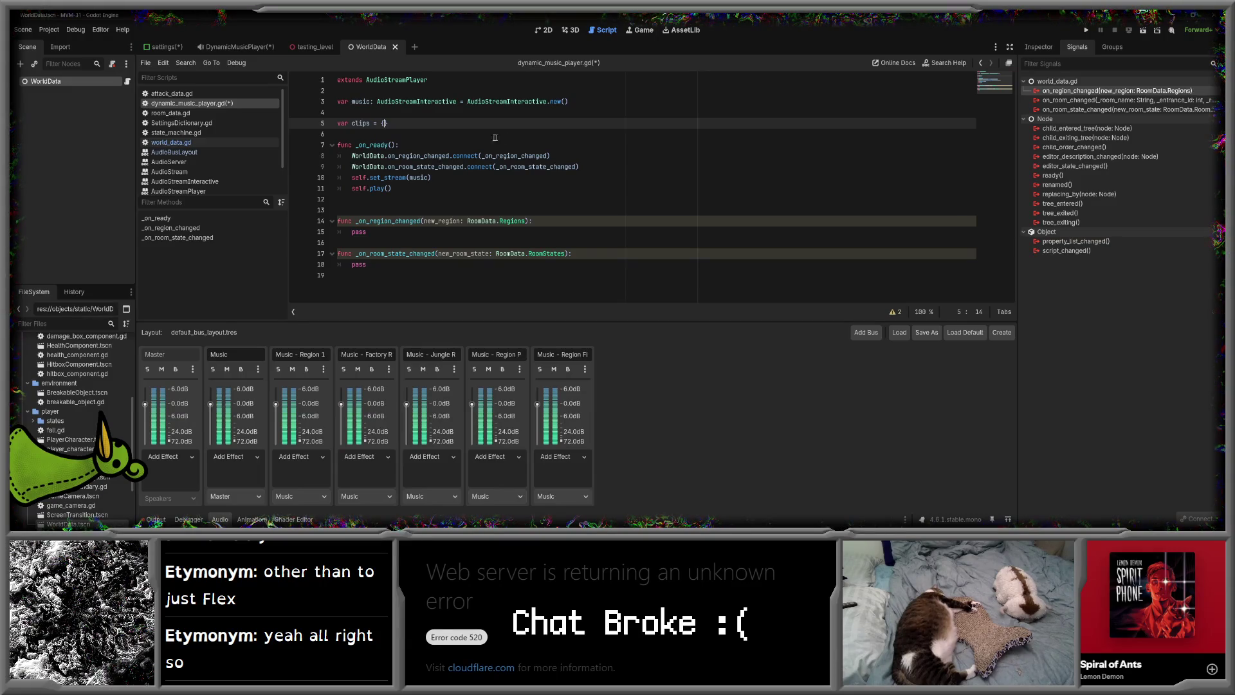
# - Clear the stray quotes from the clips braces and open them onto separate lines
pyautogui.write('"')
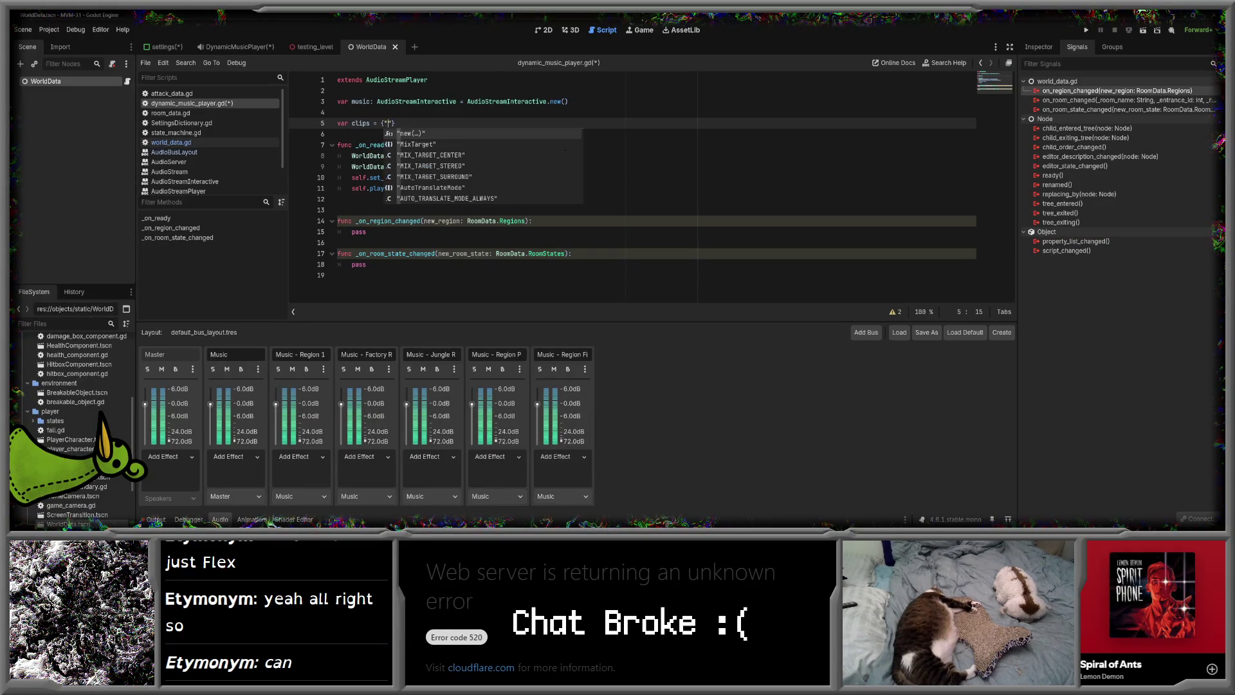
pyautogui.press('BackSpace')
pyautogui.click(338, 134)
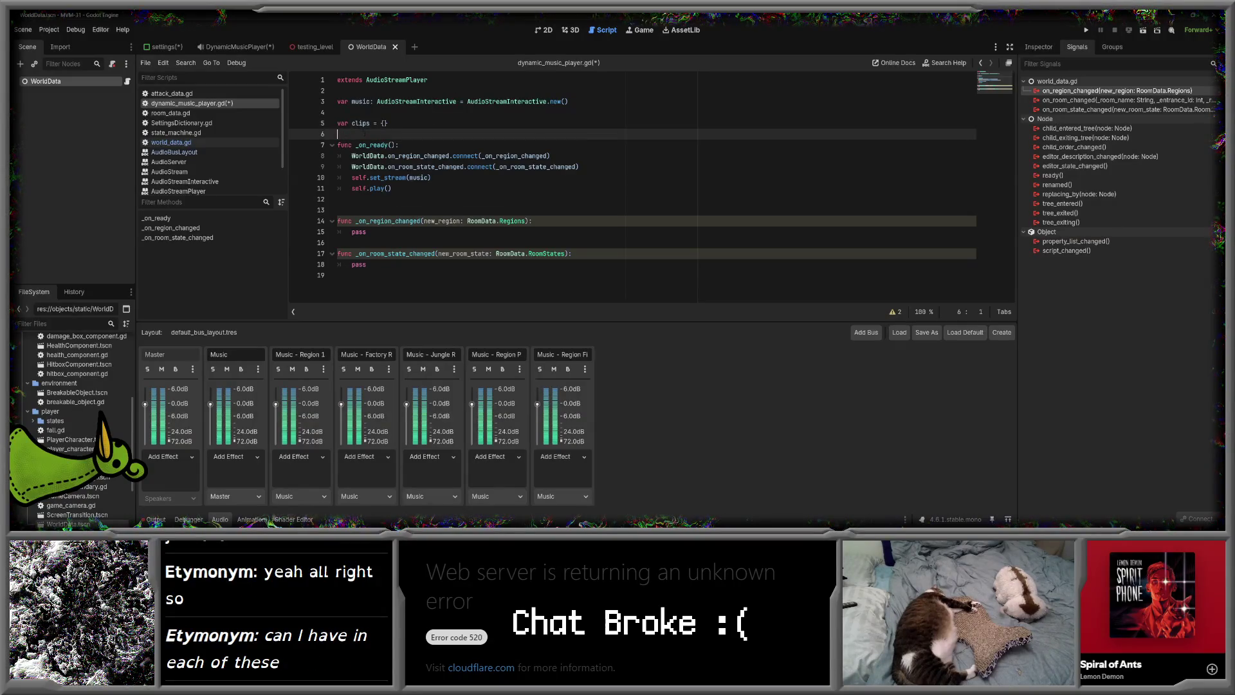
pyautogui.click(384, 123)
pyautogui.press('Return')
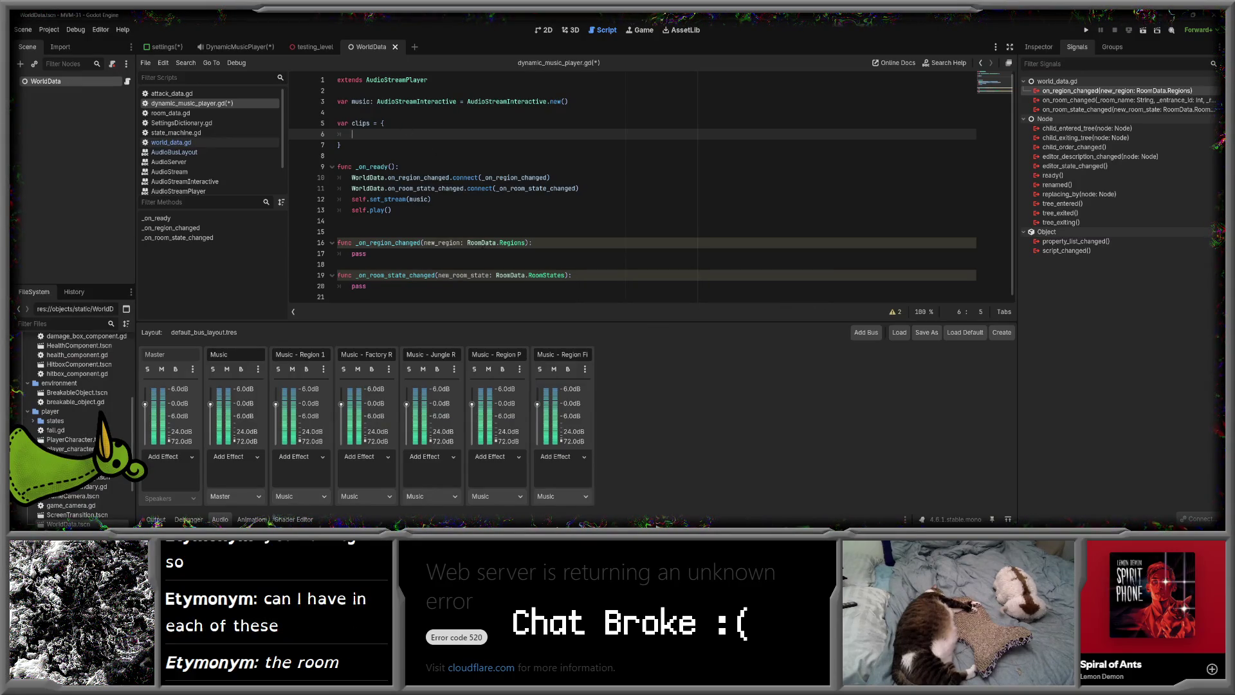
# - Paste RoomData.Regions and the Regions enum names Starting through Final from room_data.gd into clips
pyautogui.moveTo(467, 242); pyautogui.dragTo(526, 242)
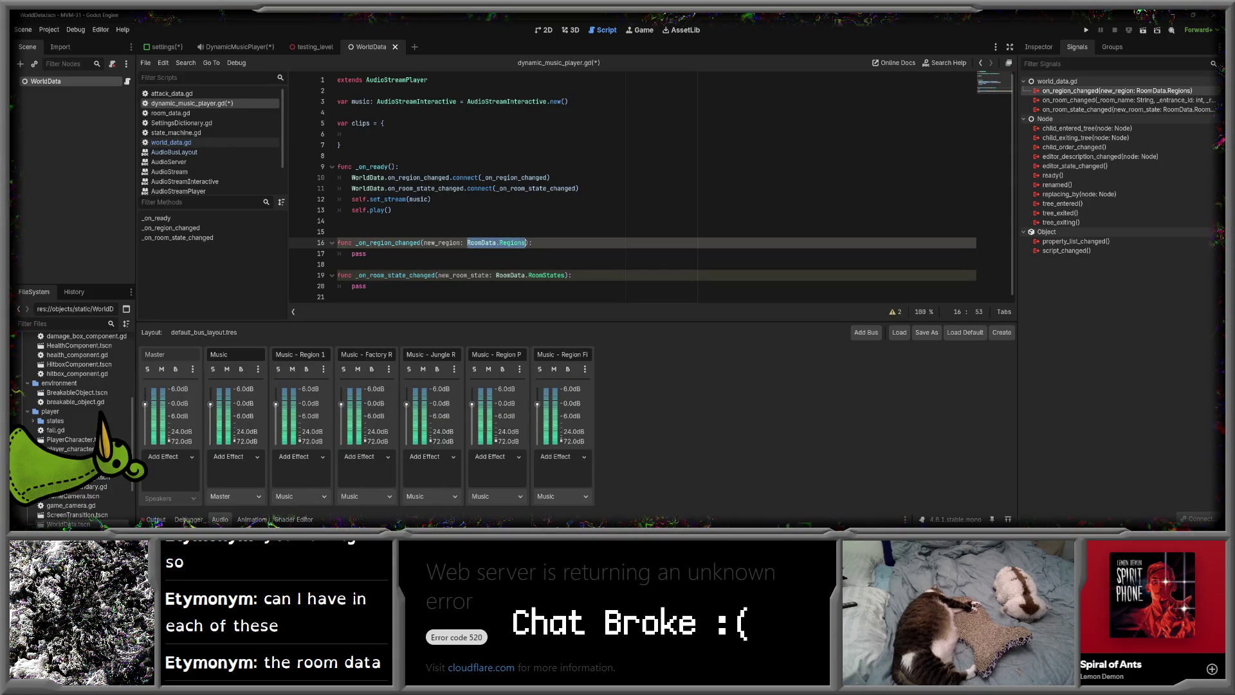
pyautogui.hotkey('ctrl', 'c')
pyautogui.click(386, 134)
pyautogui.hotkey('ctrl', 'v')
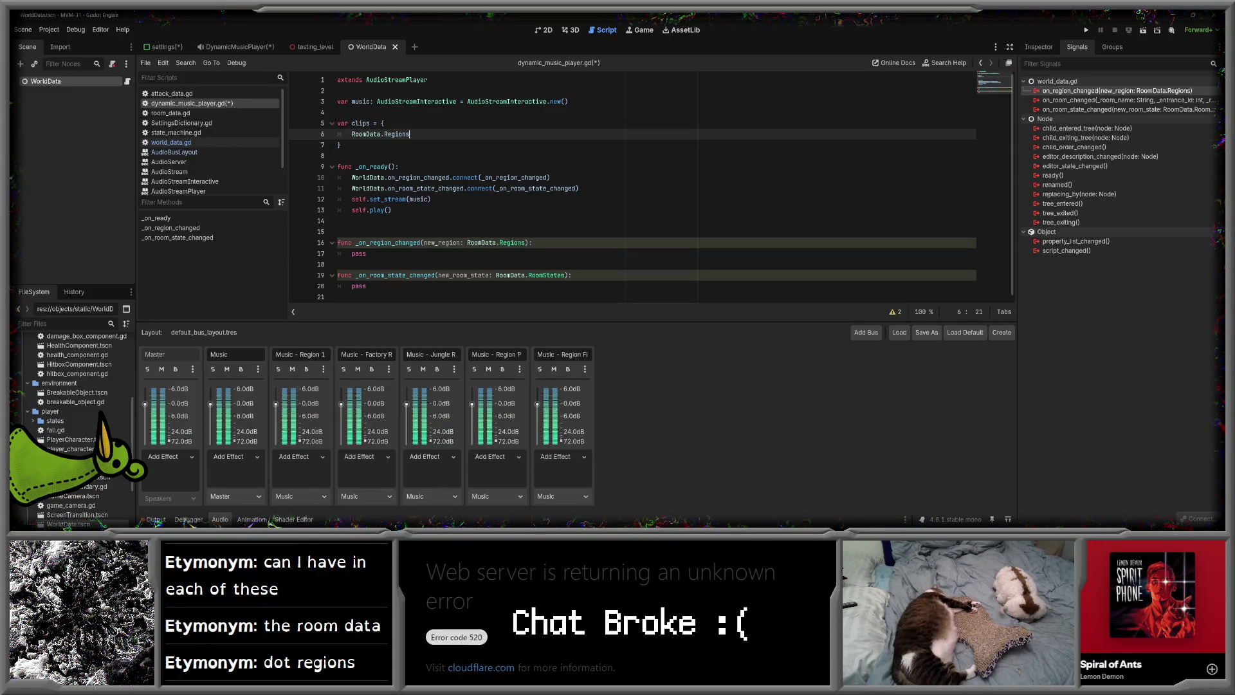
pyautogui.click(223, 141)
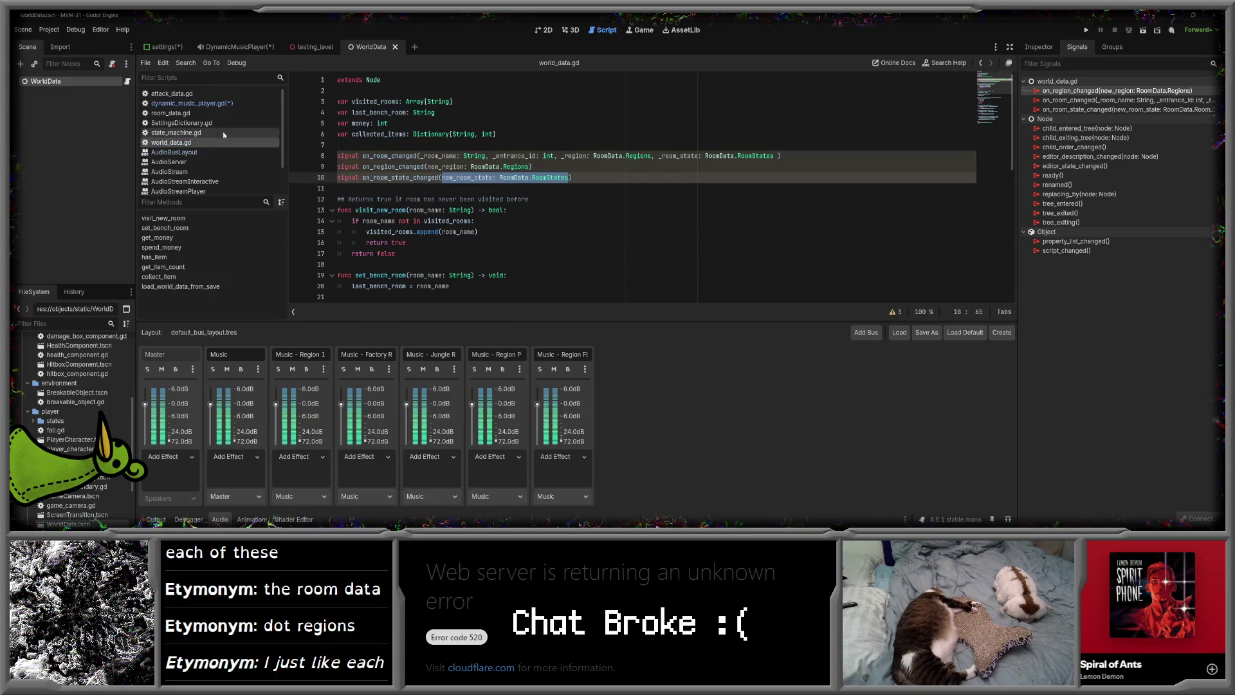
pyautogui.click(227, 115)
pyautogui.scroll(4, 515, 193)
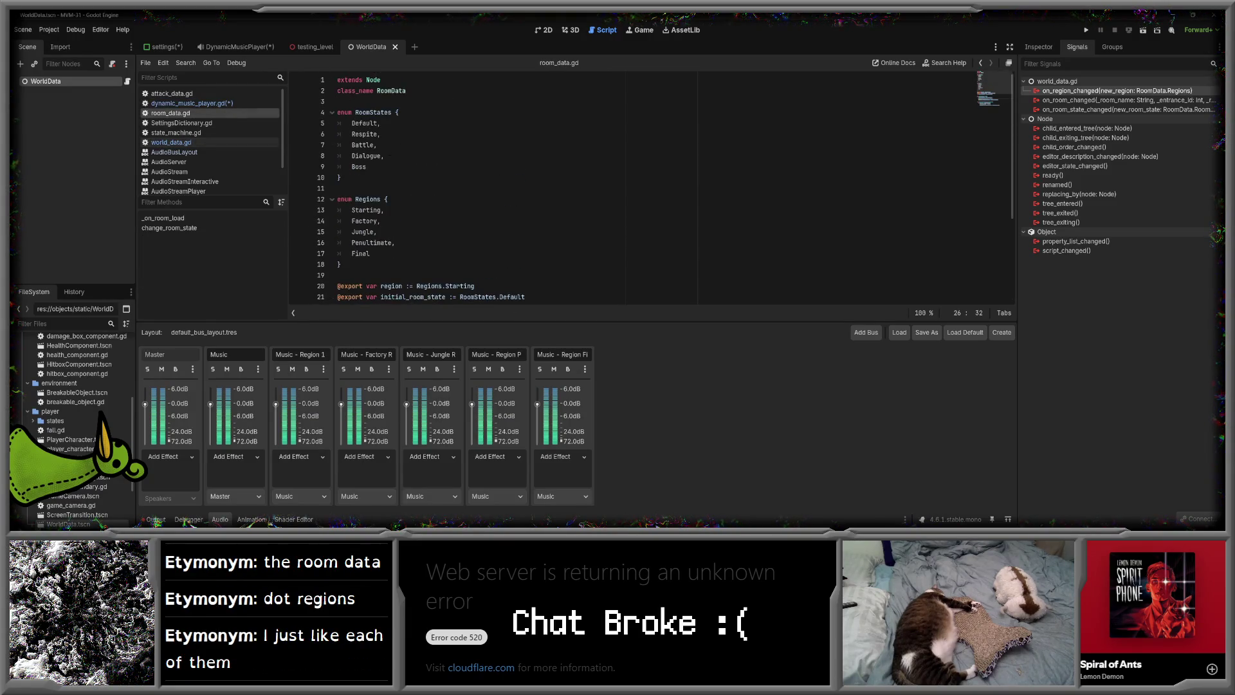
pyautogui.moveTo(370, 253); pyautogui.dragTo(352, 210)
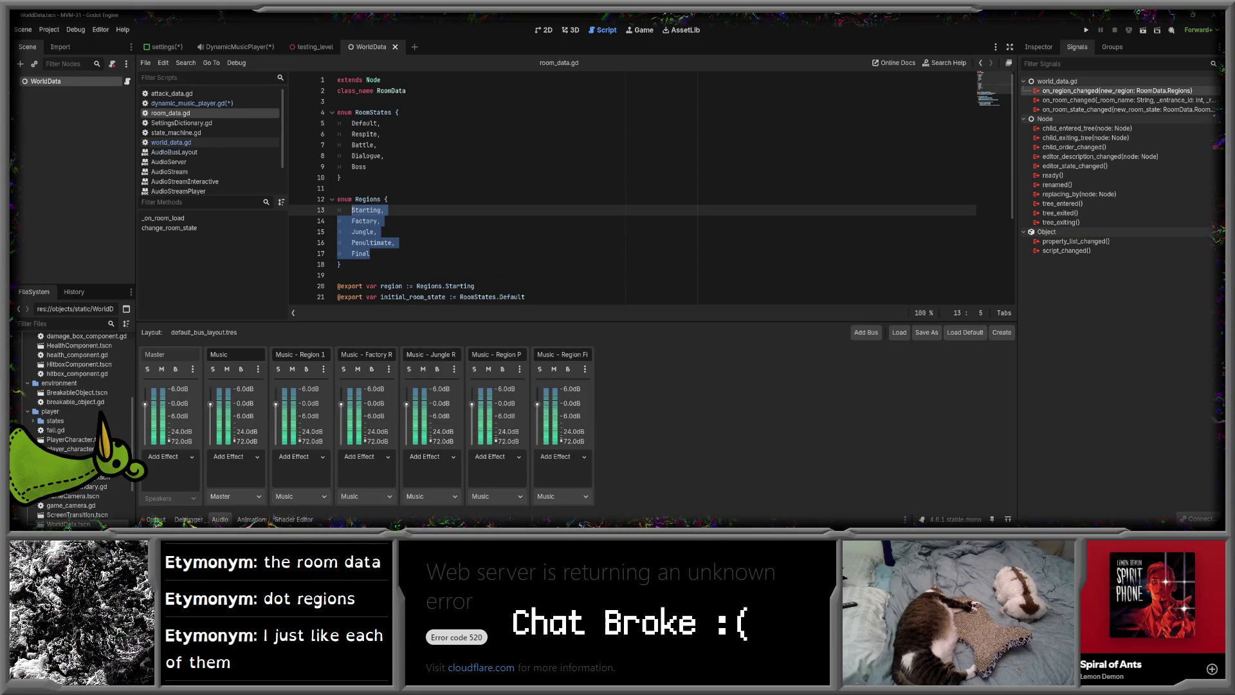
pyautogui.click(187, 103)
pyautogui.write('RoomData.Regions.')
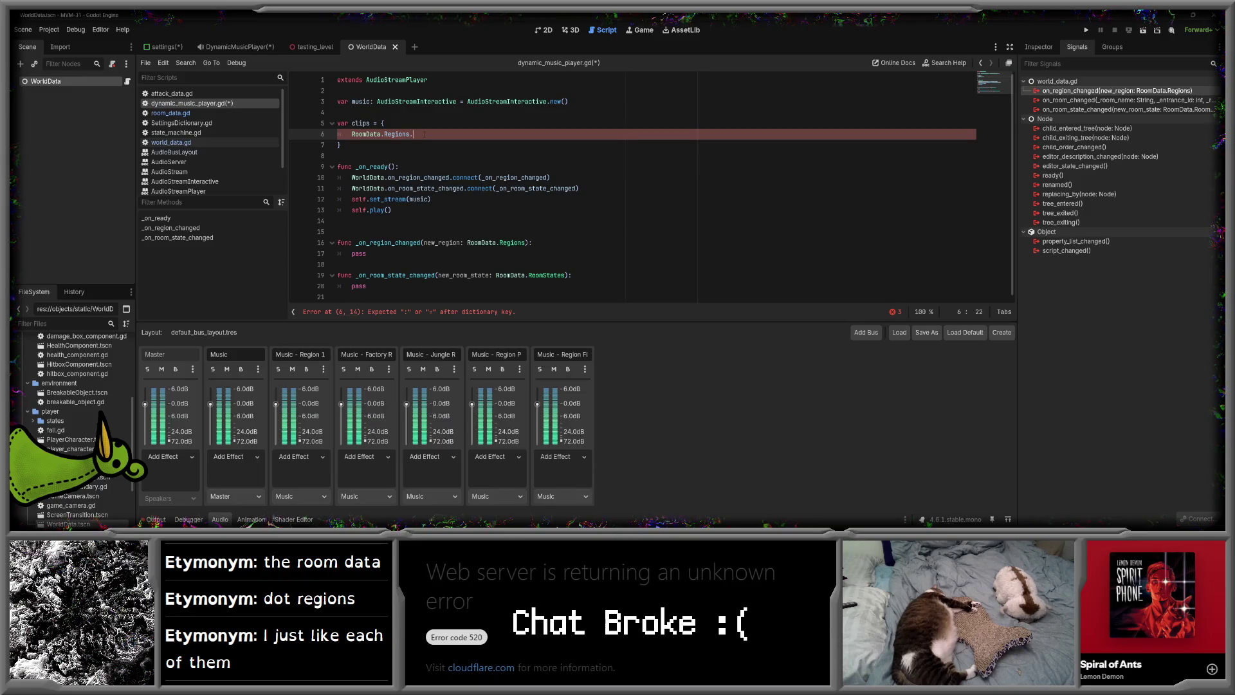
pyautogui.hotkey('ctrl', 'v')
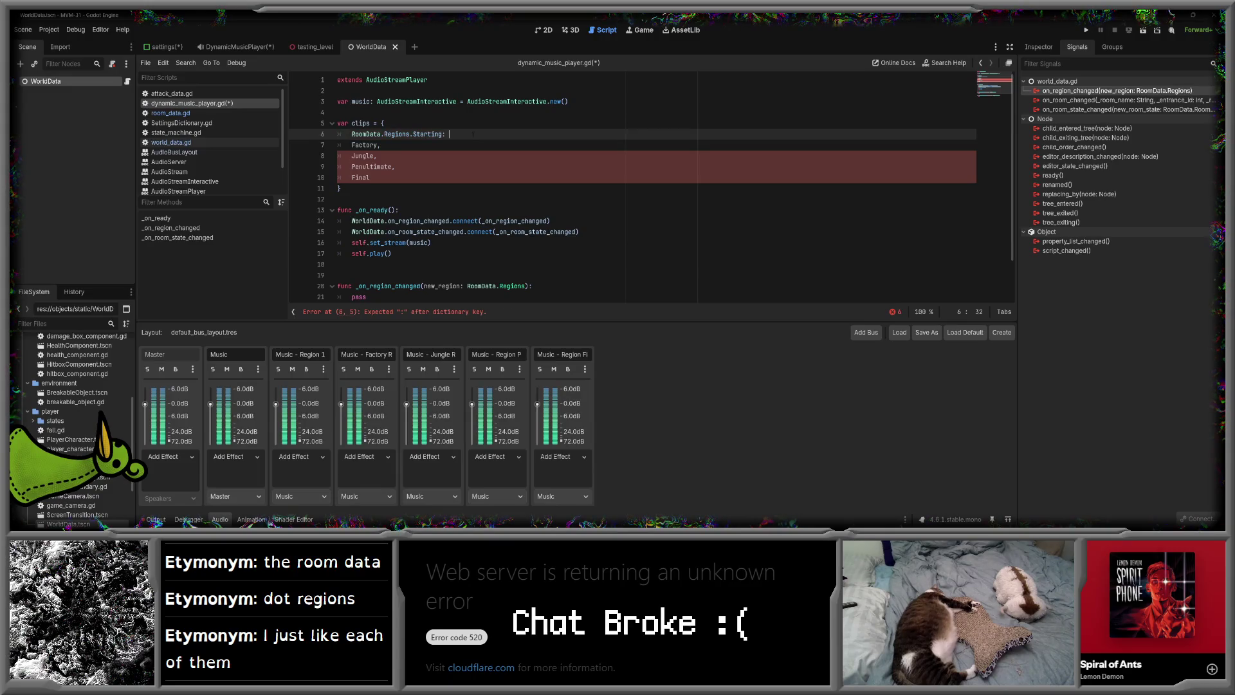
# - Give Starting an empty {} value and prefix Factory, Jungle, Penultimate and Final with RoomData.Regions
pyautogui.write('{}')
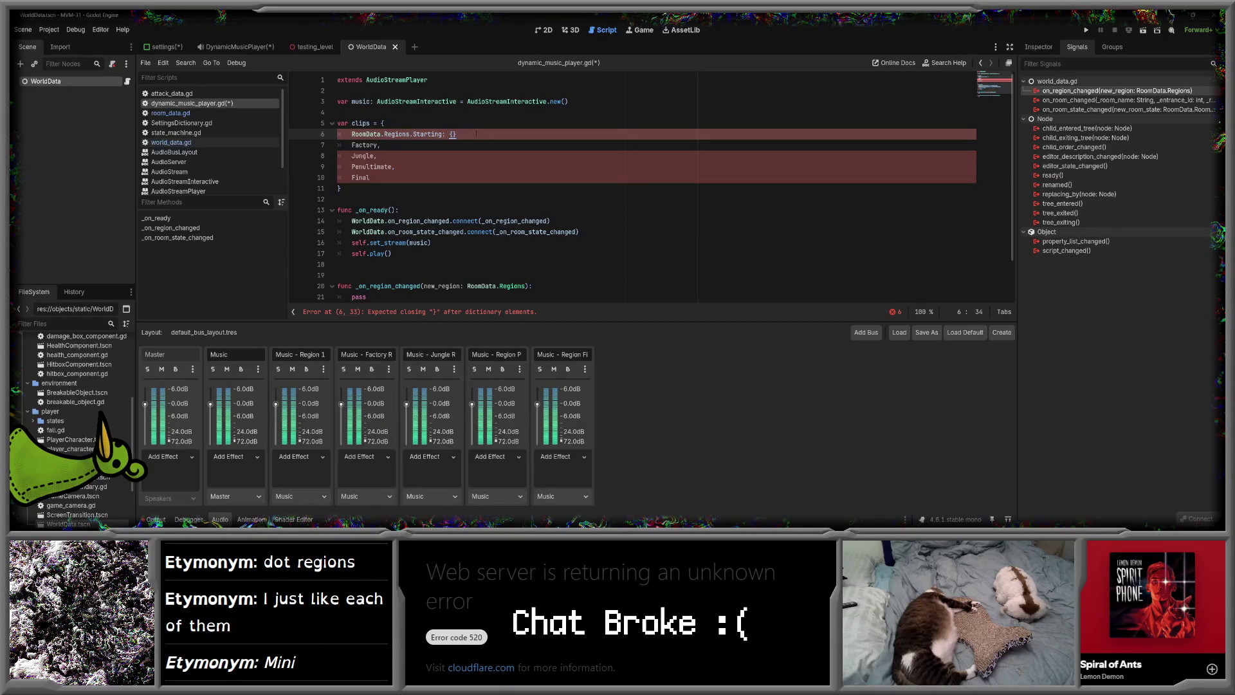
pyautogui.write(',')
pyautogui.click(414, 144)
pyautogui.moveTo(352, 134); pyautogui.dragTo(413, 134)
pyautogui.hotkey('ctrl', 'c')
pyautogui.click(352, 145)
pyautogui.hotkey('ctrl', 'v')
pyautogui.click(352, 156)
pyautogui.hotkey('ctrl', 'v')
pyautogui.click(352, 166)
pyautogui.hotkey('ctrl', 'v')
pyautogui.click(351, 177)
pyautogui.hotkey('ctrl', 'v')
# - Copy Starting's empty {} value onto the following region keys, undoing a stray paste
pyautogui.moveTo(442, 134); pyautogui.dragTo(457, 134)
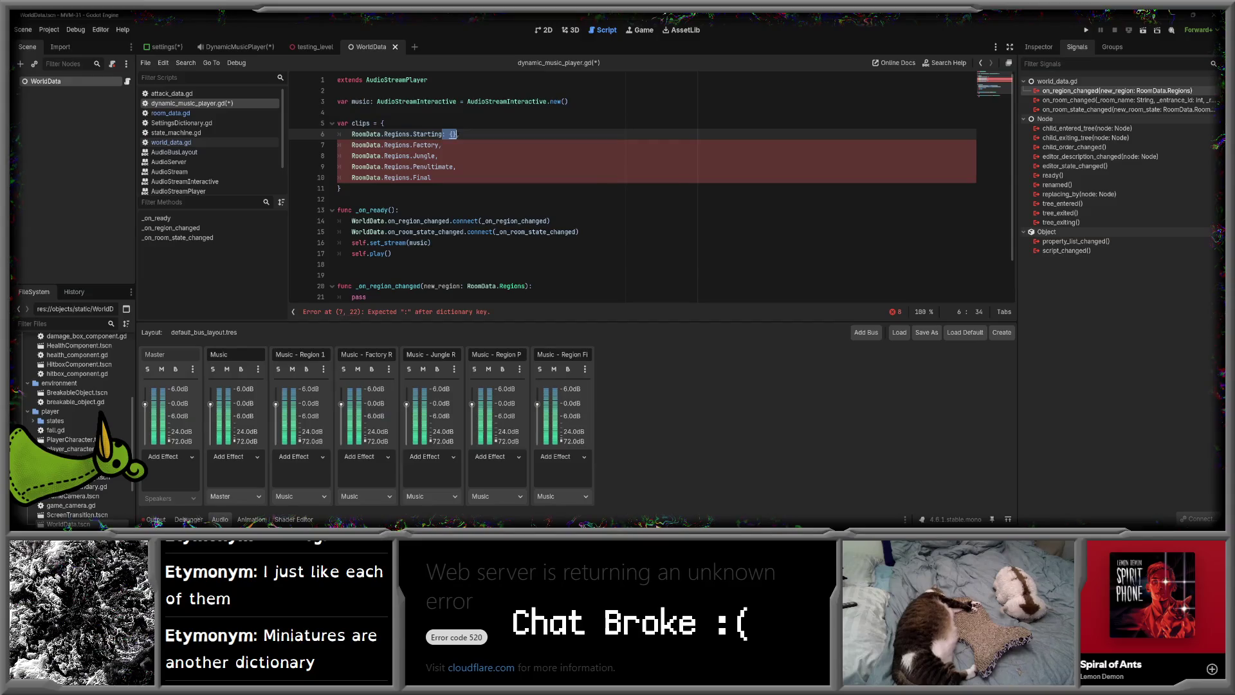
pyautogui.hotkey('ctrl', 'c')
pyautogui.click(438, 145)
pyautogui.hotkey('ctrl', 'v')
pyautogui.click(435, 156)
pyautogui.hotkey('ctrl', 'v')
pyautogui.keyDown('ctrl'); pyautogui.click(434, 167); pyautogui.keyUp('ctrl')
pyautogui.hotkey('ctrl', 'v')
pyautogui.hotkey('ctrl', 'z')
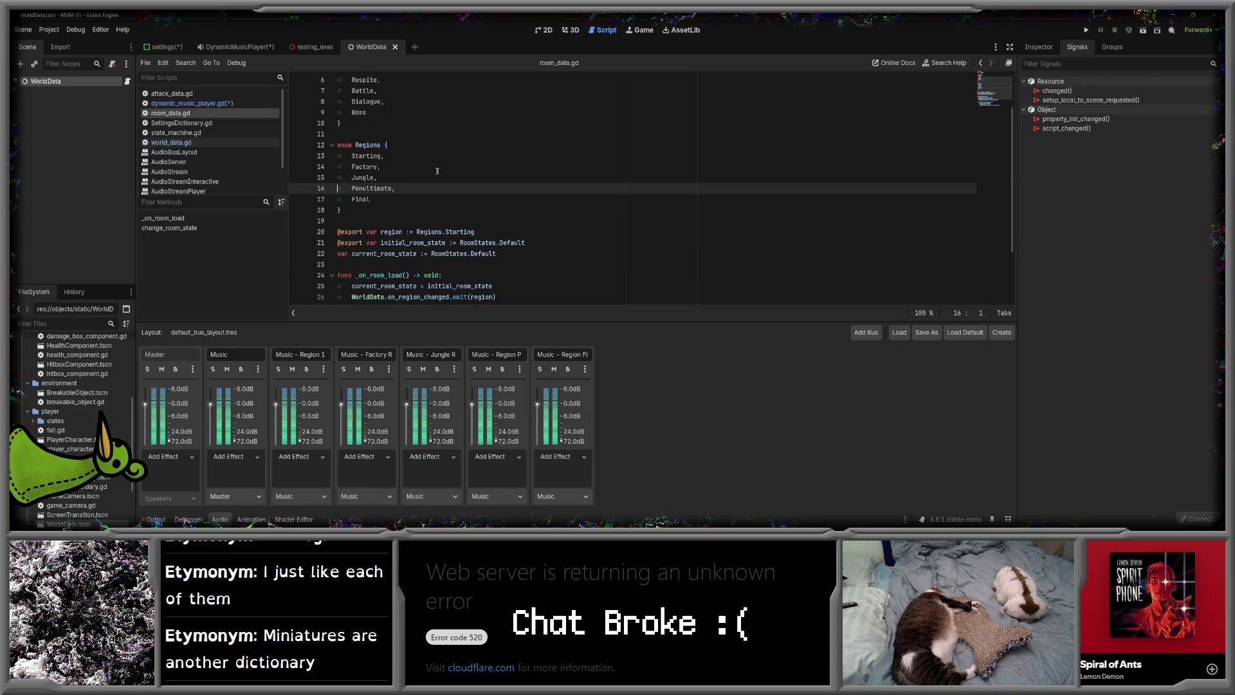
# - Append ': {}' to the Penultimate and Final region keys in dynamic_music_player.gd
pyautogui.scroll(2, 651, 187)
pyautogui.click(191, 103)
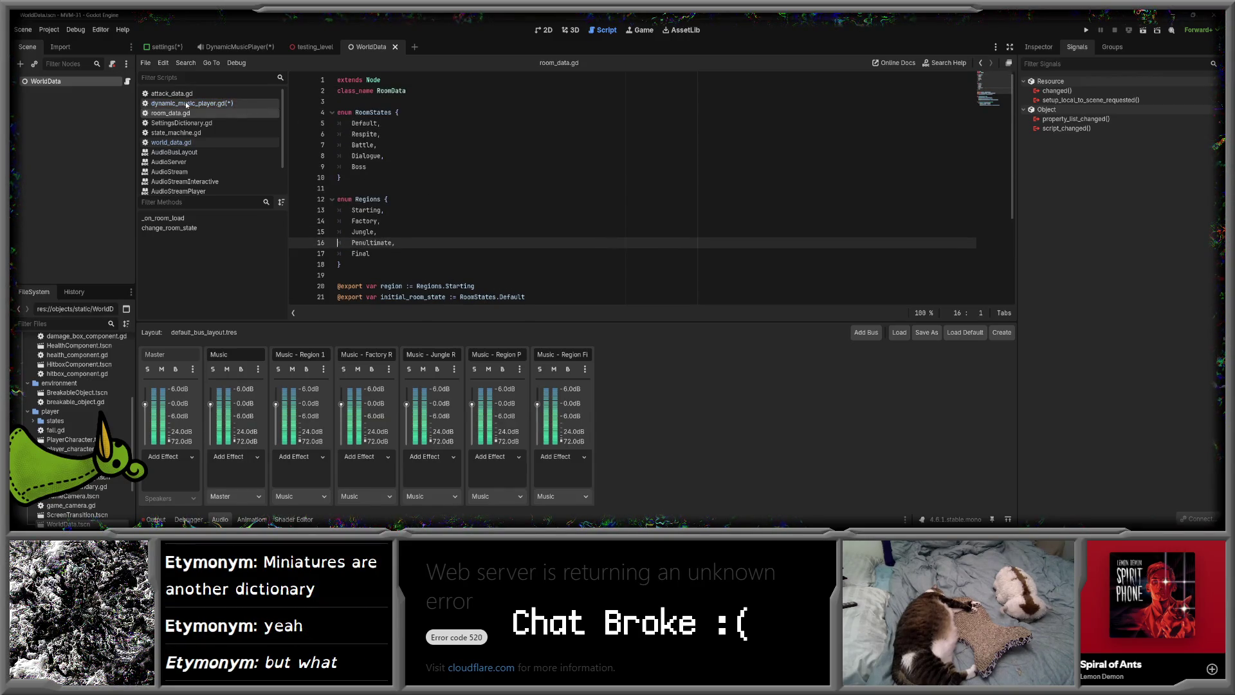
pyautogui.click(453, 166)
pyautogui.write(': {},')
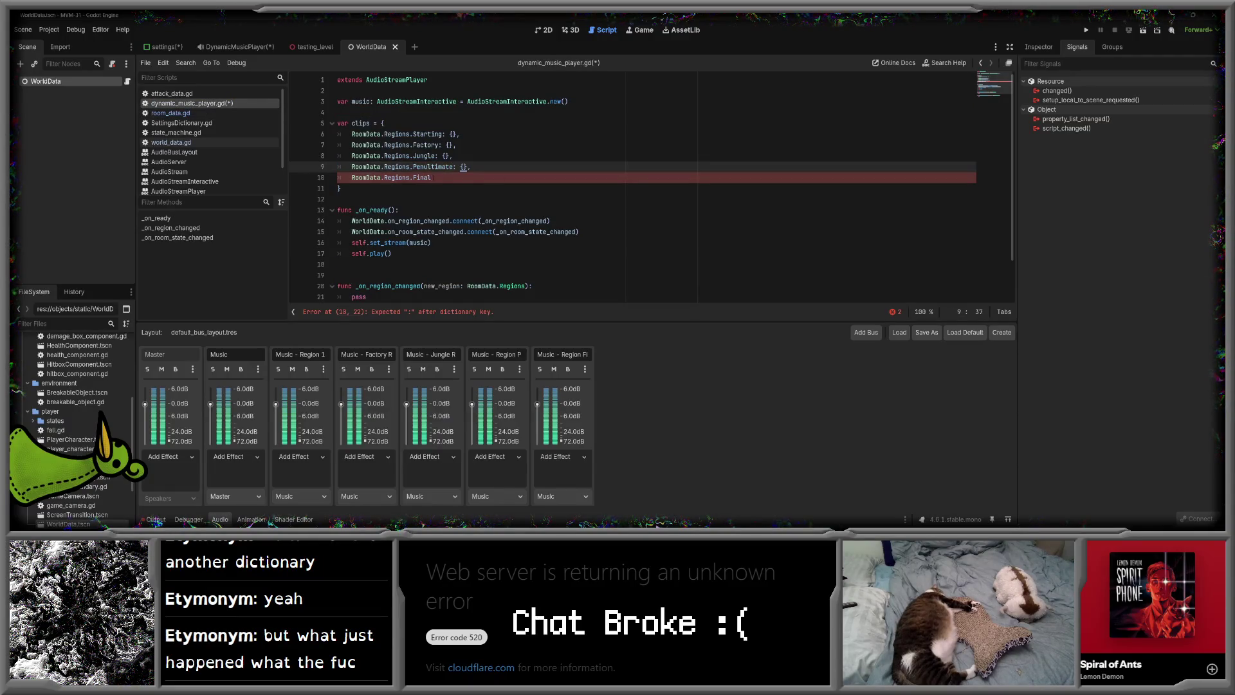
pyautogui.click(434, 177)
pyautogui.write(': {}')
# - Open Starting's empty braces onto a new indented line, then check room_data.gd's states
pyautogui.click(409, 199)
pyautogui.click(452, 133)
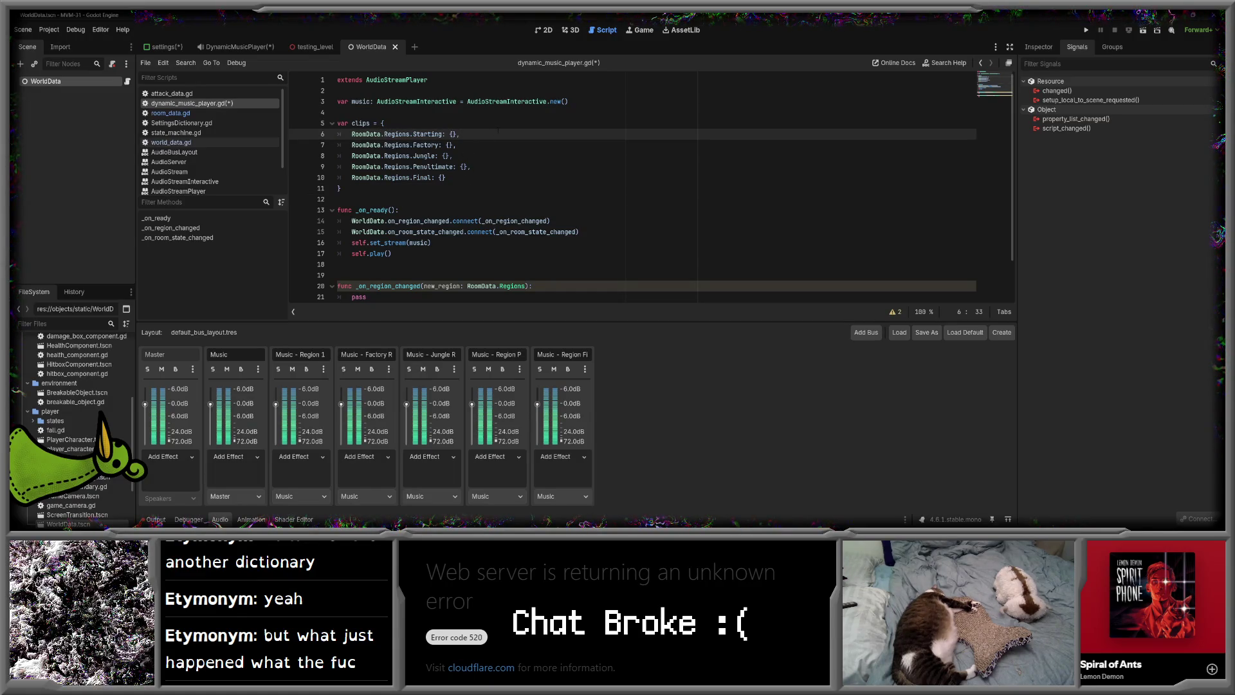
pyautogui.press('Return')
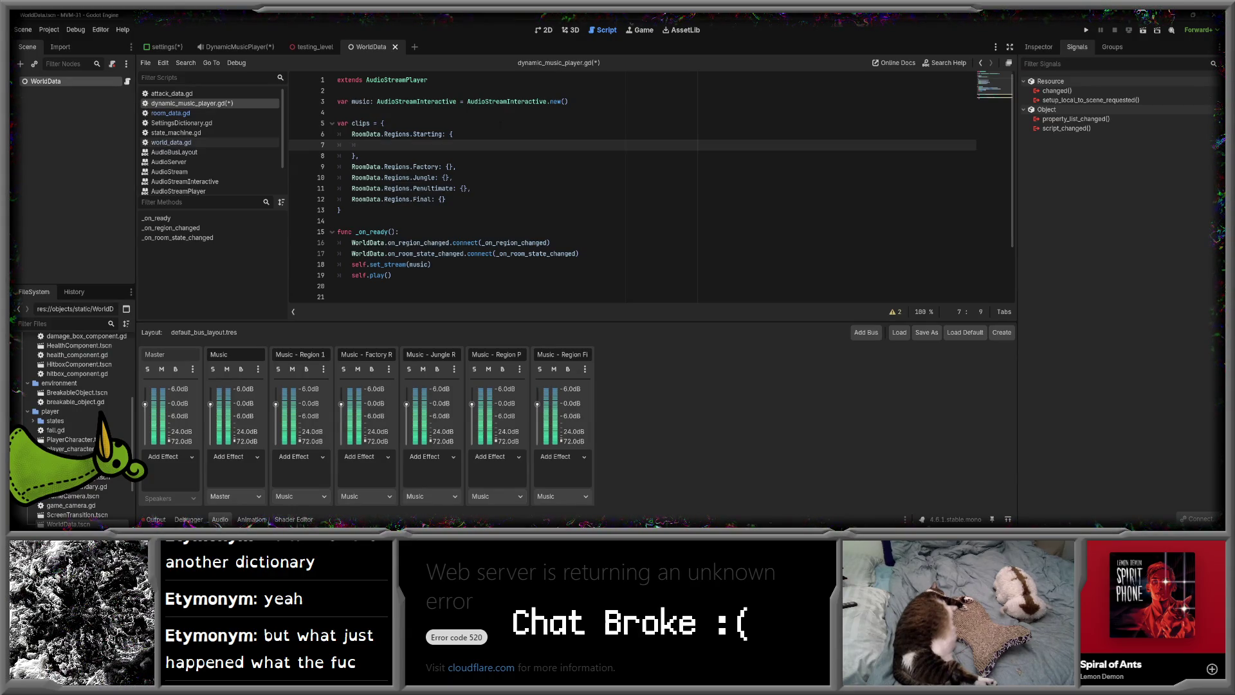
pyautogui.click(171, 112)
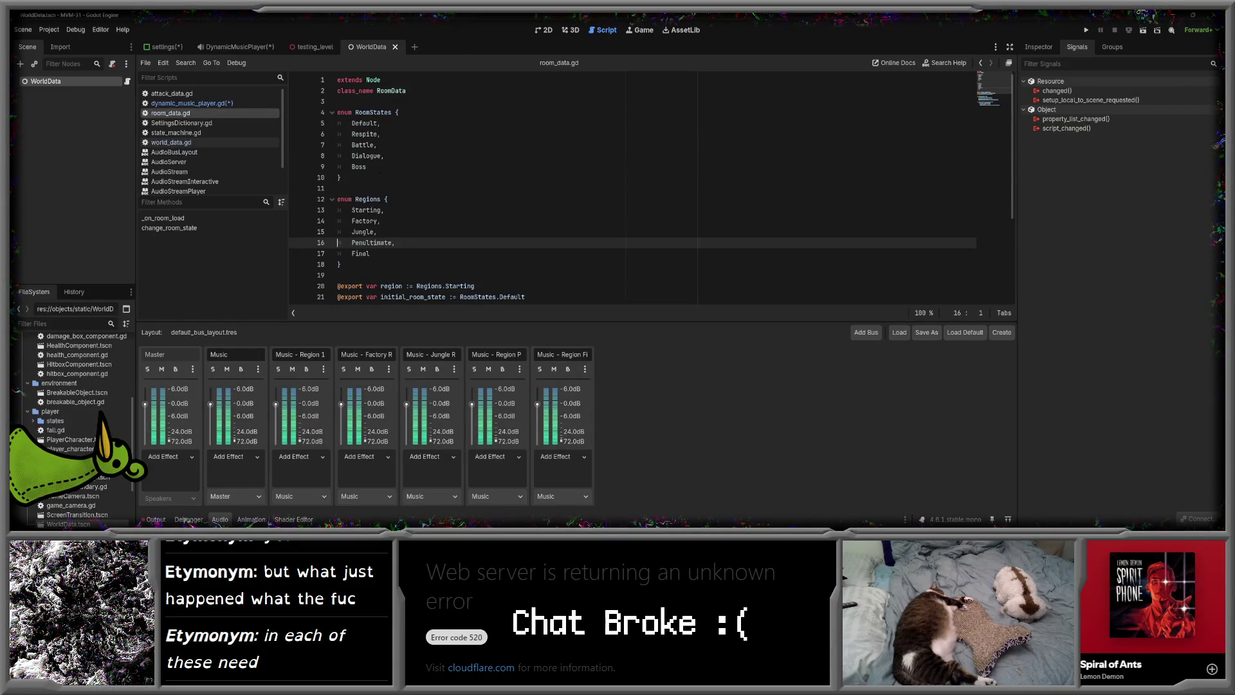
# - Copy the RoomStates names Default through Boss and paste them after RoomData.RoomStates in Starting's entry
pyautogui.moveTo(366, 167); pyautogui.dragTo(352, 123)
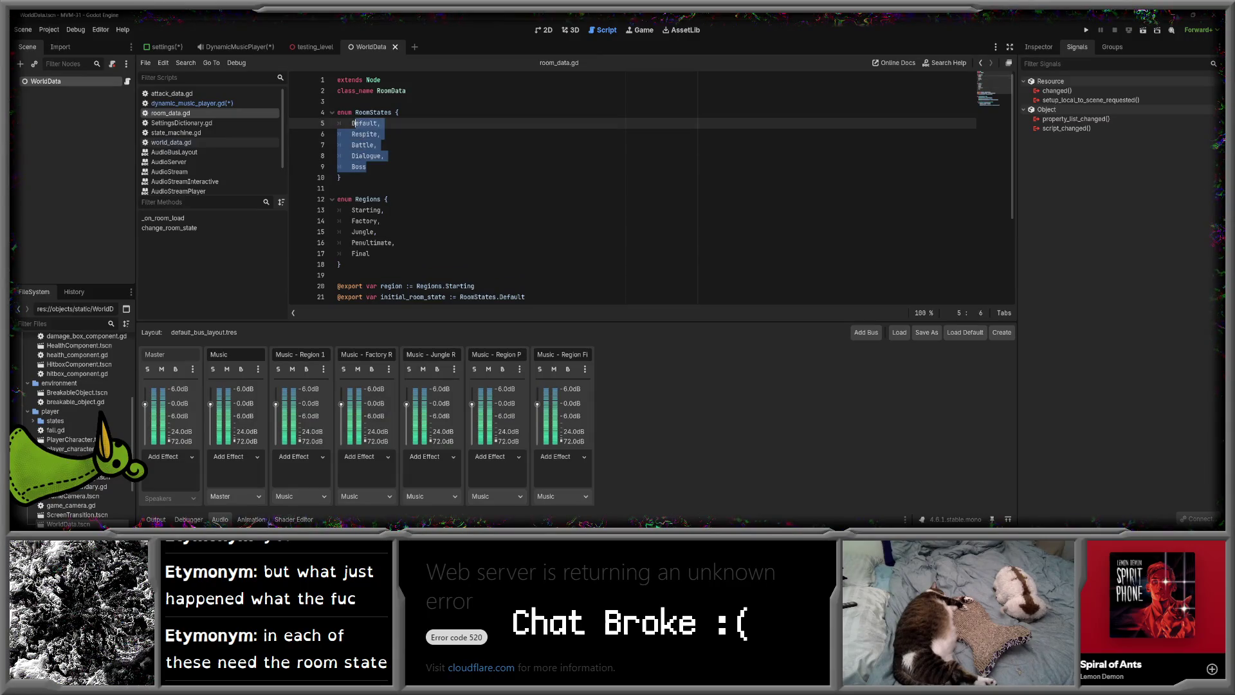
pyautogui.click(192, 103)
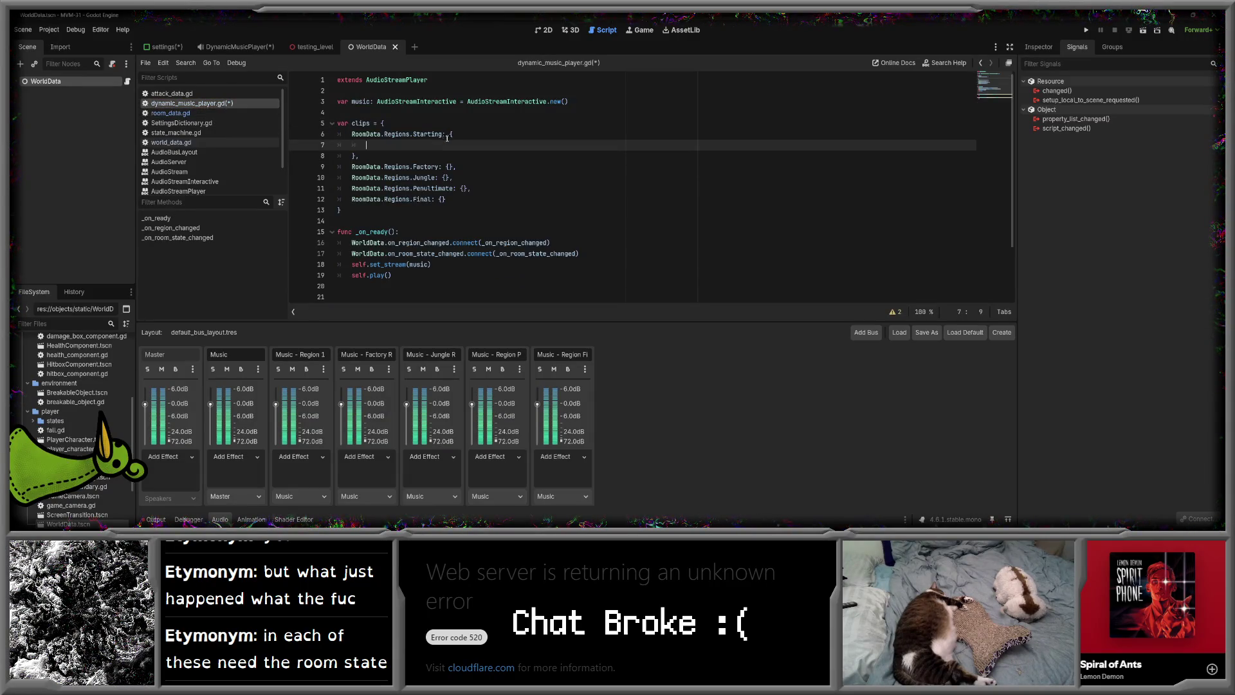
pyautogui.write('RoomData')
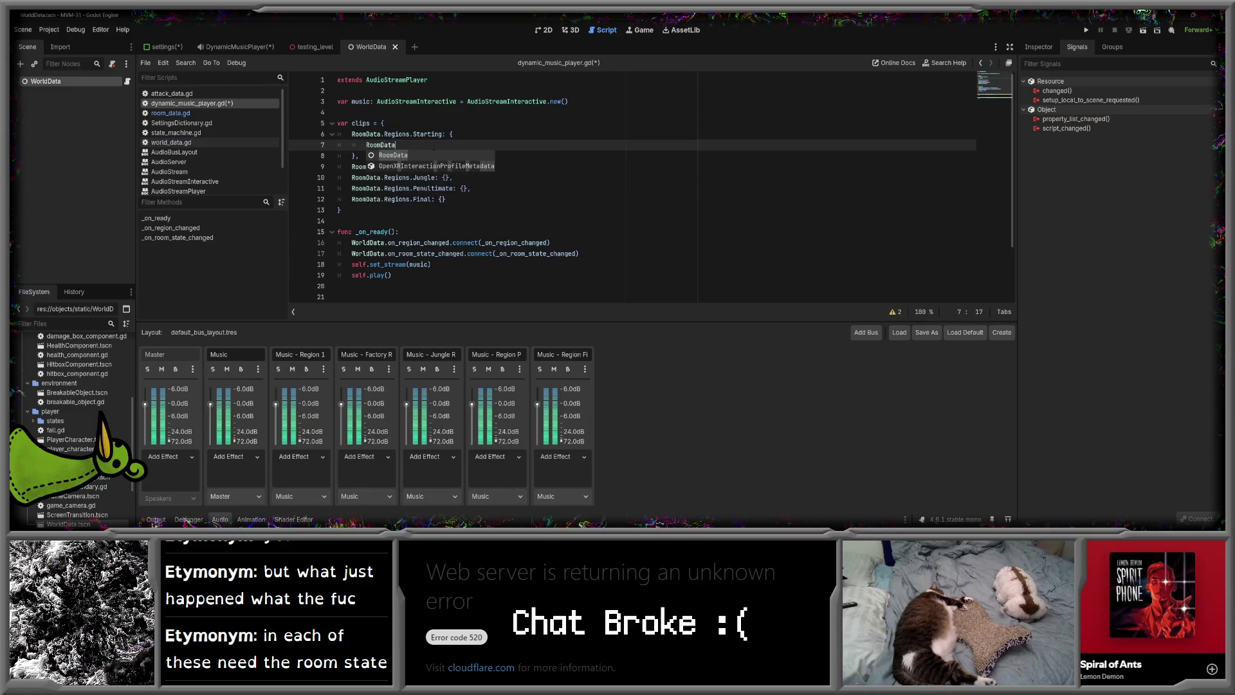
pyautogui.write('.Regi')
pyautogui.press('Return')
pyautogui.press('BackSpace')
pyautogui.press('BackSpace')
pyautogui.press('BackSpace')
pyautogui.write('oom')
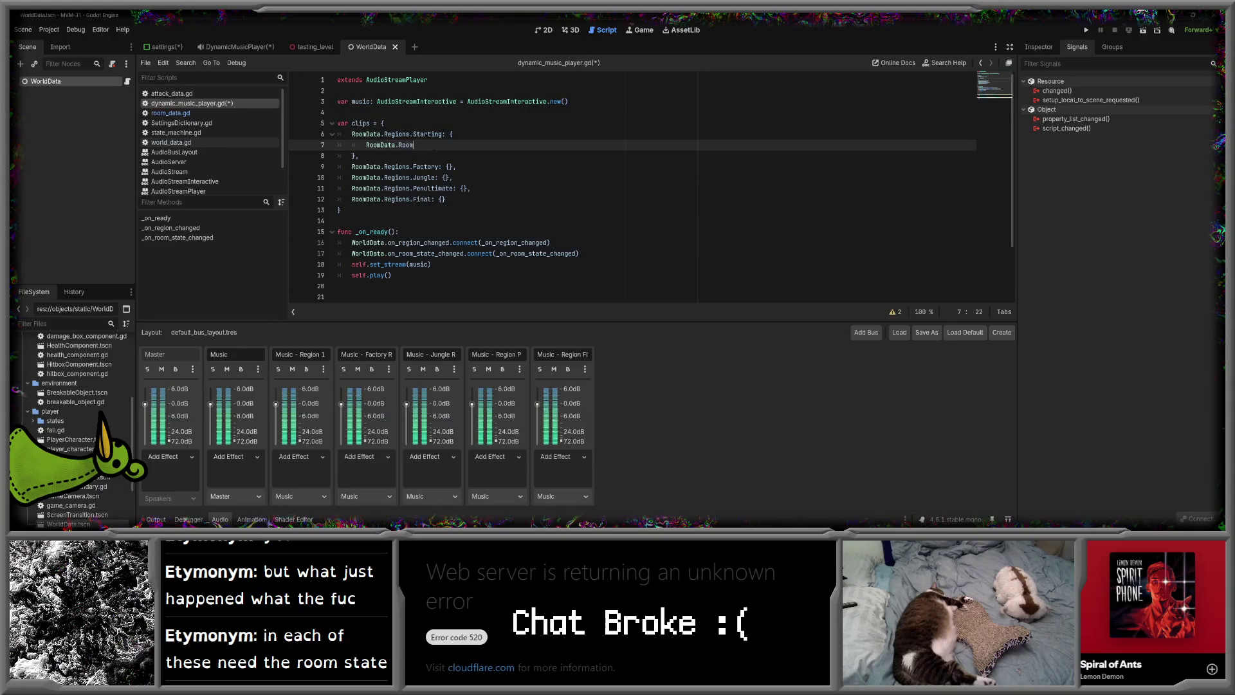
pyautogui.press('Return')
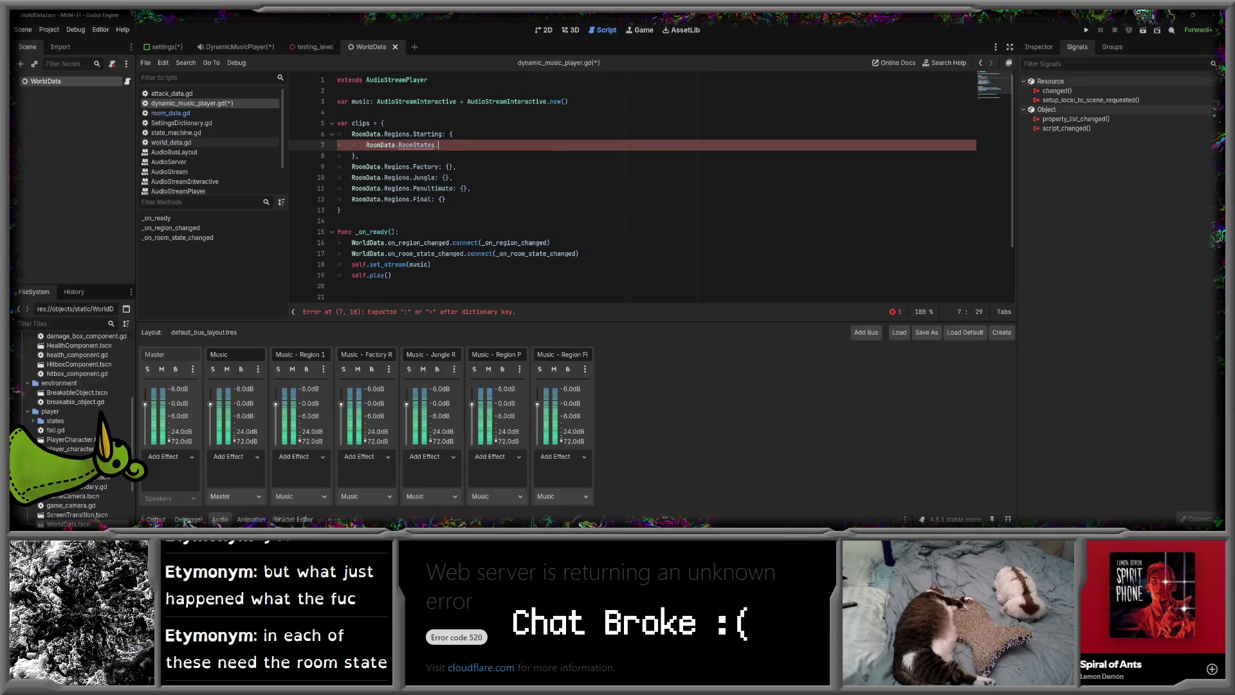
pyautogui.hotkey('ctrl', 'v')
# - Add a comma after Default and prefix Respite, Battle, Dialogue and Boss with RoomData.RoomStates
pyautogui.click(495, 144)
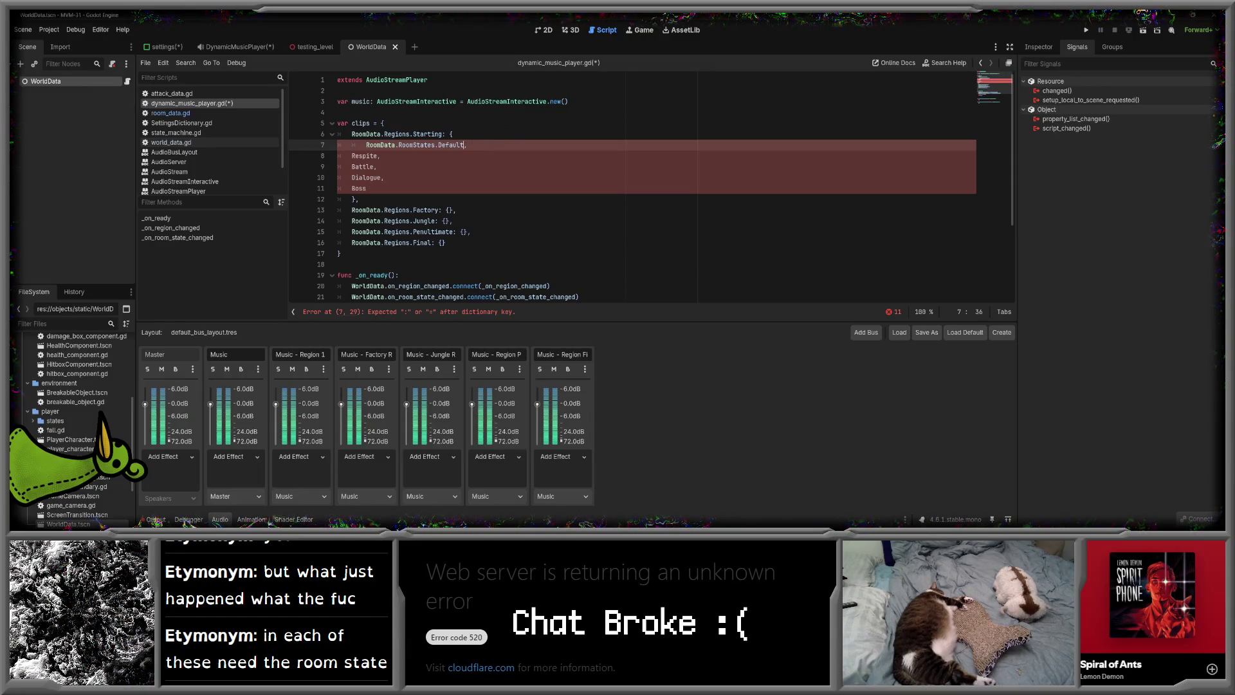
pyautogui.write(',')
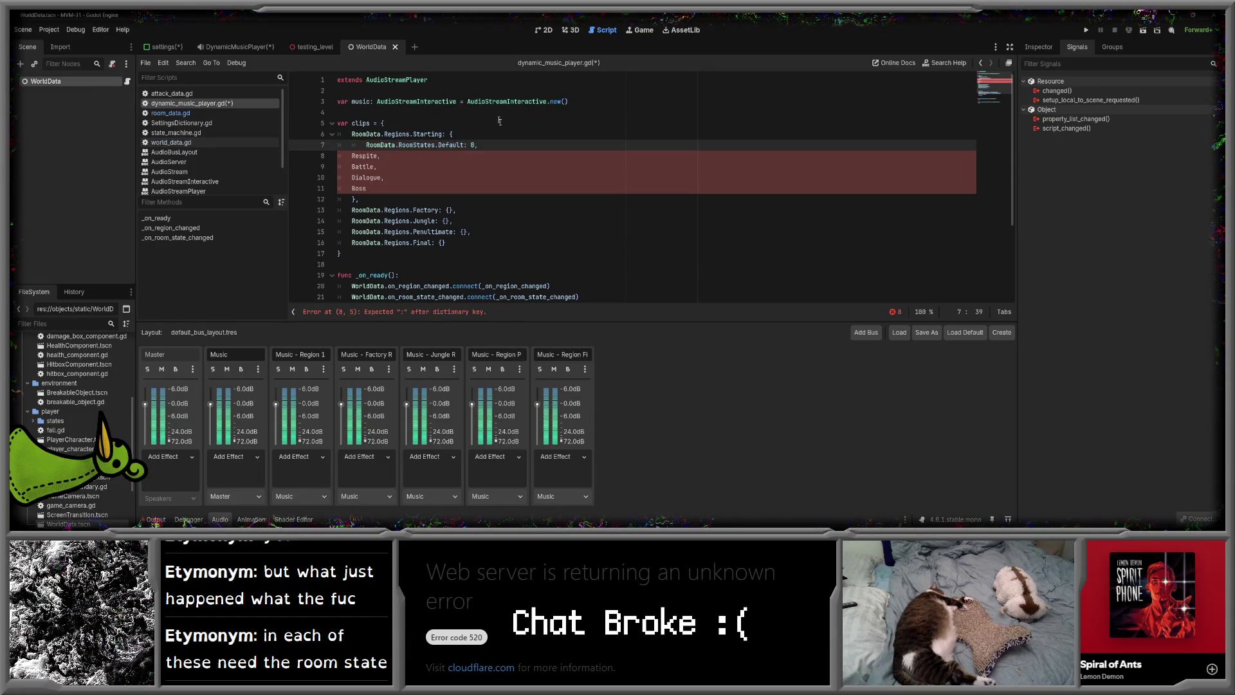
pyautogui.moveTo(367, 145); pyautogui.dragTo(436, 145)
pyautogui.hotkey('ctrl', 'c')
pyautogui.click(352, 156)
pyautogui.hotkey('ctrl', 'v')
pyautogui.click(352, 166)
pyautogui.hotkey('ctrl', 'v')
pyautogui.doubleClick(367, 178)
pyautogui.hotkey('ctrl', 'v')
pyautogui.click(351, 188)
pyautogui.hotkey('ctrl', 'v')
# - Indent the Respite, Battle, Dialogue and Boss state lines one level deeper
pyautogui.click(352, 156)
pyautogui.press('Tab')
pyautogui.click(352, 166)
pyautogui.press('Tab')
pyautogui.click(352, 178)
pyautogui.press('Tab')
pyautogui.click(352, 188)
pyautogui.press('Tab')
# - Give Respite, Battle and line 10 the same 0 value as Default
pyautogui.doubleClick(472, 145)
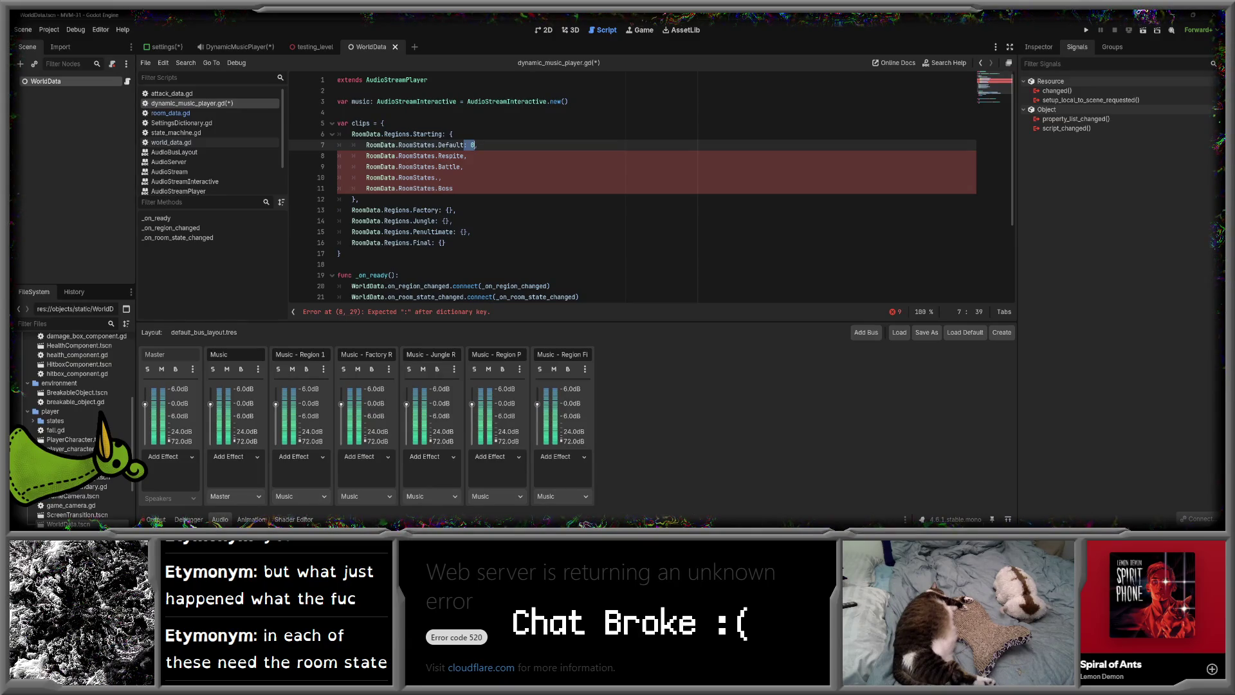
pyautogui.hotkey('ctrl', 'c')
pyautogui.click(464, 156)
pyautogui.hotkey('ctrl', 'v')
pyautogui.click(461, 167)
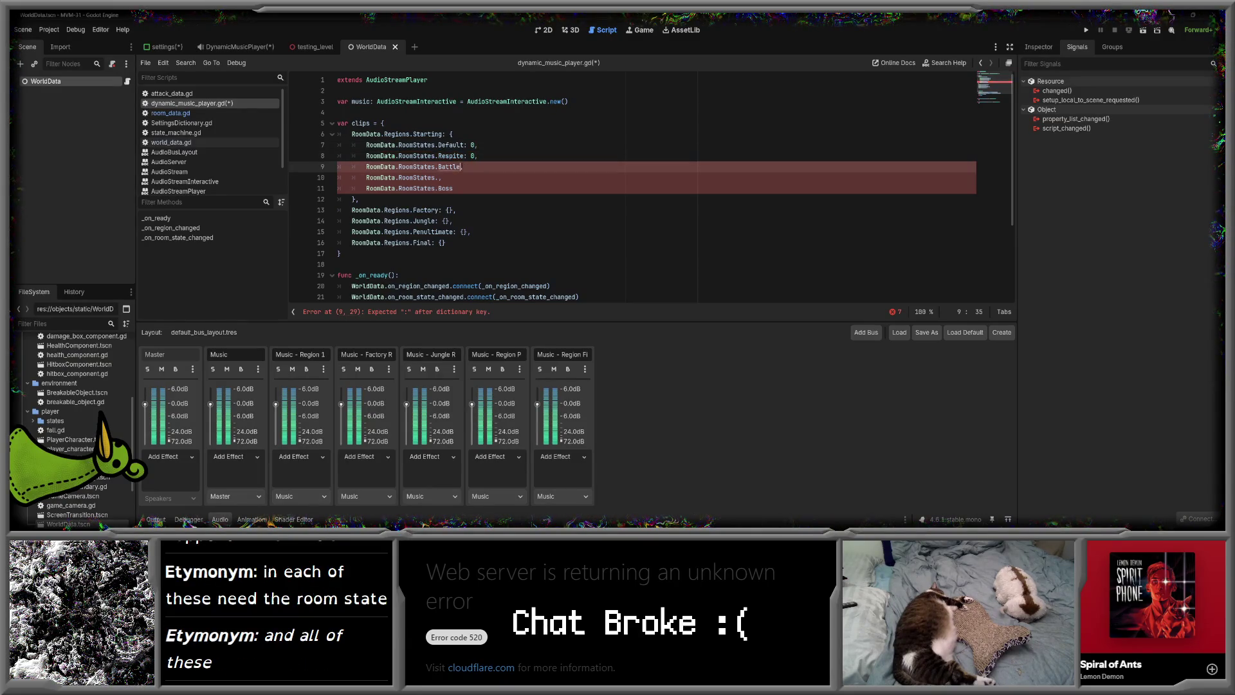
pyautogui.hotkey('ctrl', 'v')
pyautogui.click(455, 177)
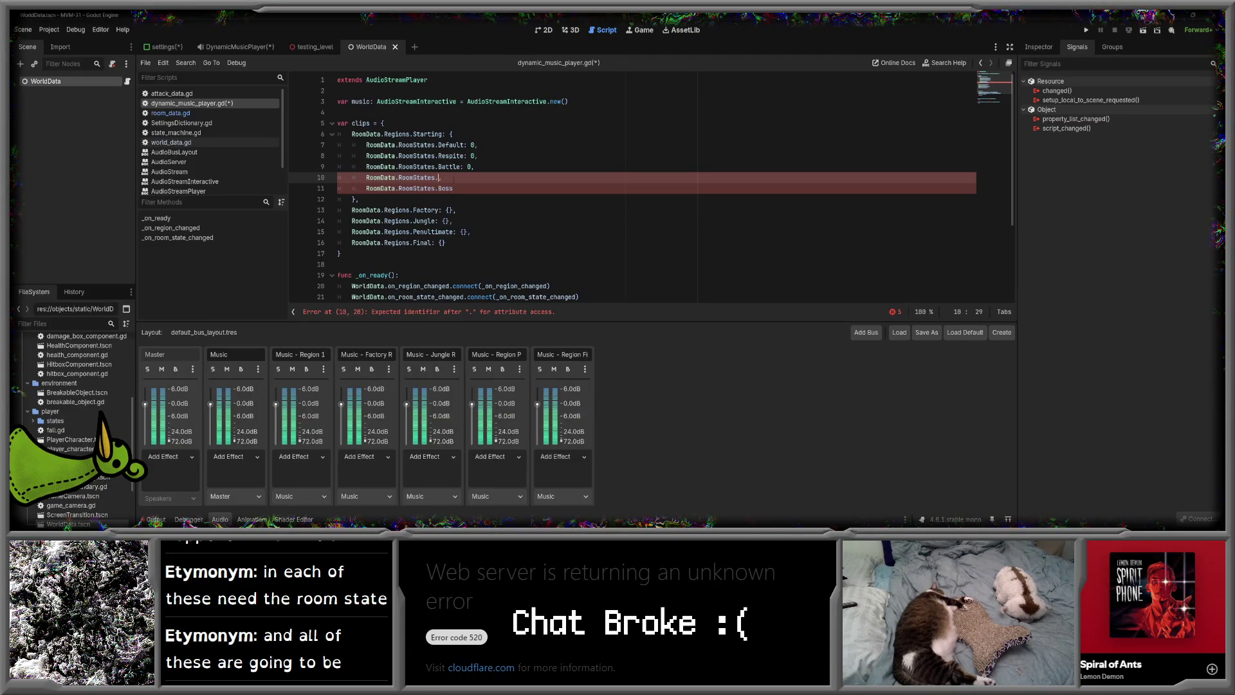
pyautogui.hotkey('ctrl', 'v')
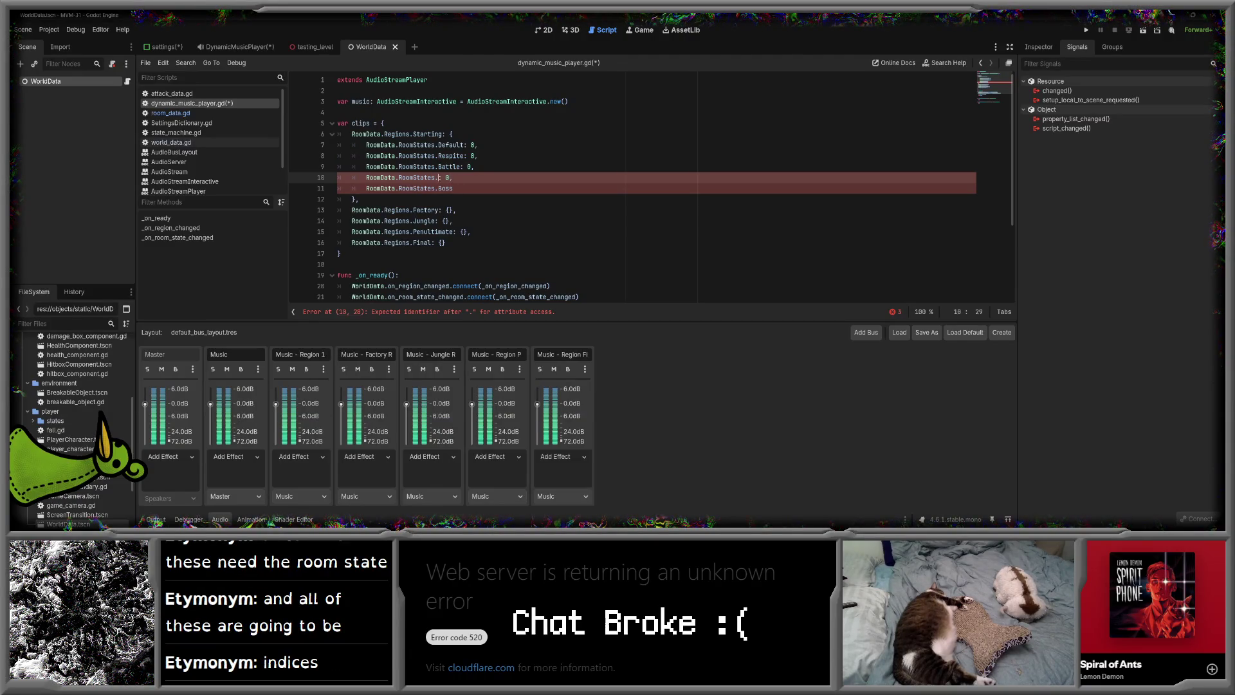
# - Restore the missing Dialogue name on line 10 and remove the mistaken Dialogue after Boss
pyautogui.click(170, 113)
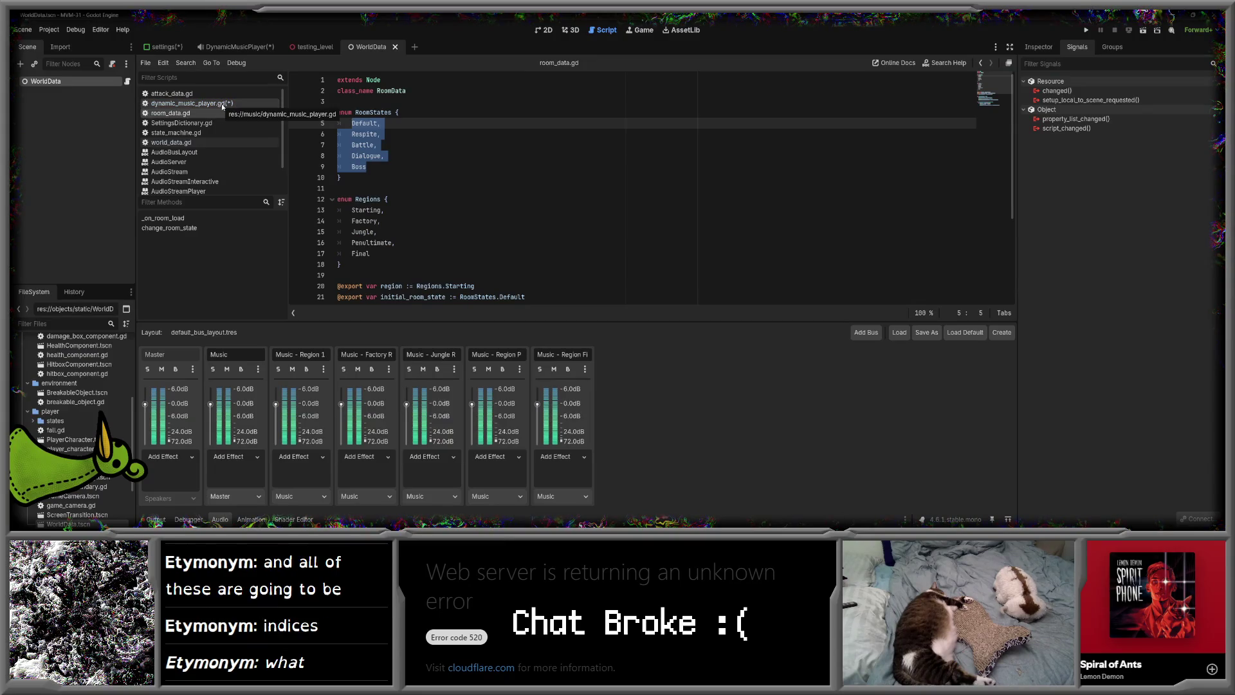
pyautogui.doubleClick(366, 155)
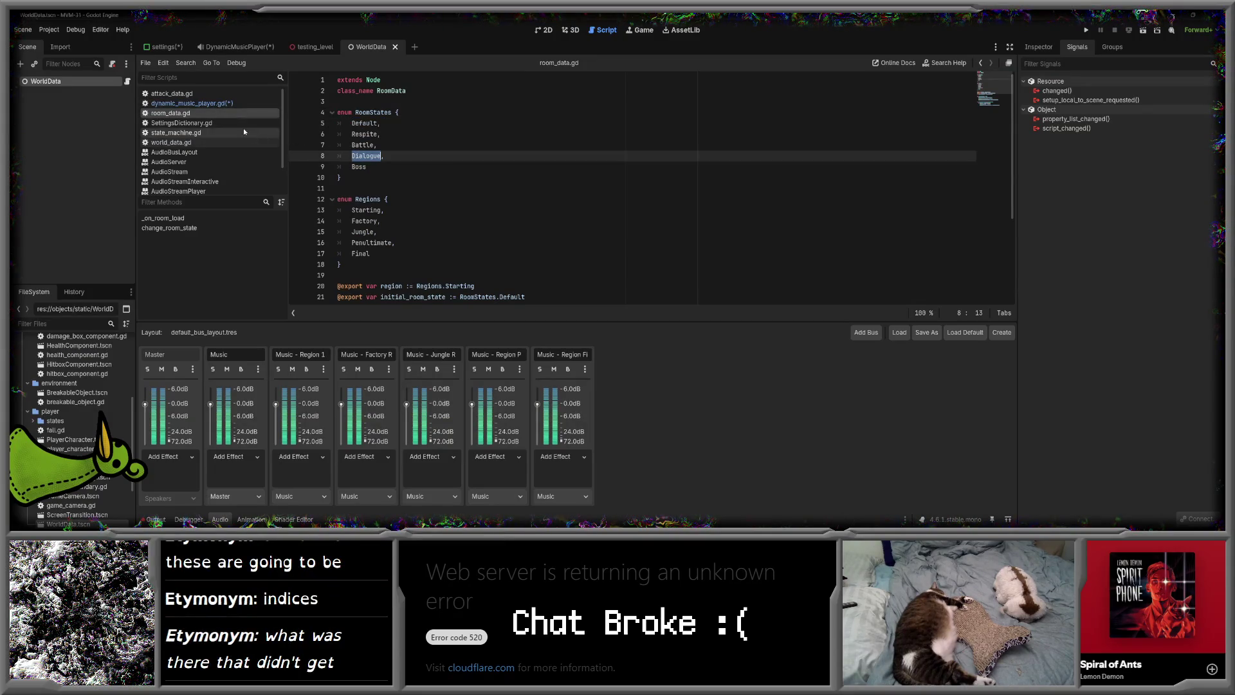
pyautogui.click(206, 104)
pyautogui.click(439, 178)
pyautogui.hotkey('ctrl', 'v')
pyautogui.press('End')
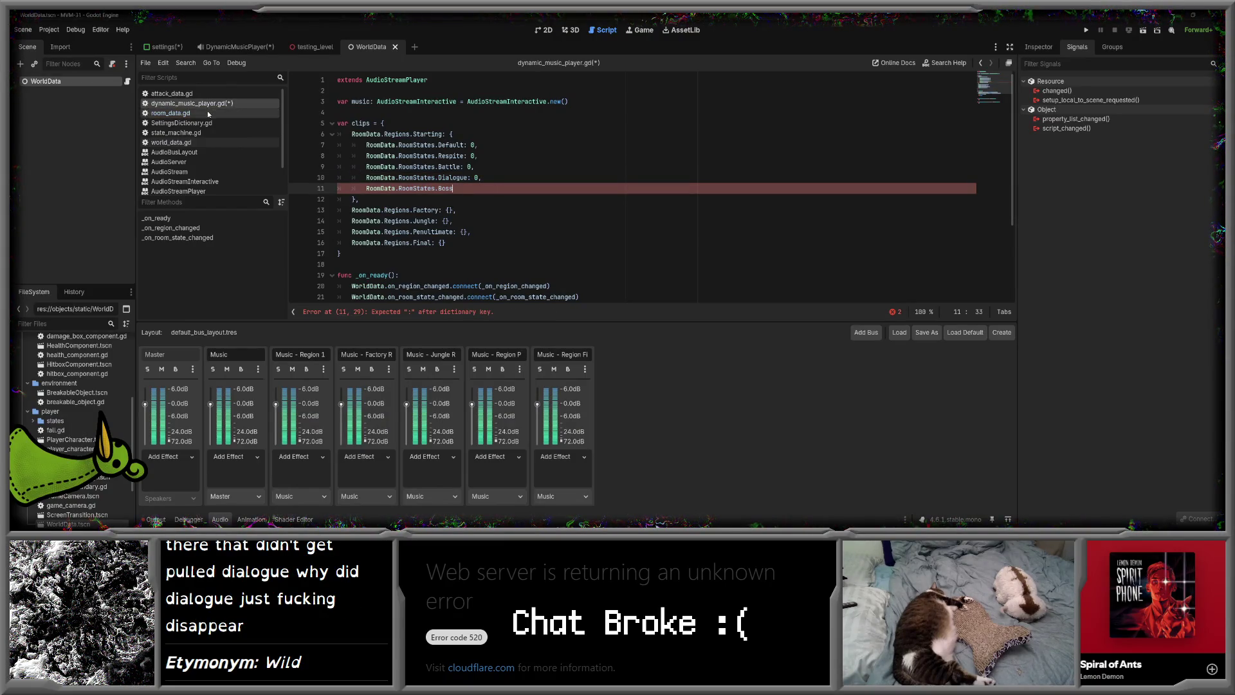
pyautogui.click(206, 114)
pyautogui.click(183, 142)
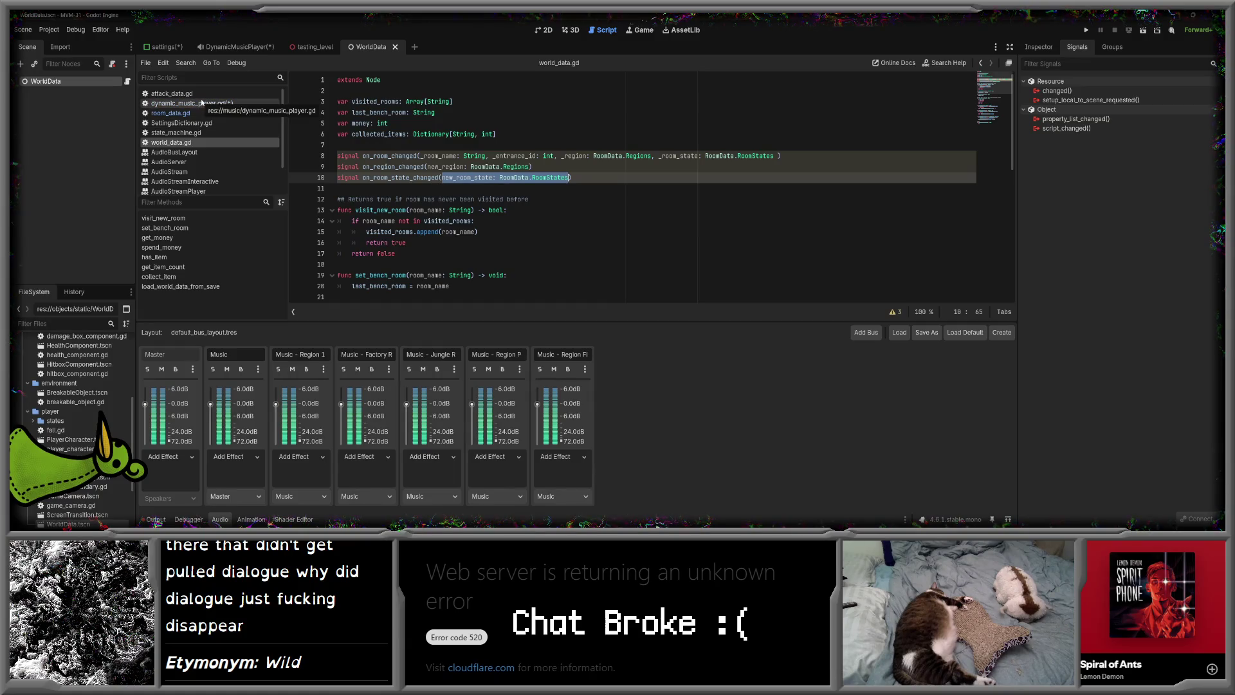
pyautogui.click(193, 103)
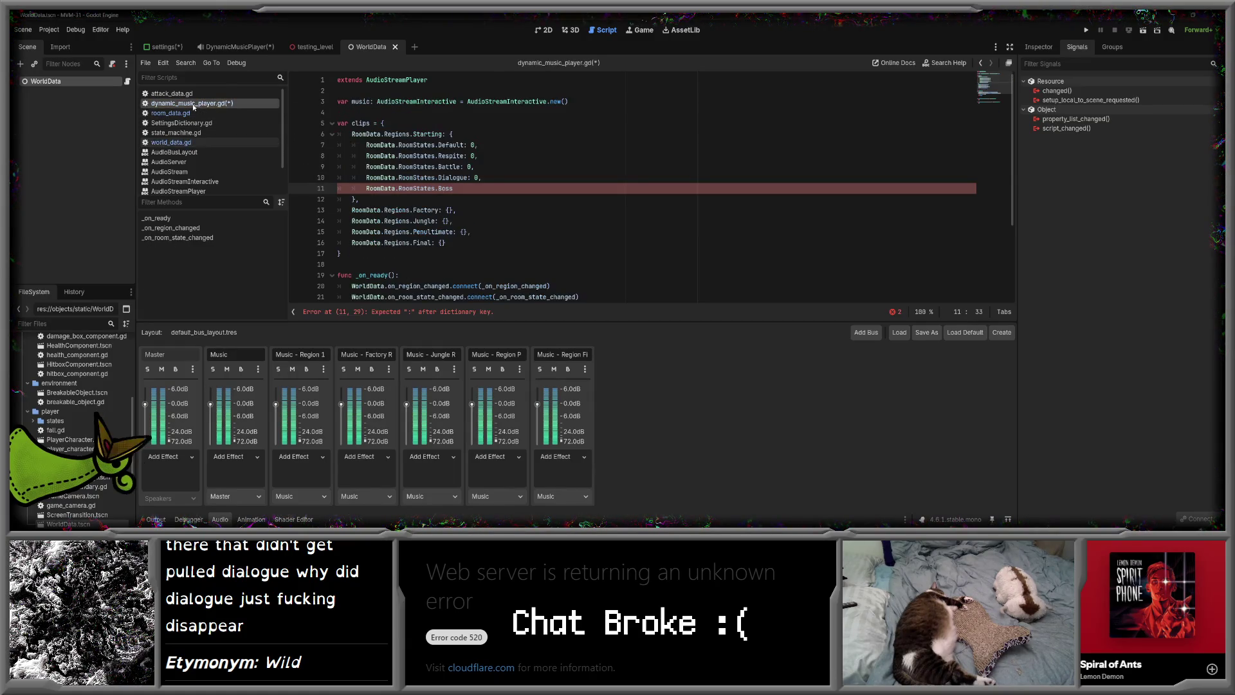
pyautogui.write('Dialogue')
pyautogui.press('BackSpace')
pyautogui.press('BackSpace')
pyautogui.press('BackSpace')
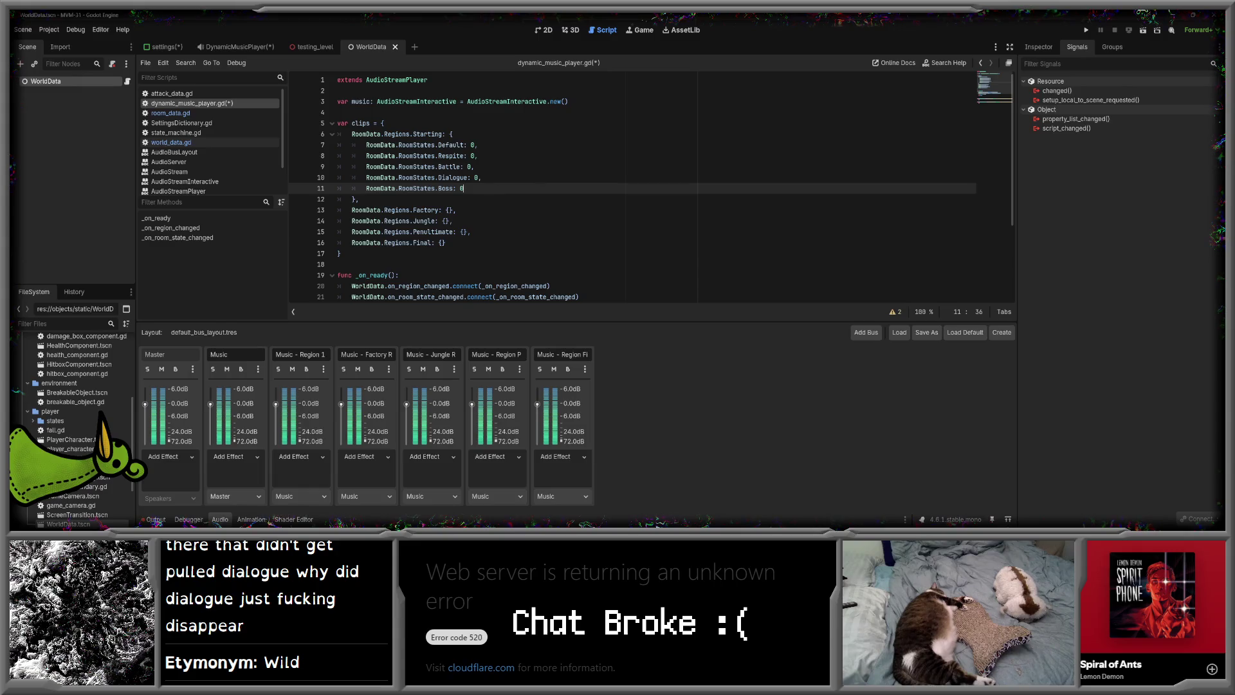
pyautogui.moveTo(476, 188)
pyautogui.mouseDown()
pyautogui.moveTo(474, 145)
pyautogui.moveTo(457, 134)
pyautogui.mouseUp()
pyautogui.hotkey('ctrl', 'c')
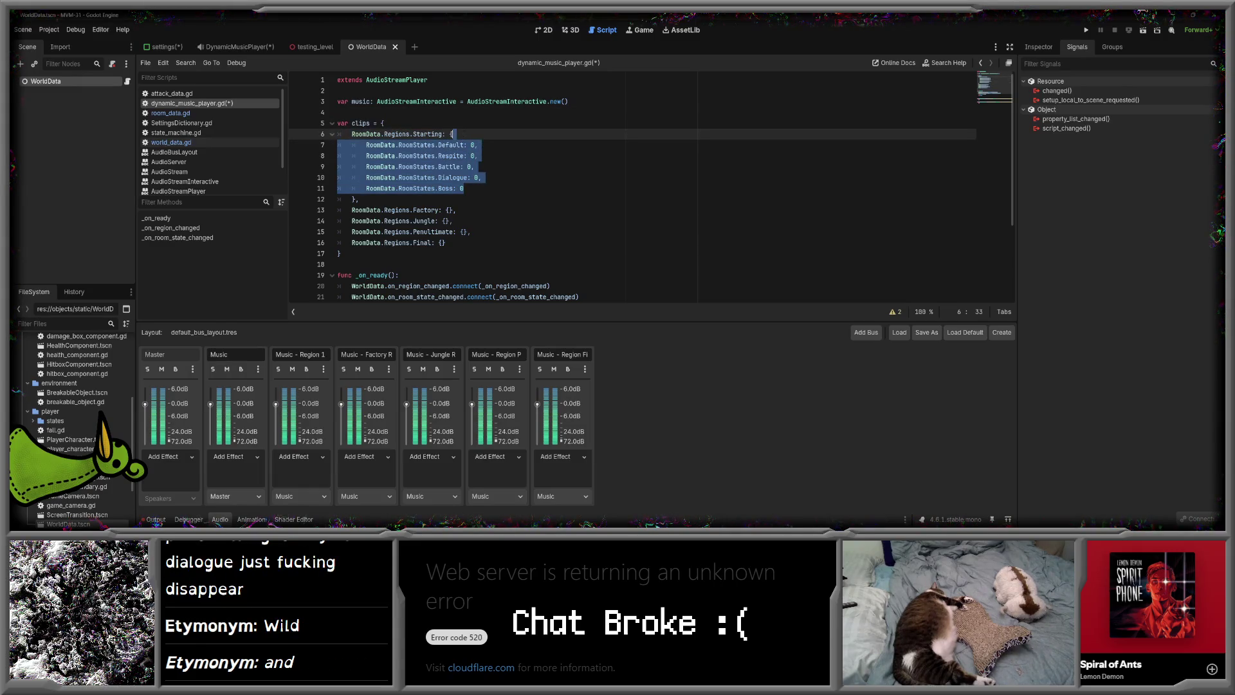
pyautogui.click(450, 210)
pyautogui.press('Return')
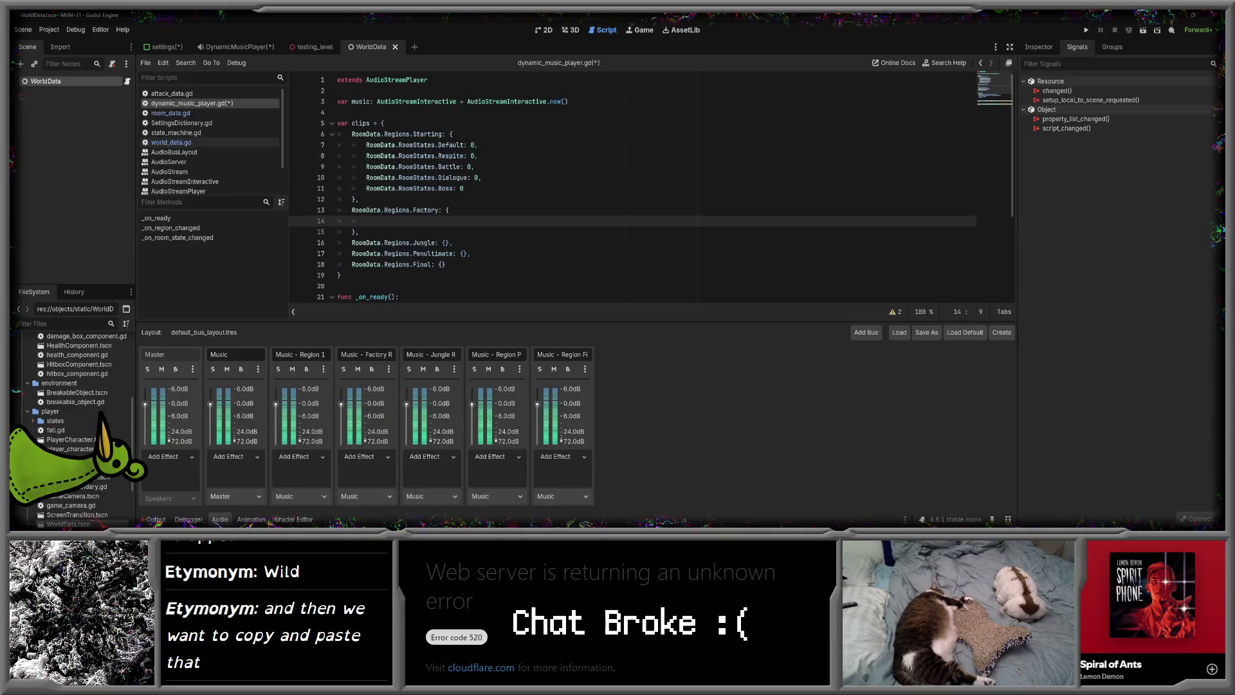
pyautogui.hotkey('ctrl', 'v')
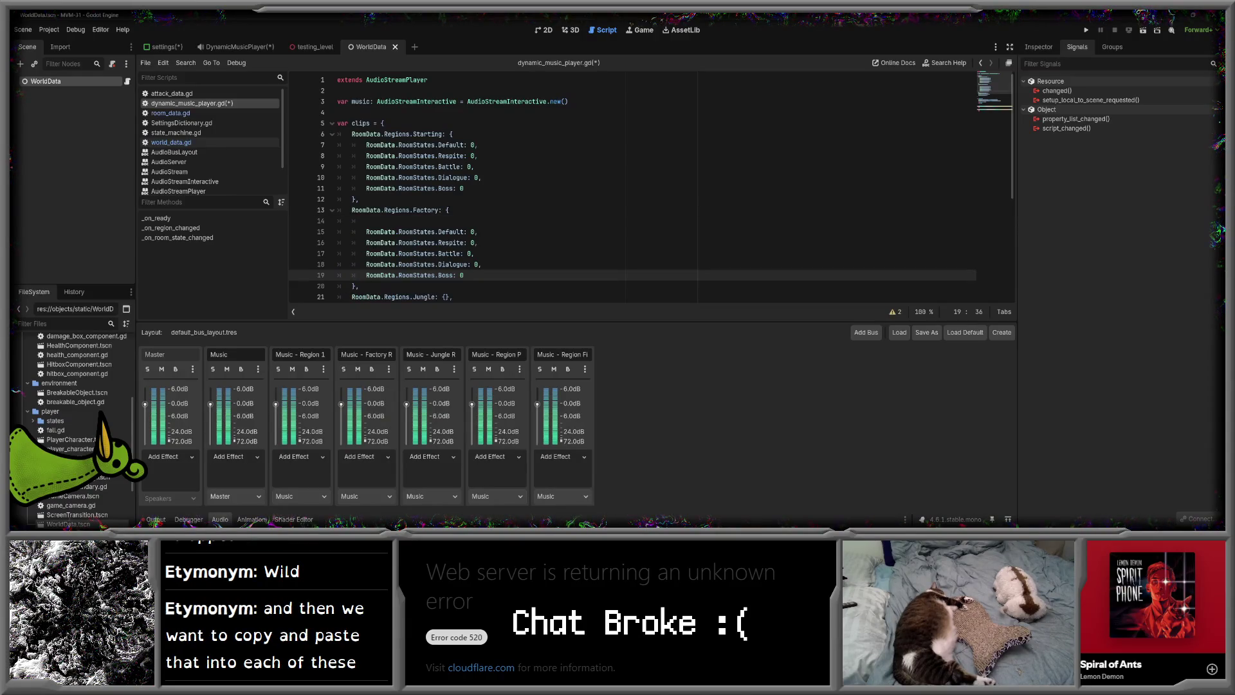
pyautogui.press('Up')
pyautogui.press('Up')
pyautogui.press('Up')
pyautogui.press('BackSpace')
pyautogui.press('Down')
pyautogui.press('Down')
pyautogui.press('Down')
pyautogui.press('End')
pyautogui.press('Return')
pyautogui.press('Up')
pyautogui.press('End')
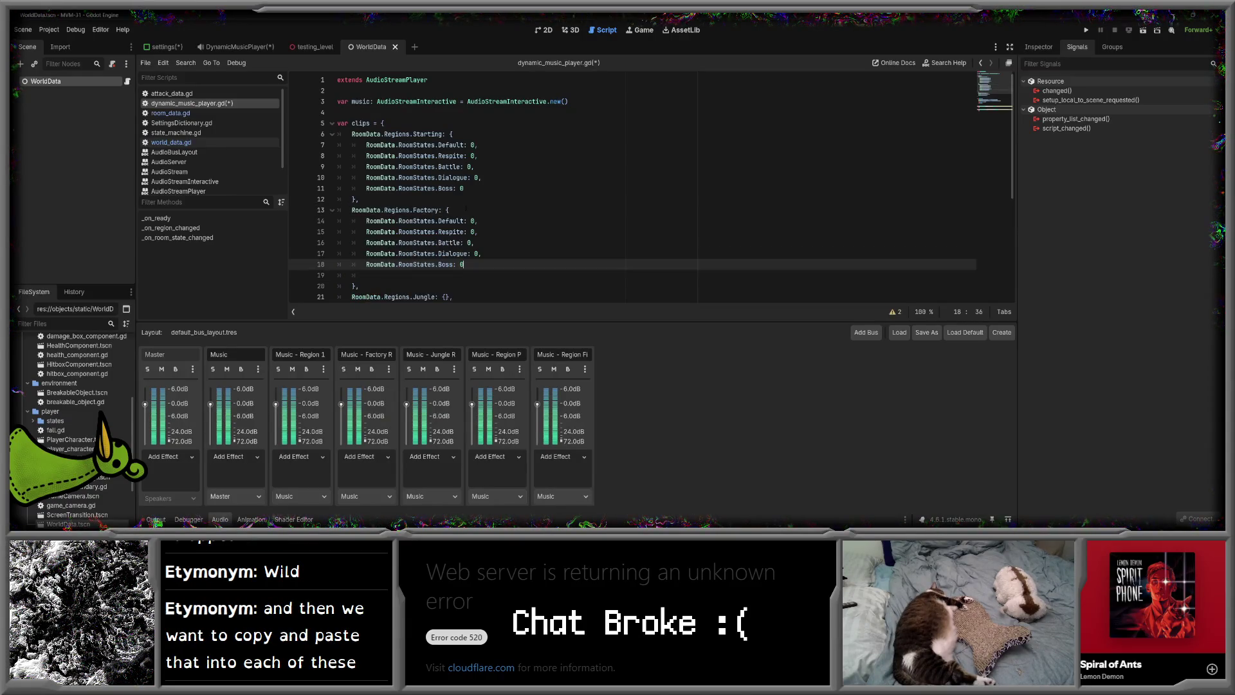
pyautogui.click(366, 275)
pyautogui.press('BackSpace')
pyautogui.scroll(-2, 502, 219)
pyautogui.click(444, 221)
pyautogui.hotkey('ctrl', 'v')
pyautogui.press('Return')
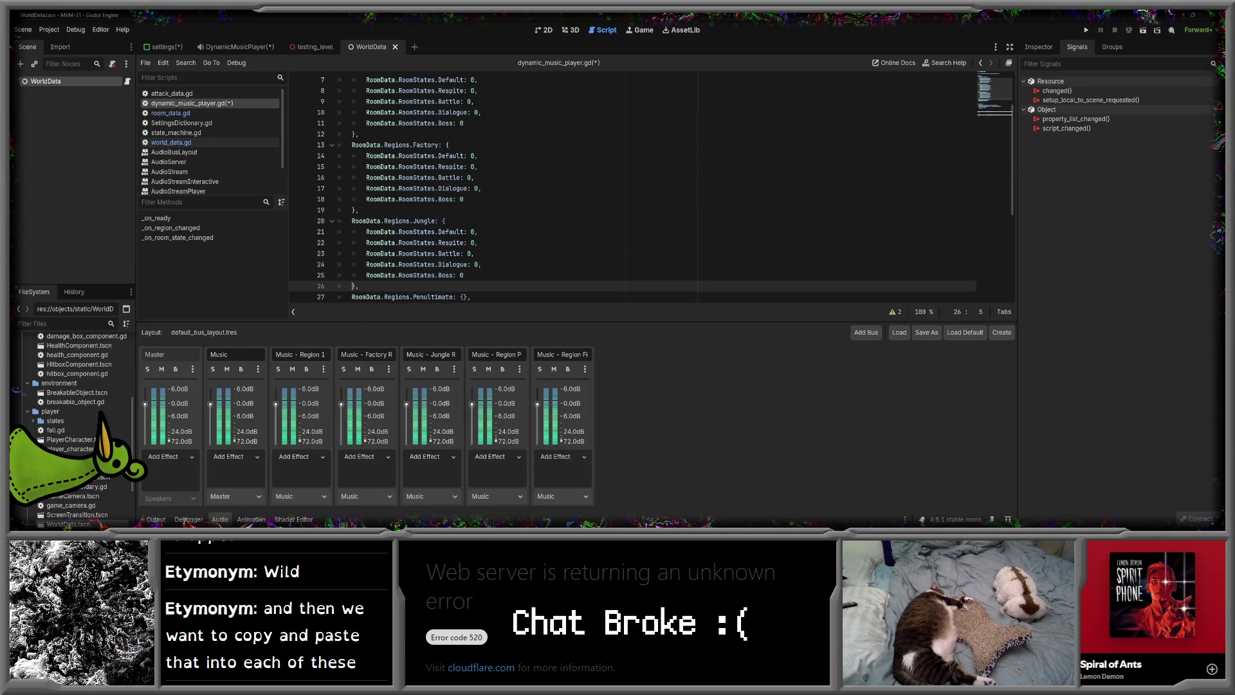
pyautogui.hotkey('shift', 'Up')
pyautogui.hotkey('shift', 'Up')
pyautogui.hotkey('shift', 'Up')
pyautogui.hotkey('shift', 'End')
pyautogui.hotkey('ctrl', 'c')
pyautogui.scroll(-2, 630, 186)
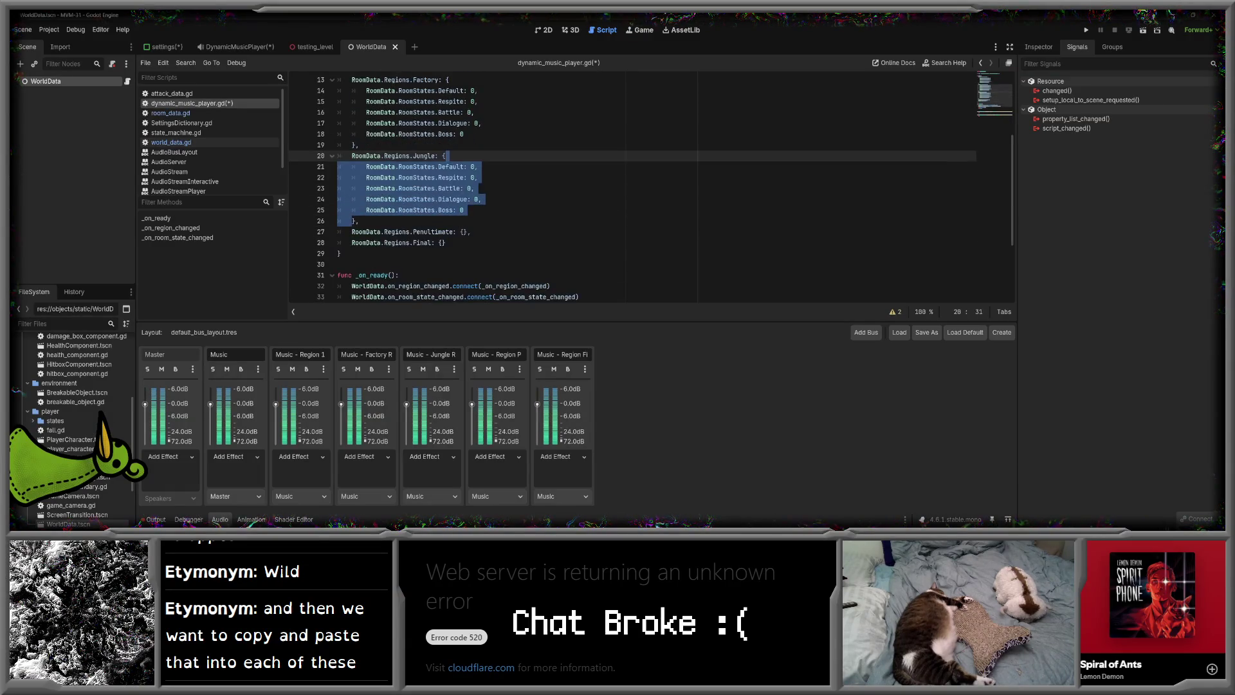
pyautogui.click(466, 229)
pyautogui.hotkey('ctrl', 'v')
pyautogui.press('Return')
pyautogui.scroll(-3, 503, 235)
pyautogui.click(507, 199)
pyautogui.hotkey('ctrl', 'v')
pyautogui.press('Return')
pyautogui.scroll(7, 507, 200)
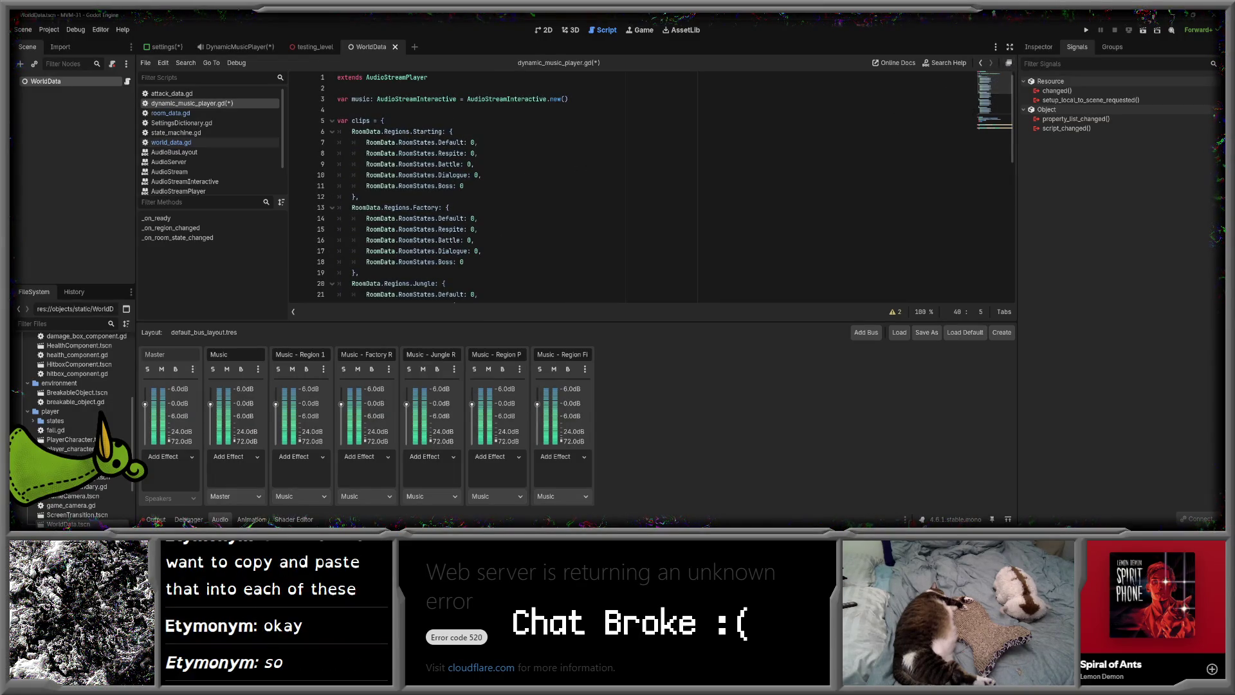
pyautogui.scroll(-1, 988, 91)
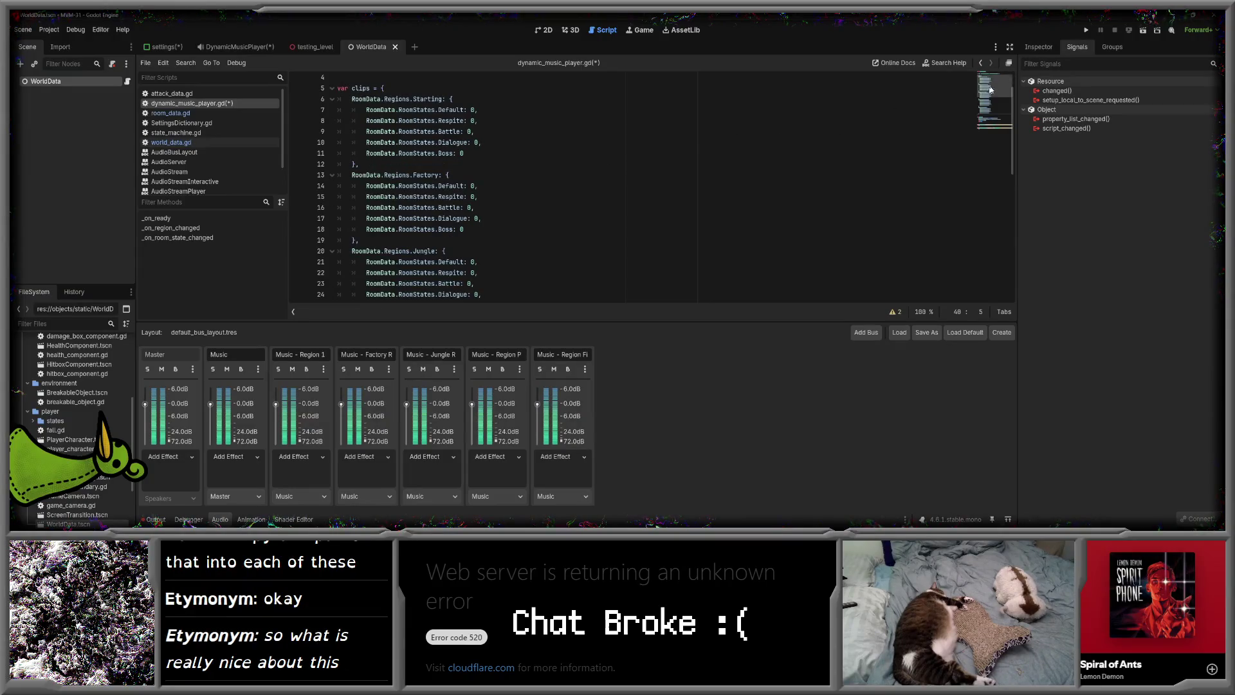
pyautogui.scroll(1, 991, 91)
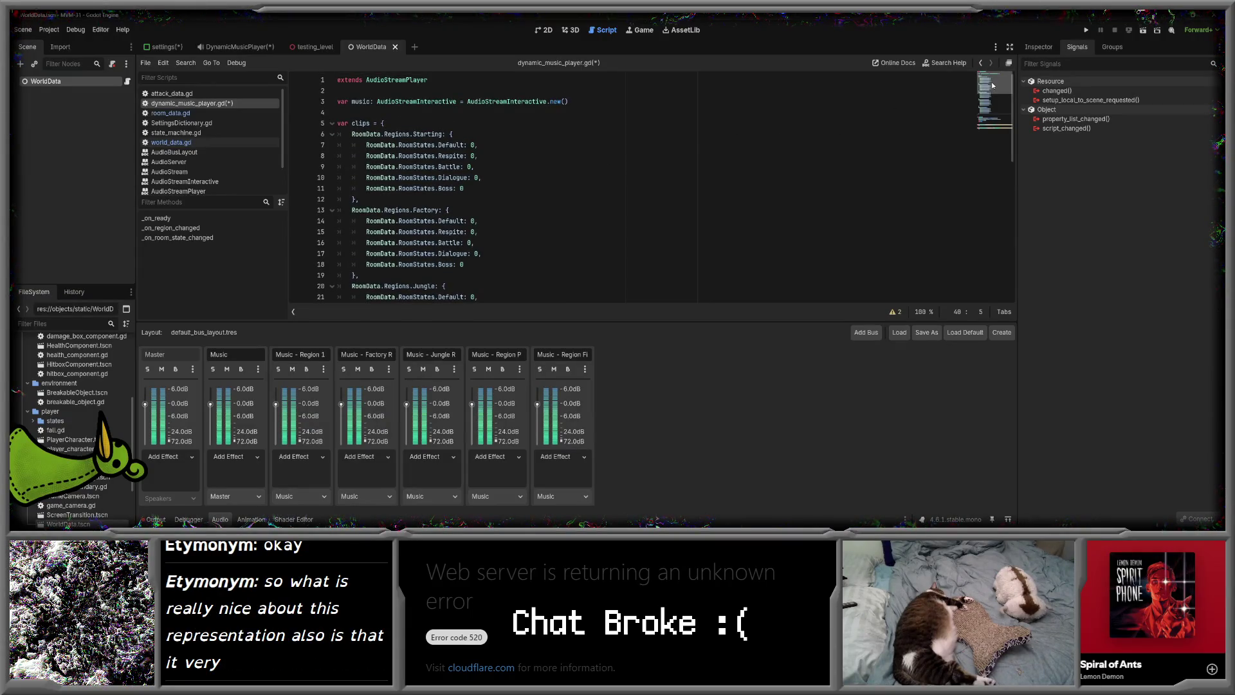
pyautogui.moveTo(993, 89)
pyautogui.mouseDown()
pyautogui.moveTo(994, 111)
pyautogui.moveTo(989, 85)
pyautogui.mouseUp()
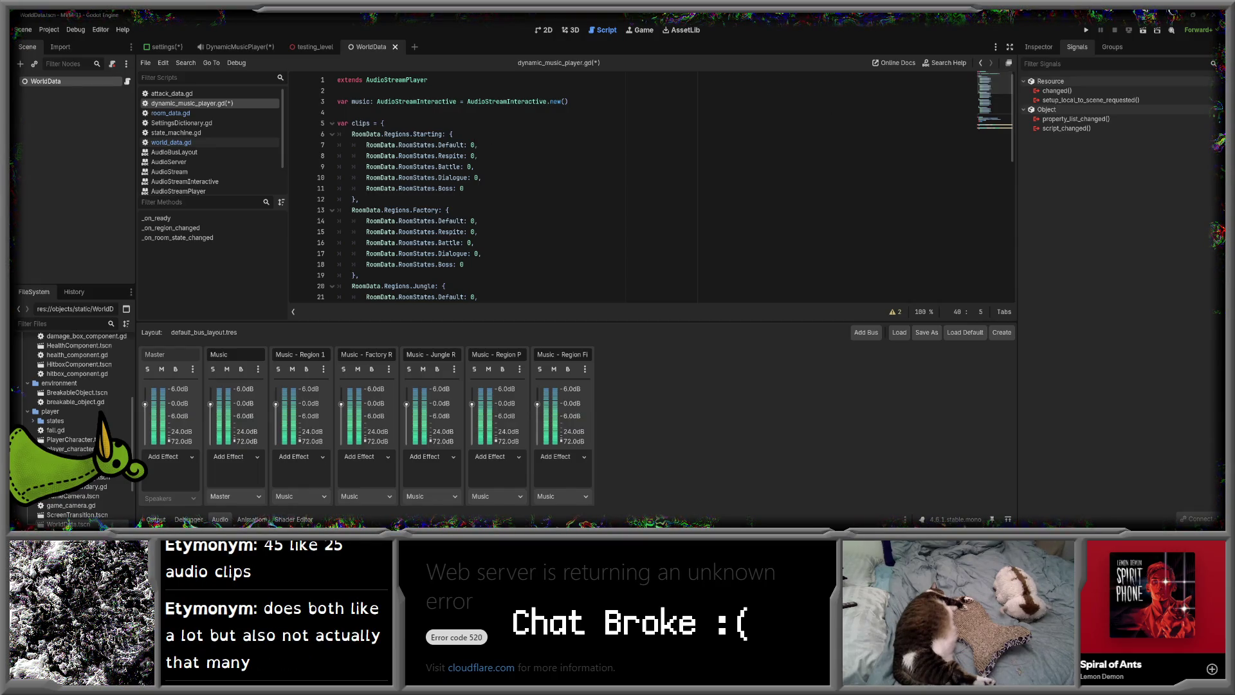
pyautogui.scroll(-5, 984, 88)
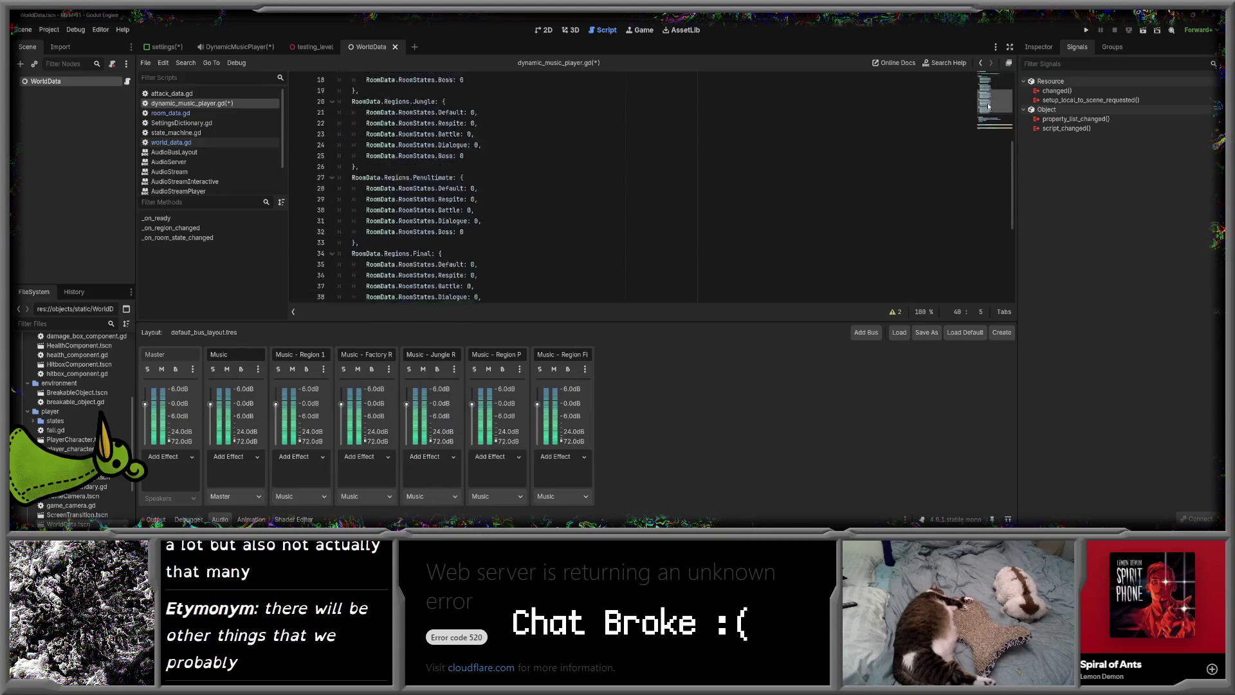
pyautogui.scroll(5, 984, 84)
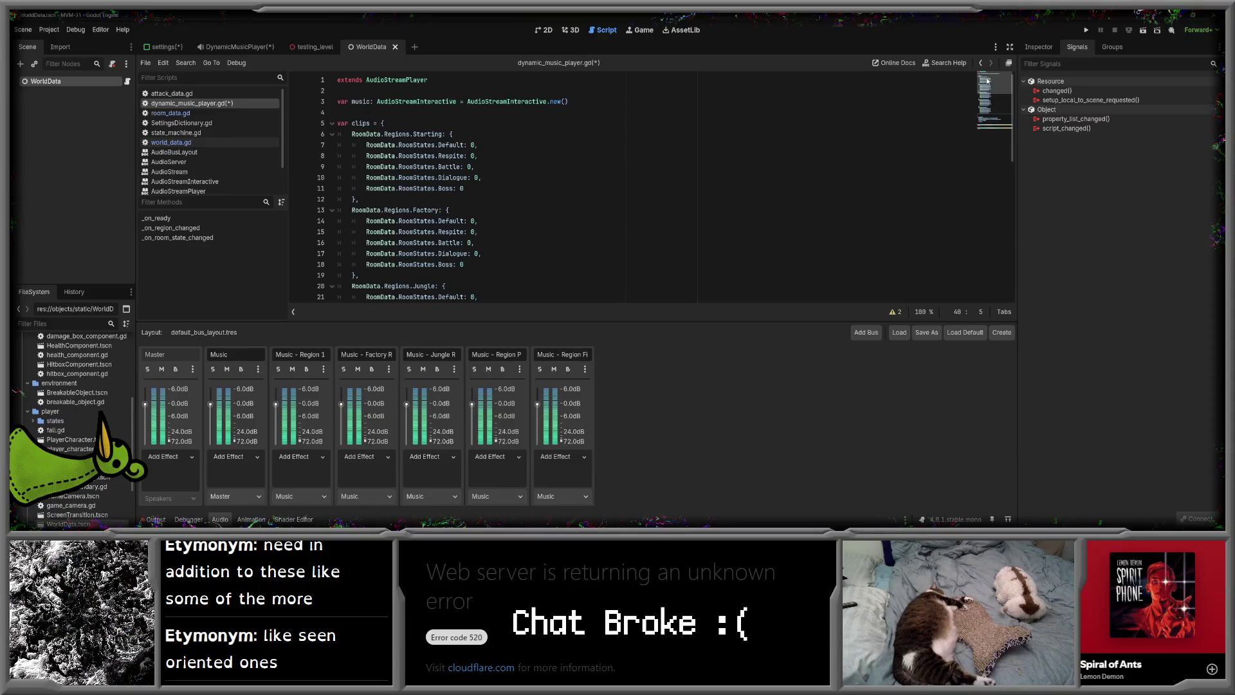
pyautogui.moveTo(987, 81)
pyautogui.mouseDown()
pyautogui.moveTo(996, 126)
pyautogui.moveTo(988, 105)
pyautogui.mouseUp()
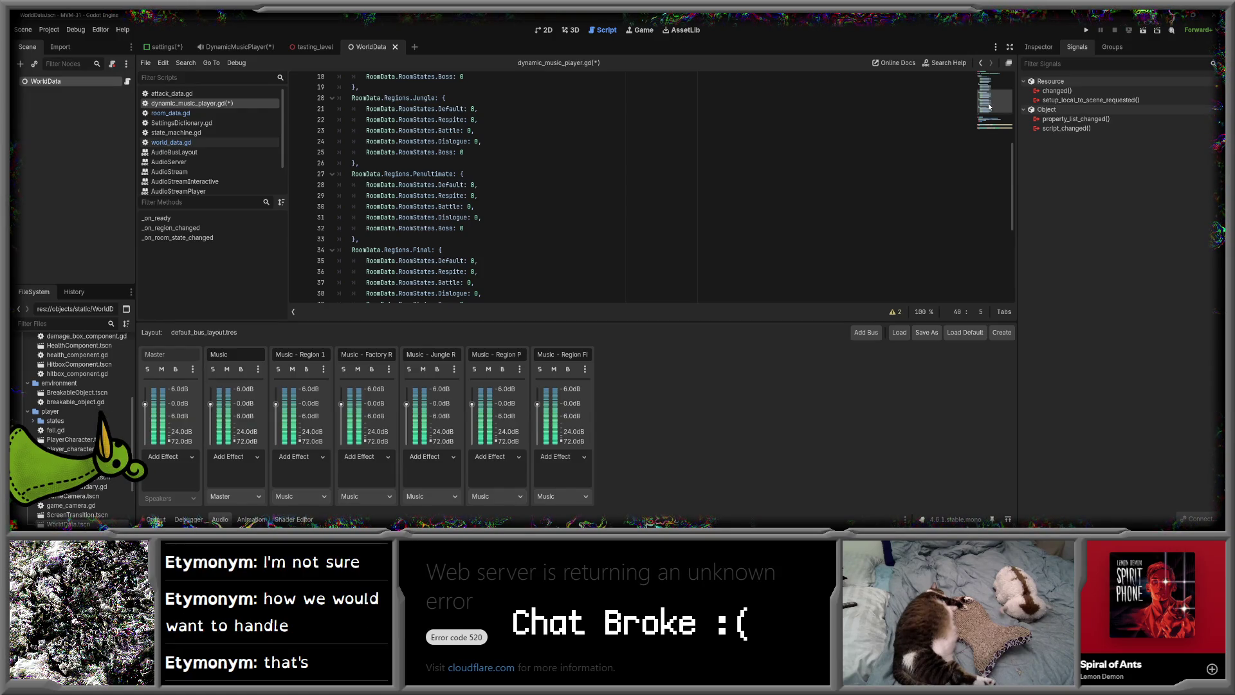
pyautogui.click(1004, 75)
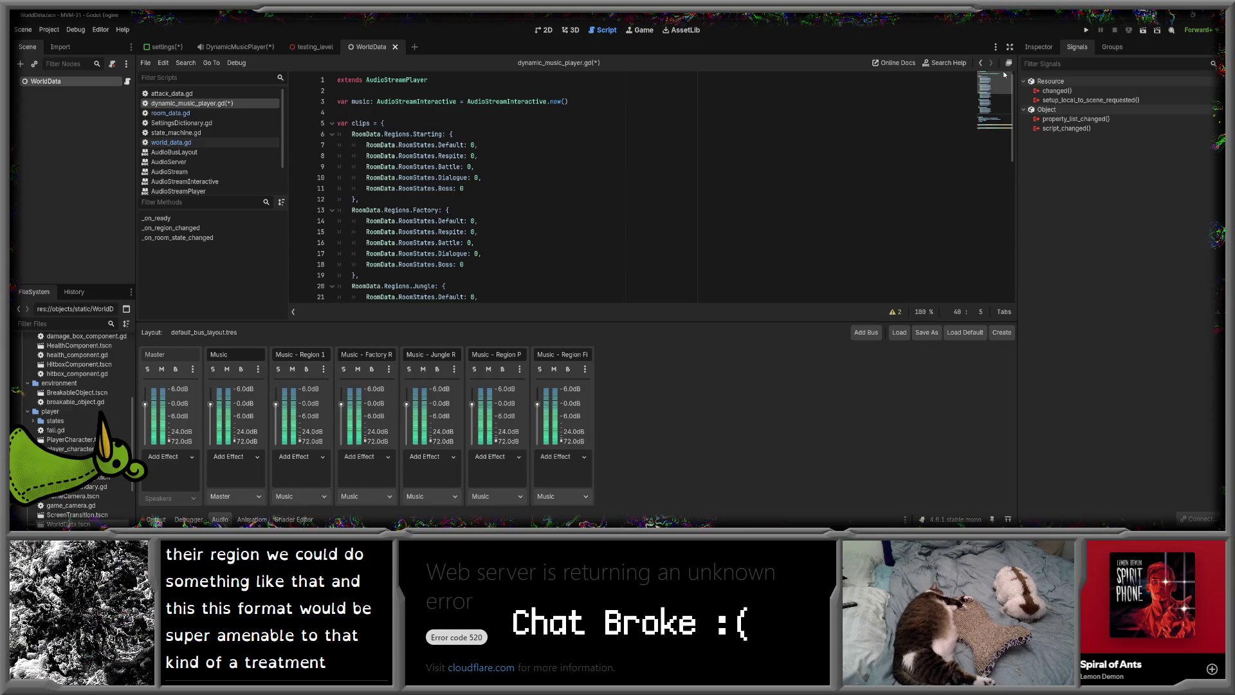
# - Add a Rescue state after Boss in room_data.gd's RoomStates enum
pyautogui.click(190, 143)
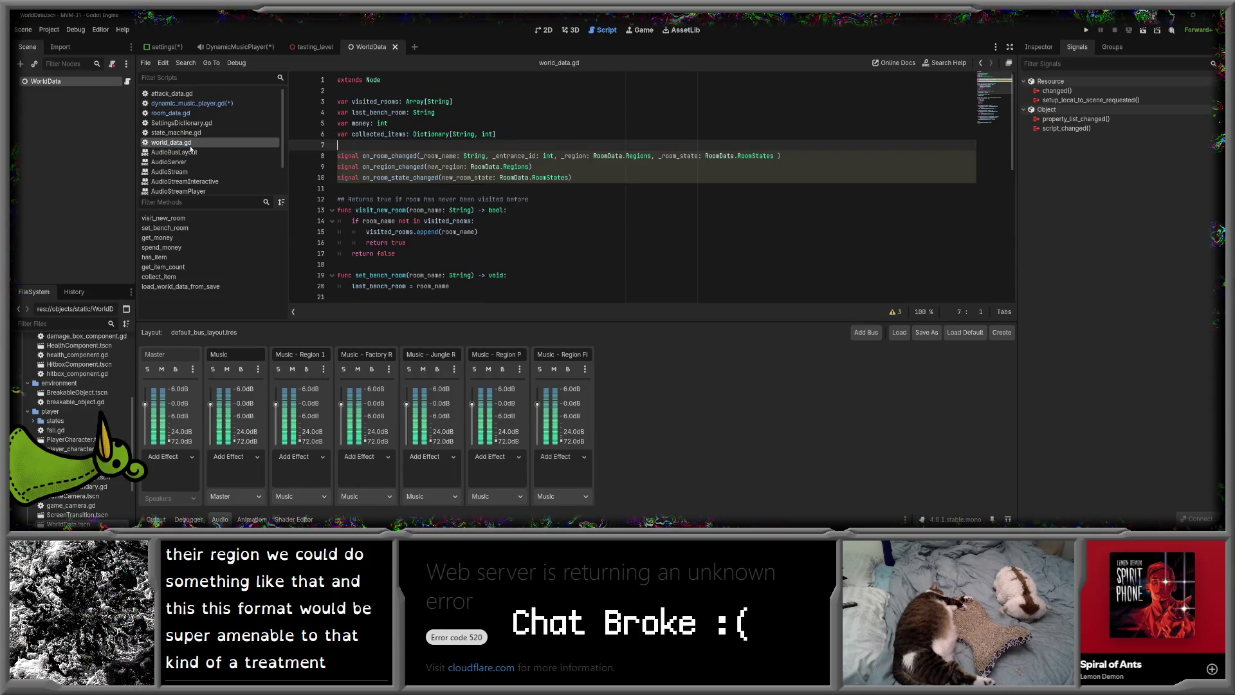
pyautogui.click(171, 113)
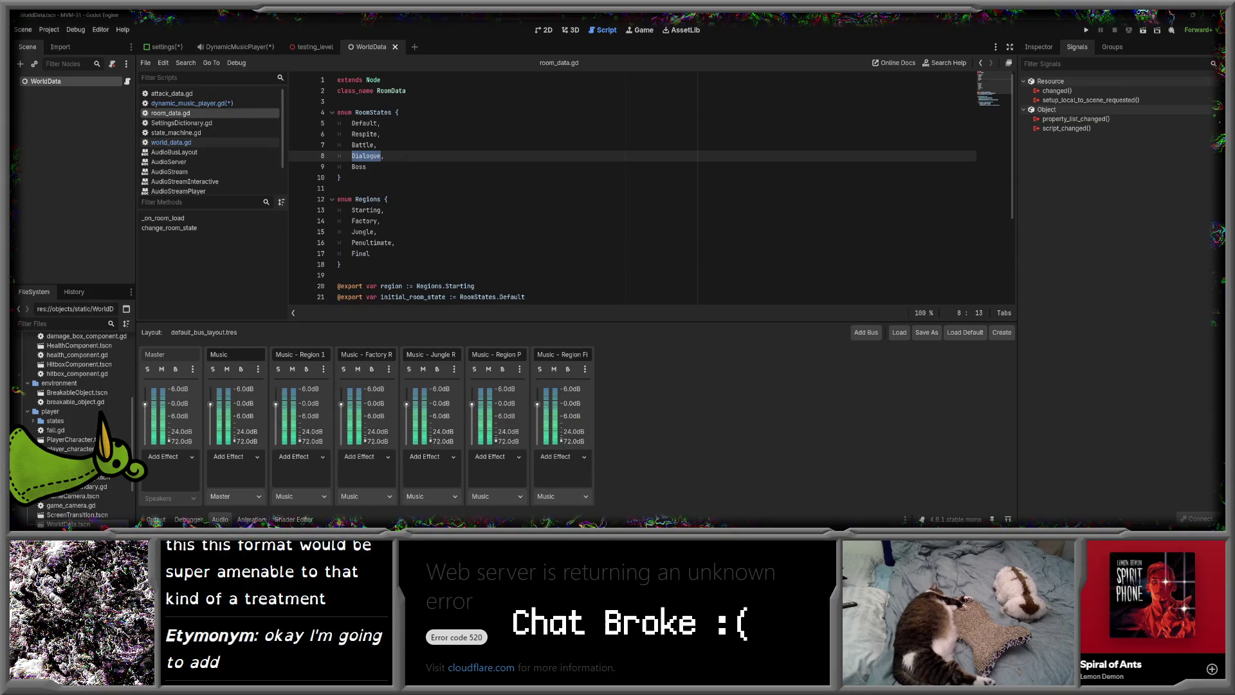
pyautogui.click(366, 167)
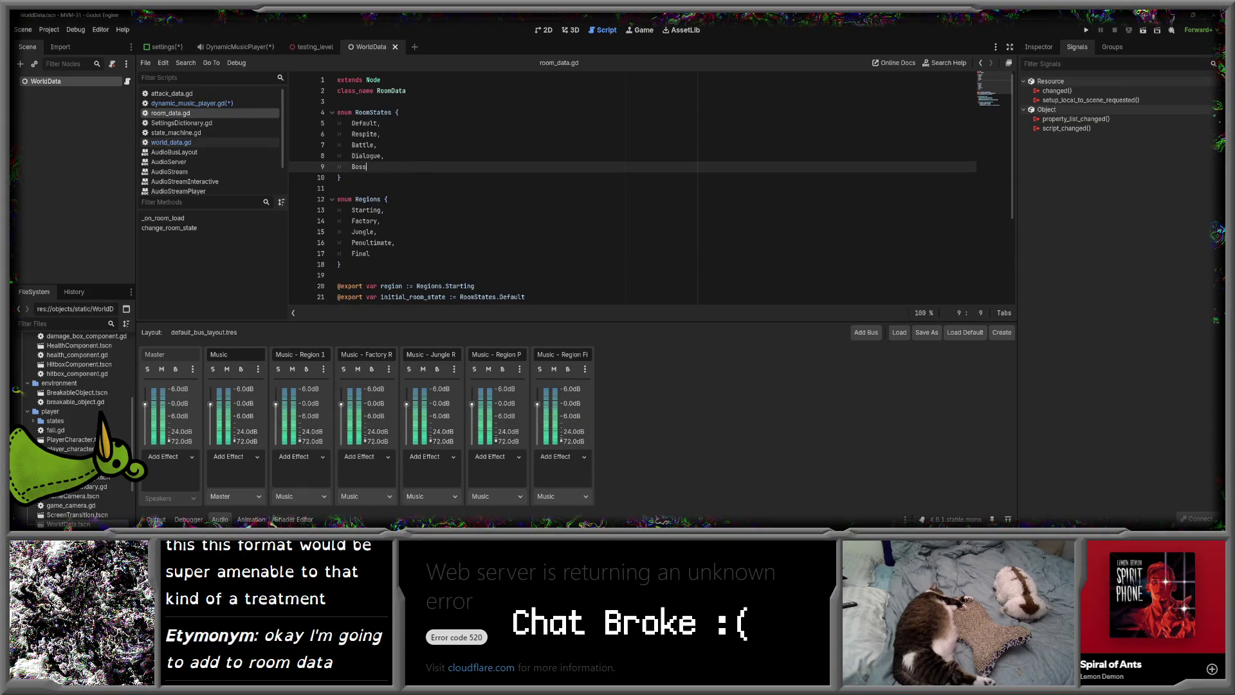
pyautogui.write(',escue')
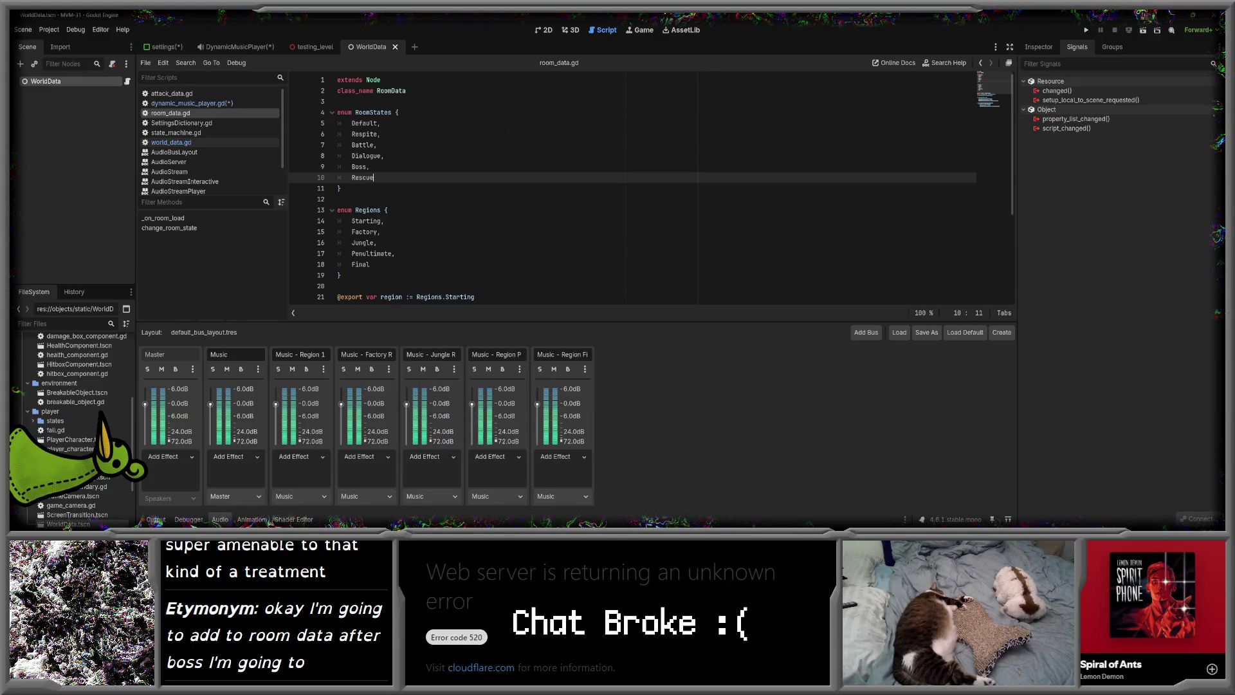
# - Duplicate Starting's Boss clip line and rename the copy to Rescue
pyautogui.click(231, 104)
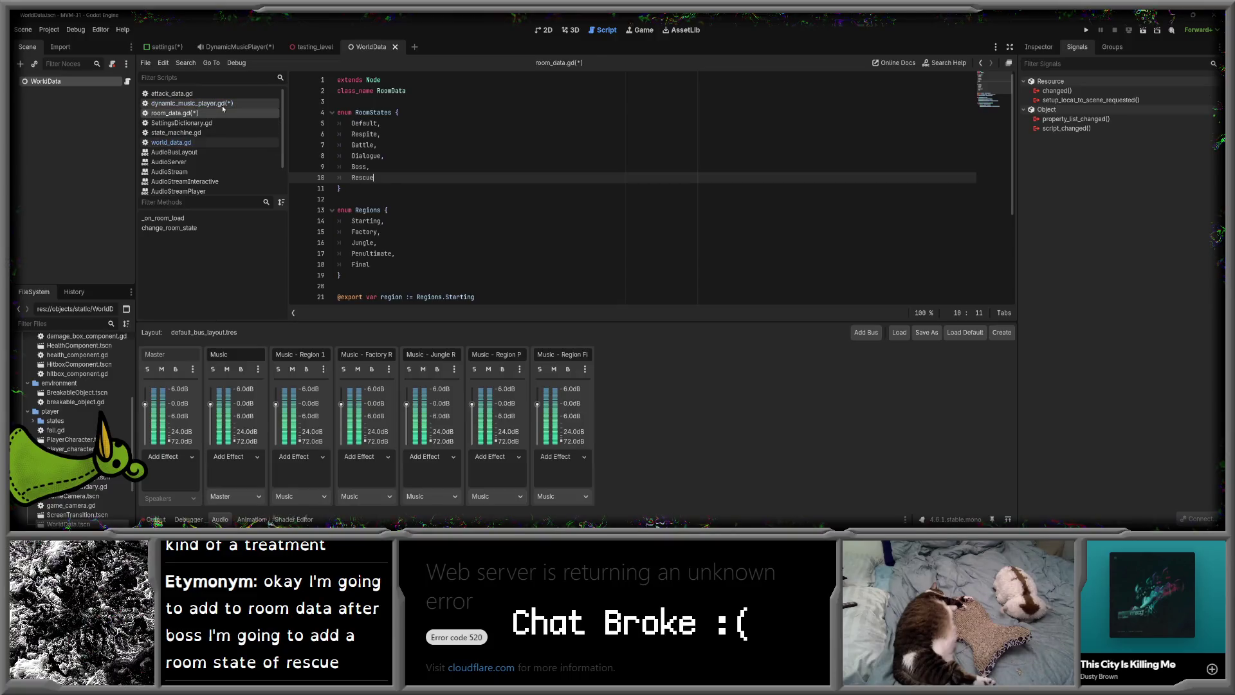
pyautogui.click(463, 188)
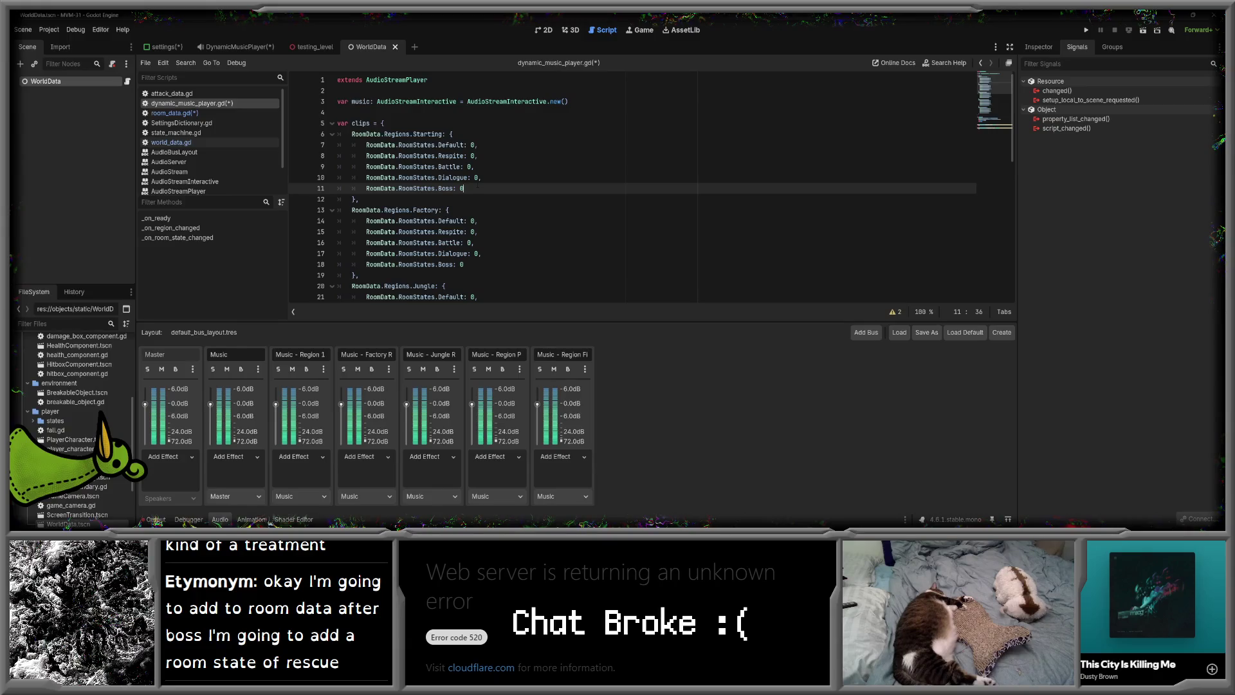
pyautogui.hotkey('ctrl', 'shift', 'd')
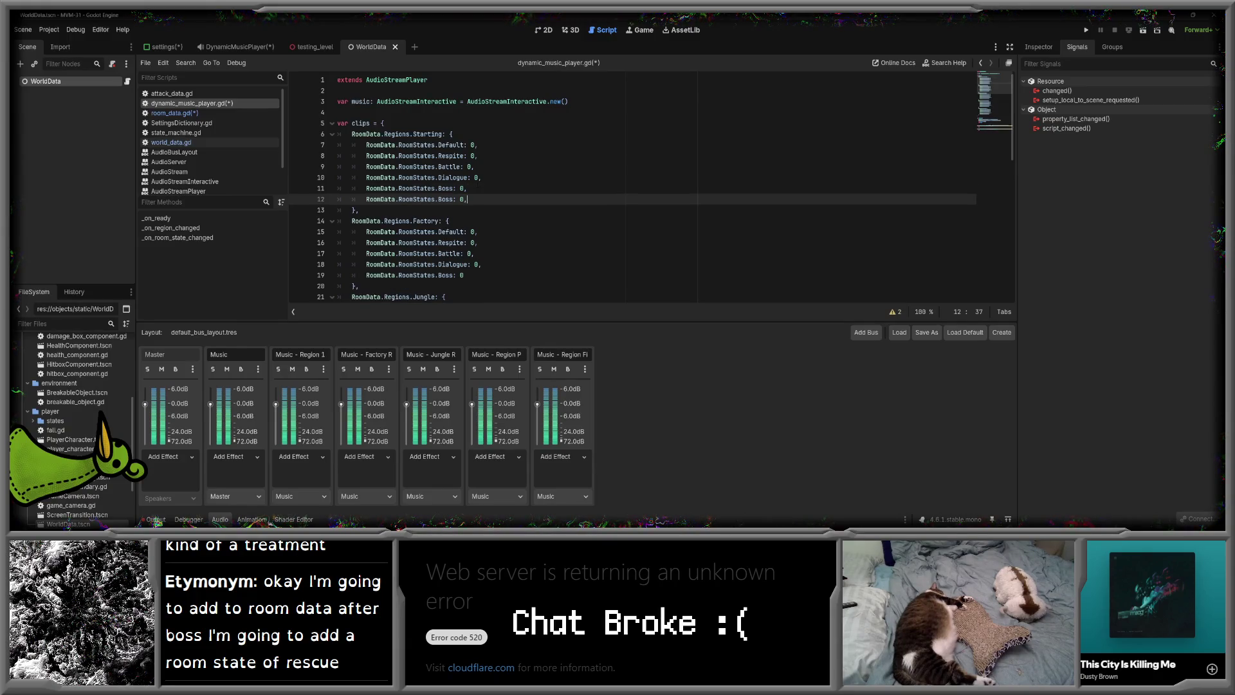
pyautogui.press('Left')
pyautogui.press('Left')
pyautogui.press('Left')
pyautogui.press('BackSpace')
pyautogui.press('BackSpace')
pyautogui.press('BackSpace')
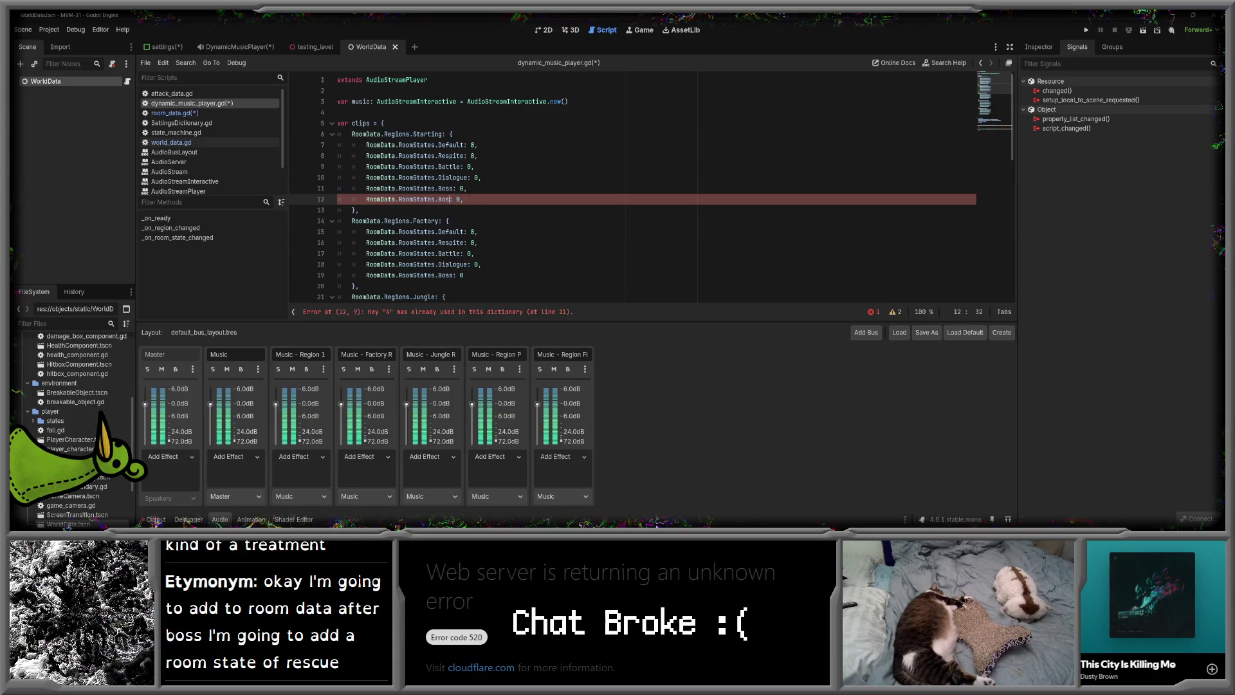
pyautogui.write('Rescue')
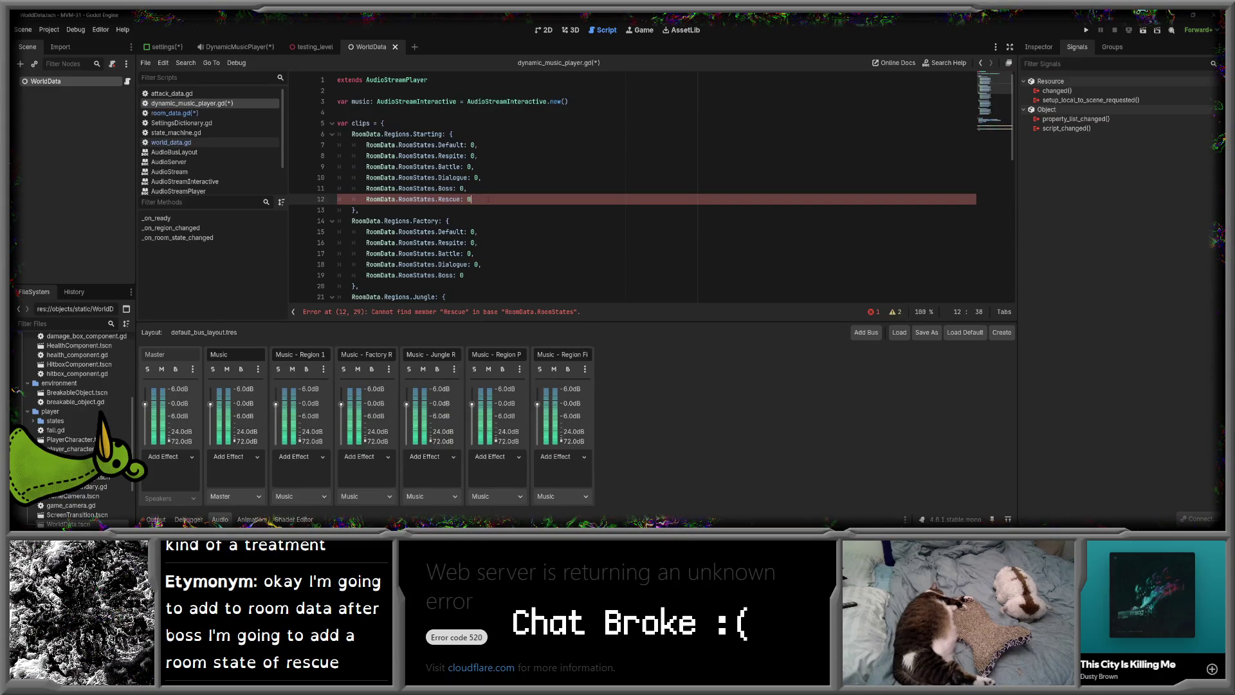
# - Save both room_data.gd and dynamic_music_player.gd
pyautogui.click(174, 113)
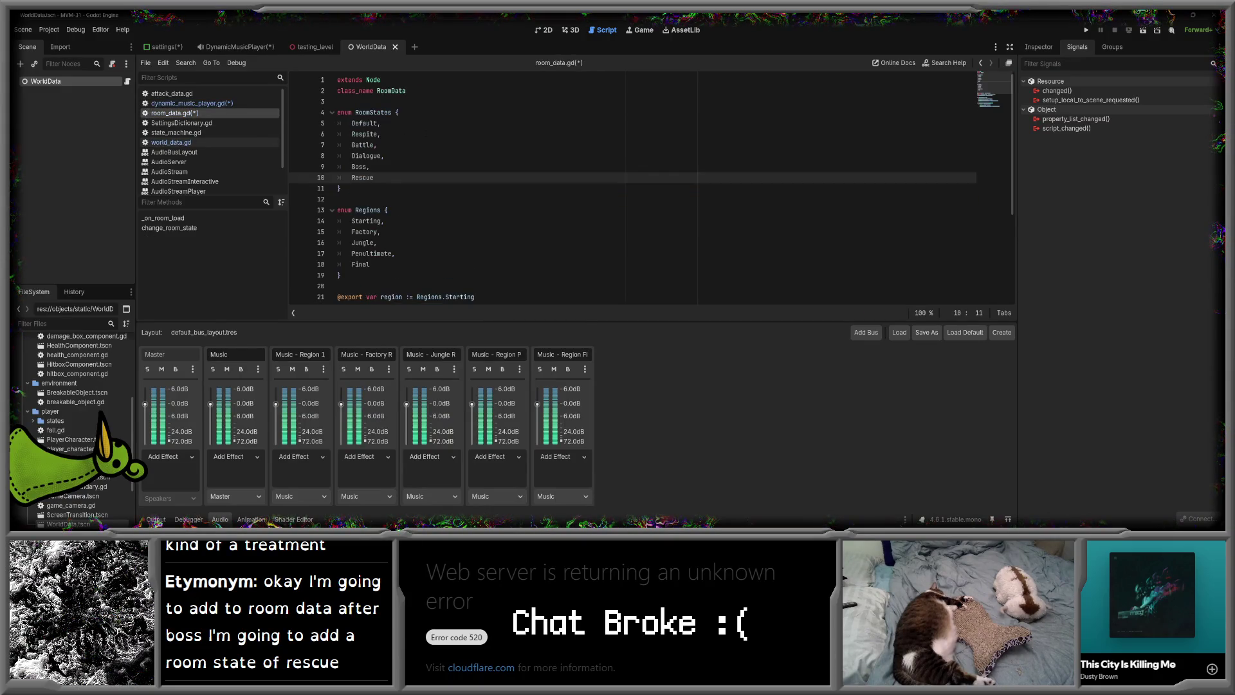
pyautogui.hotkey('ctrl', 's')
pyautogui.click(188, 103)
pyautogui.hotkey('ctrl', 's')
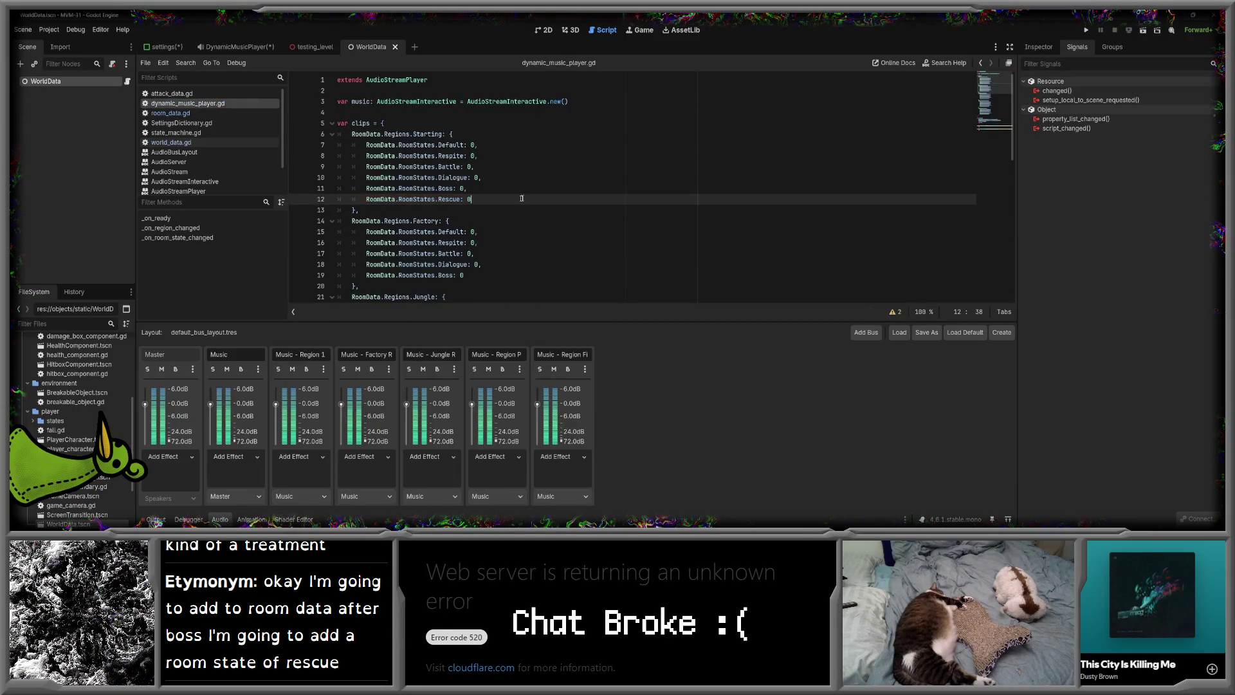
# - Add a comma and a Rescue: 0 line after Boss in the Factory, Jungle, Penultimate and Final entries
pyautogui.hotkey('shift', 'Up')
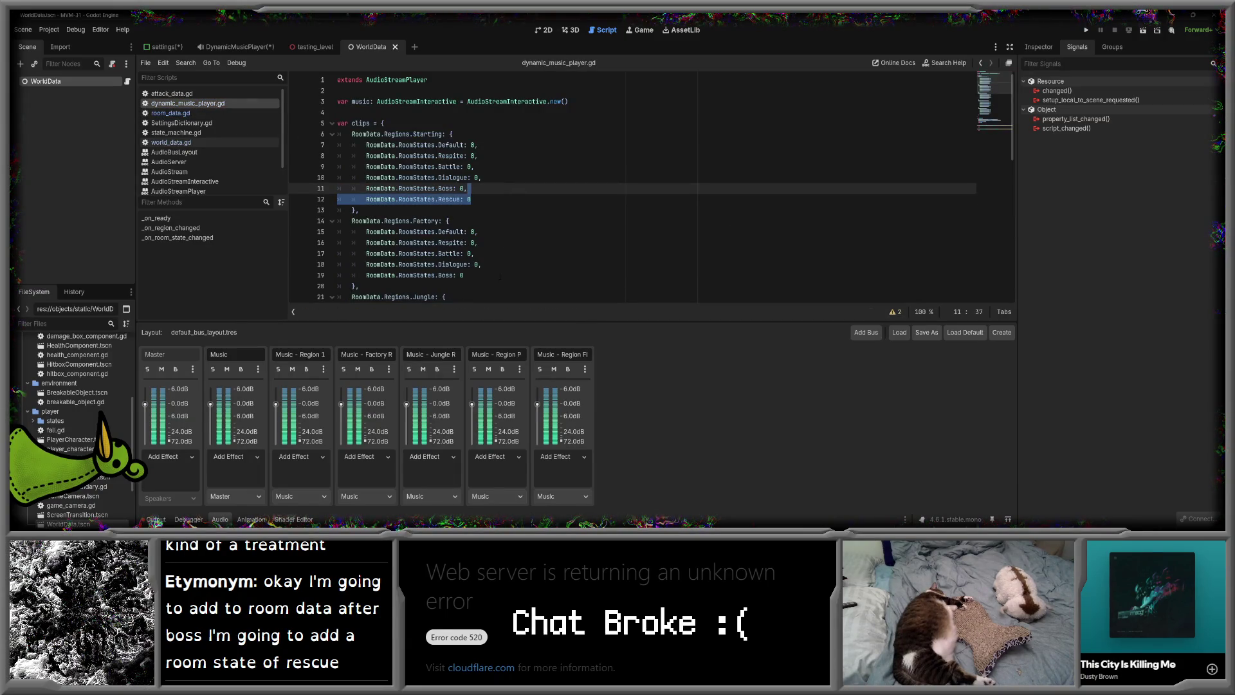
pyautogui.hotkey('ctrl', 'c')
pyautogui.click(500, 276)
pyautogui.write(',')
pyautogui.hotkey('ctrl', 'v')
pyautogui.scroll(-3, 503, 257)
pyautogui.scroll(-1, 504, 257)
pyautogui.click(484, 230)
pyautogui.write(',')
pyautogui.hotkey('ctrl', 'v')
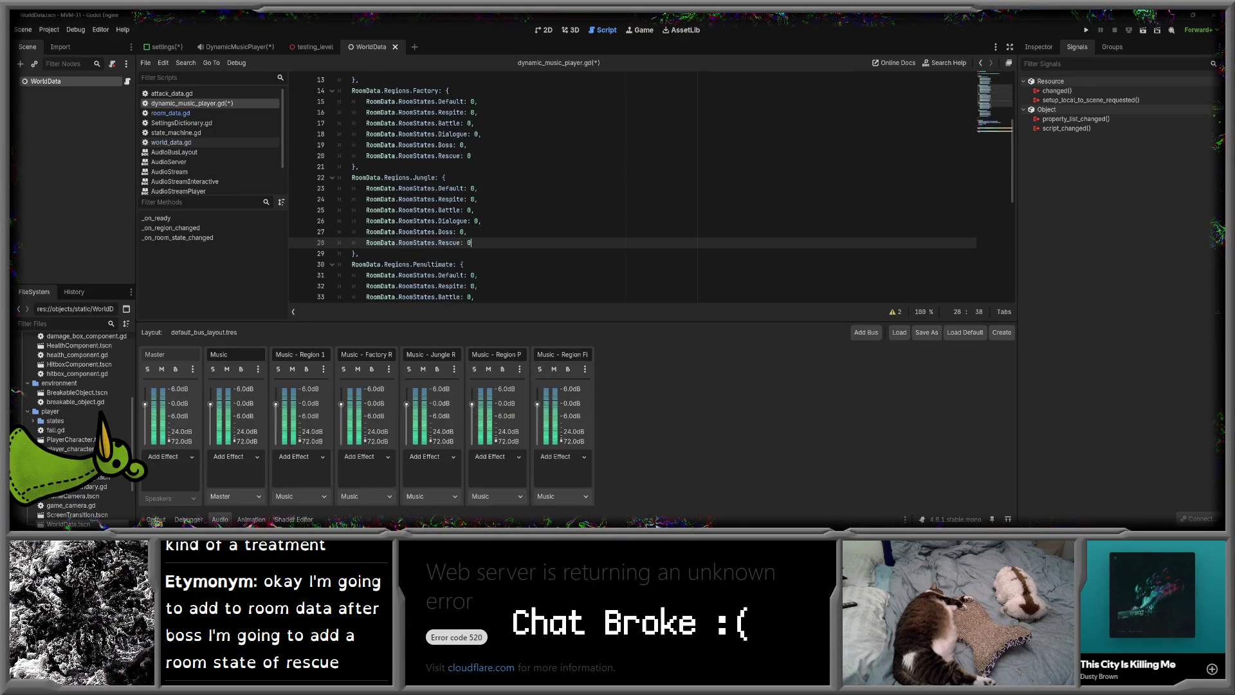
pyautogui.scroll(-3, 489, 218)
pyautogui.click(489, 220)
pyautogui.write(',')
pyautogui.hotkey('ctrl', 'v')
pyautogui.scroll(-3, 488, 216)
pyautogui.click(486, 209)
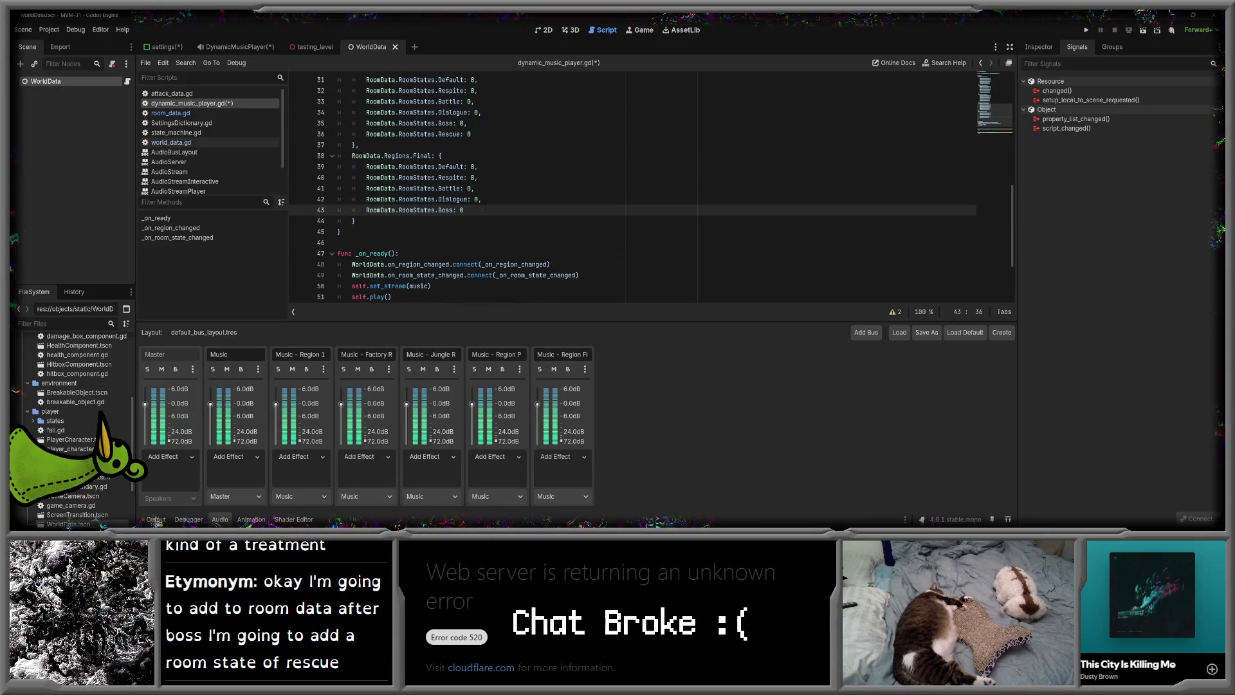
pyautogui.write(',')
pyautogui.hotkey('ctrl', 'v')
# - Save the script and scroll through the clips dictionary to check every Rescue entry
pyautogui.hotkey('ctrl', 's')
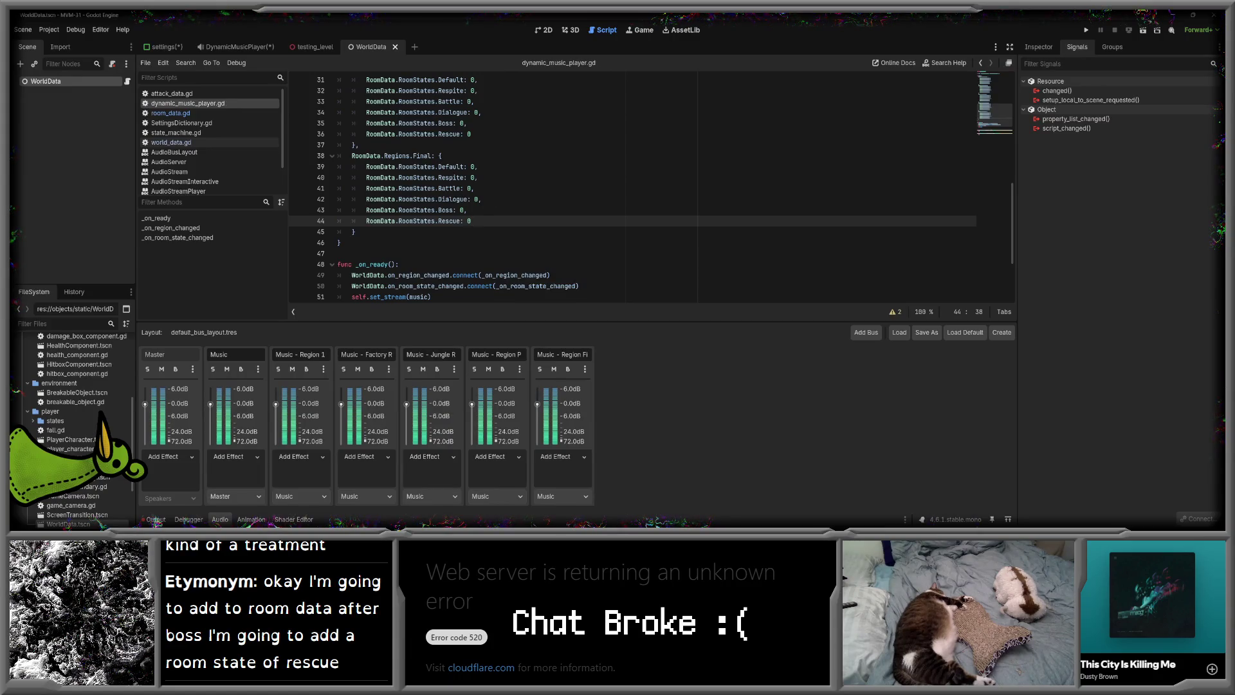
pyautogui.scroll(8, 501, 212)
pyautogui.scroll(2, 502, 220)
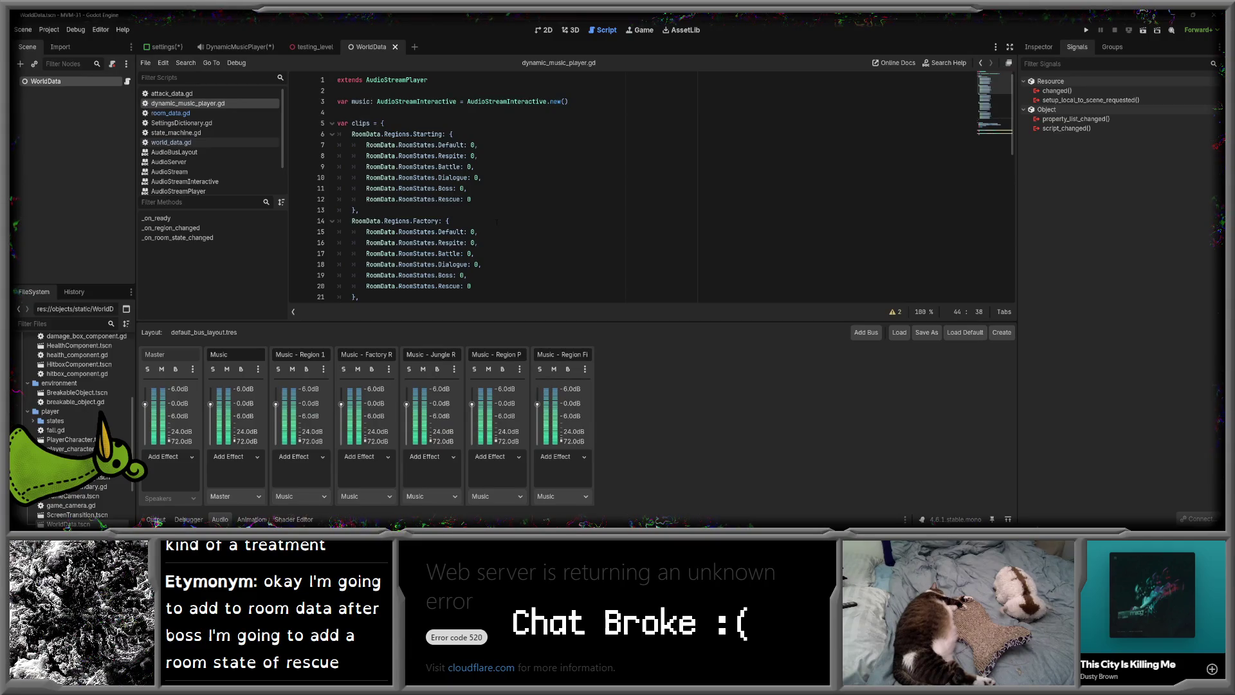
pyautogui.scroll(-8, 495, 232)
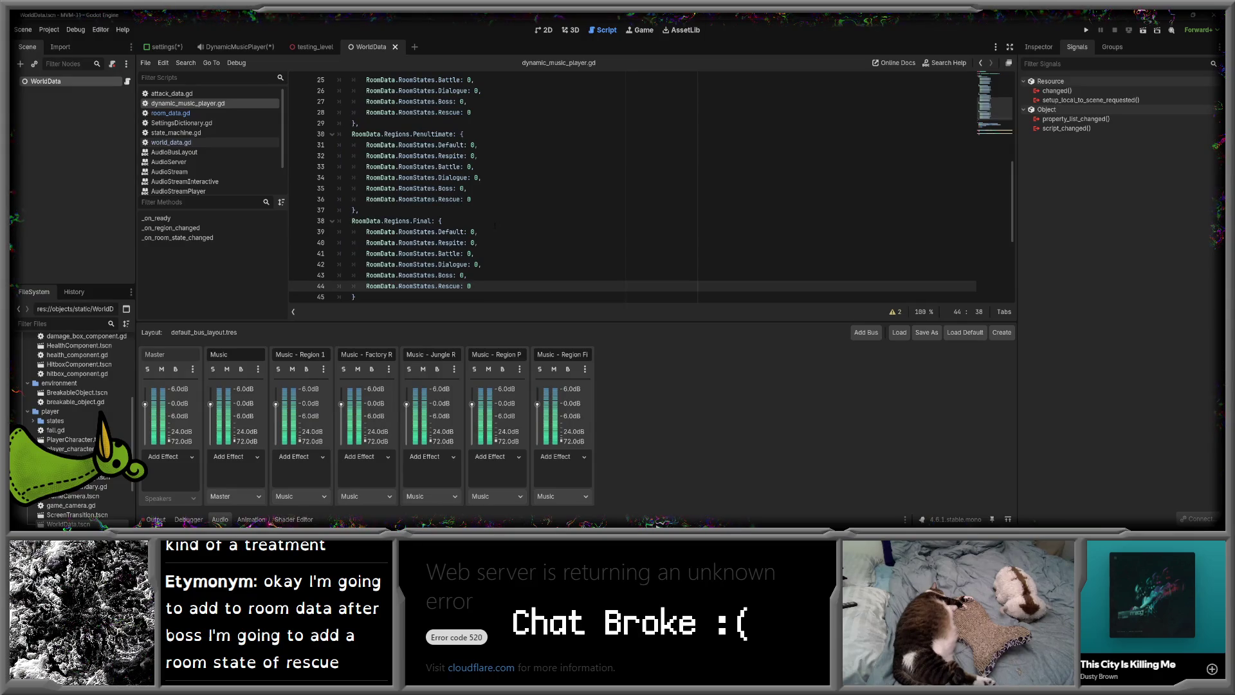
pyautogui.scroll(-3, 494, 224)
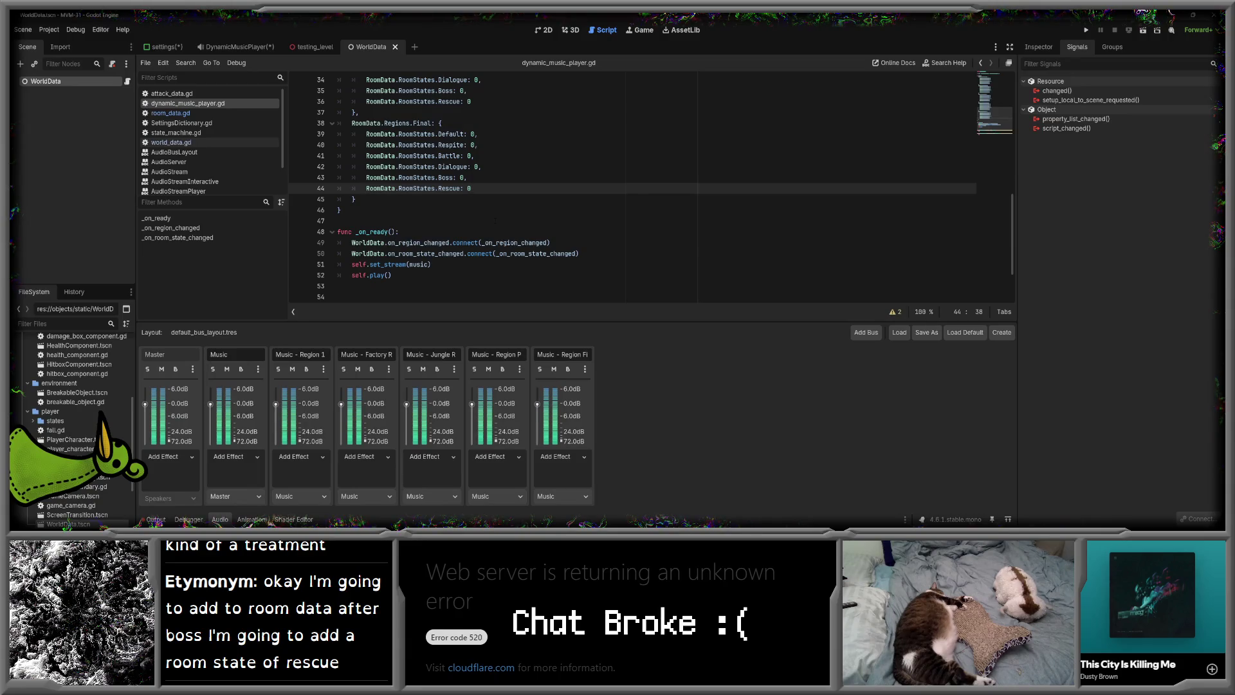
pyautogui.scroll(3, 494, 221)
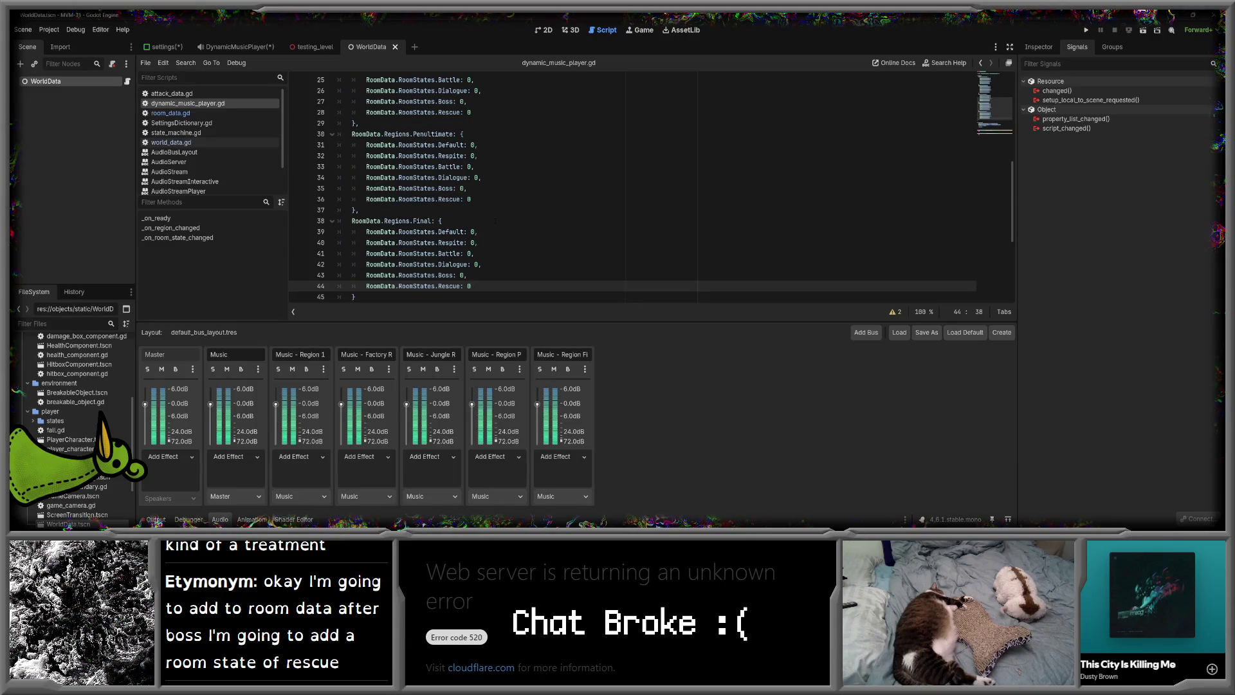
pyautogui.scroll(8, 496, 221)
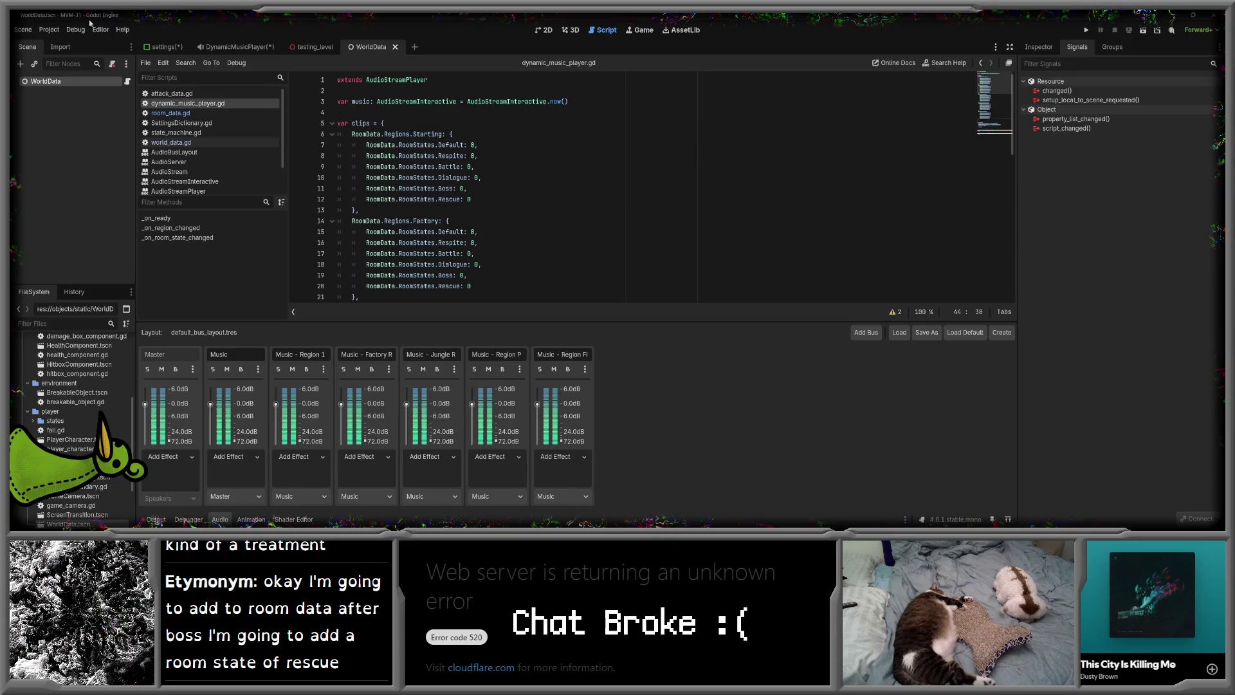
pyautogui.click(49, 29)
# - Review the Autoload globals in Project Settings, close it, and switch to GitHub Desktop
pyautogui.click(154, 44)
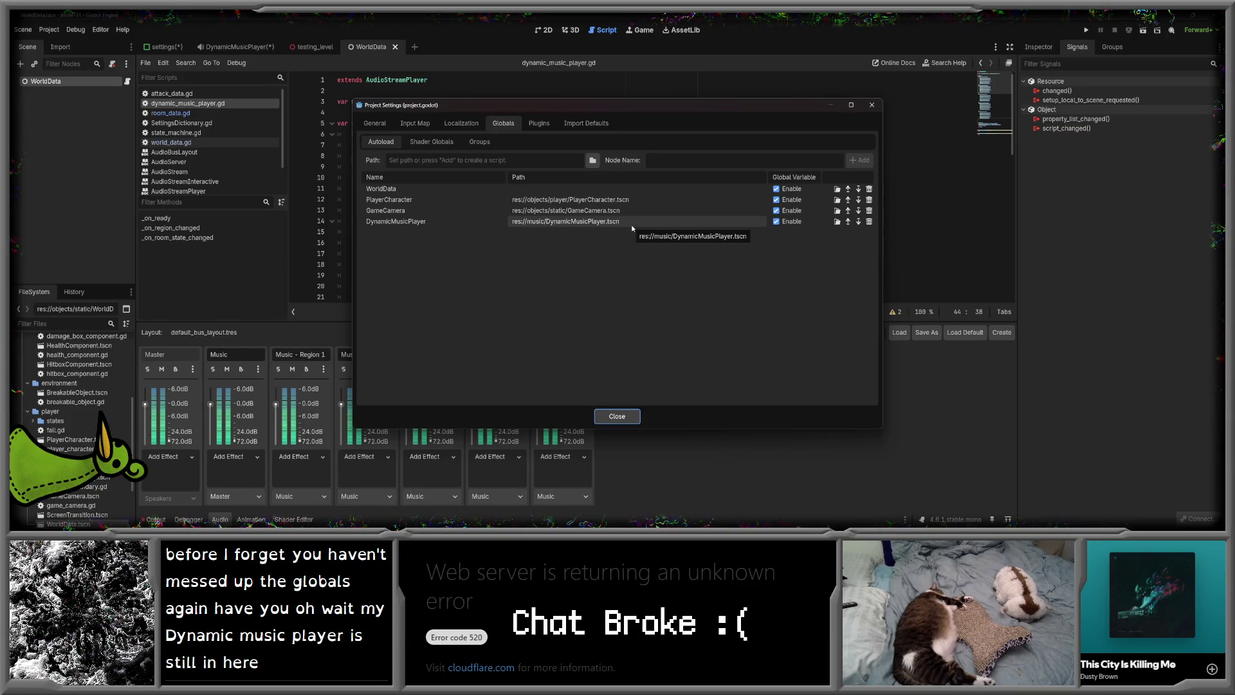
pyautogui.click(617, 416)
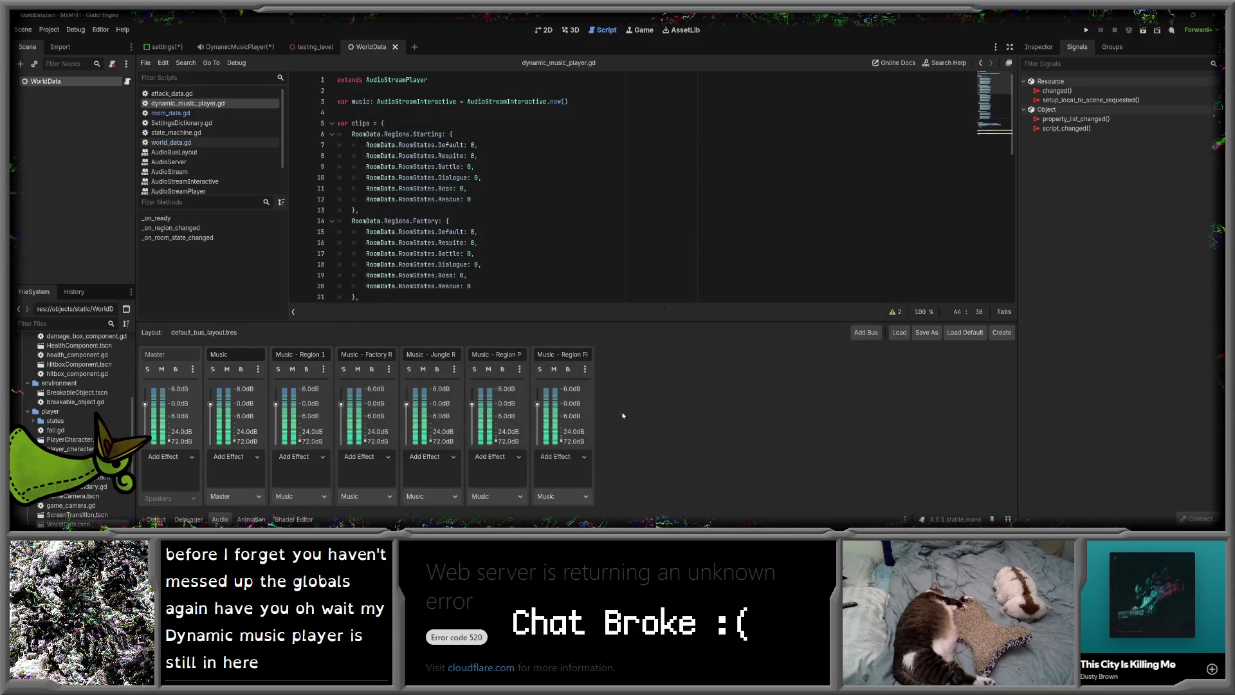
pyautogui.moveTo(376, 519)
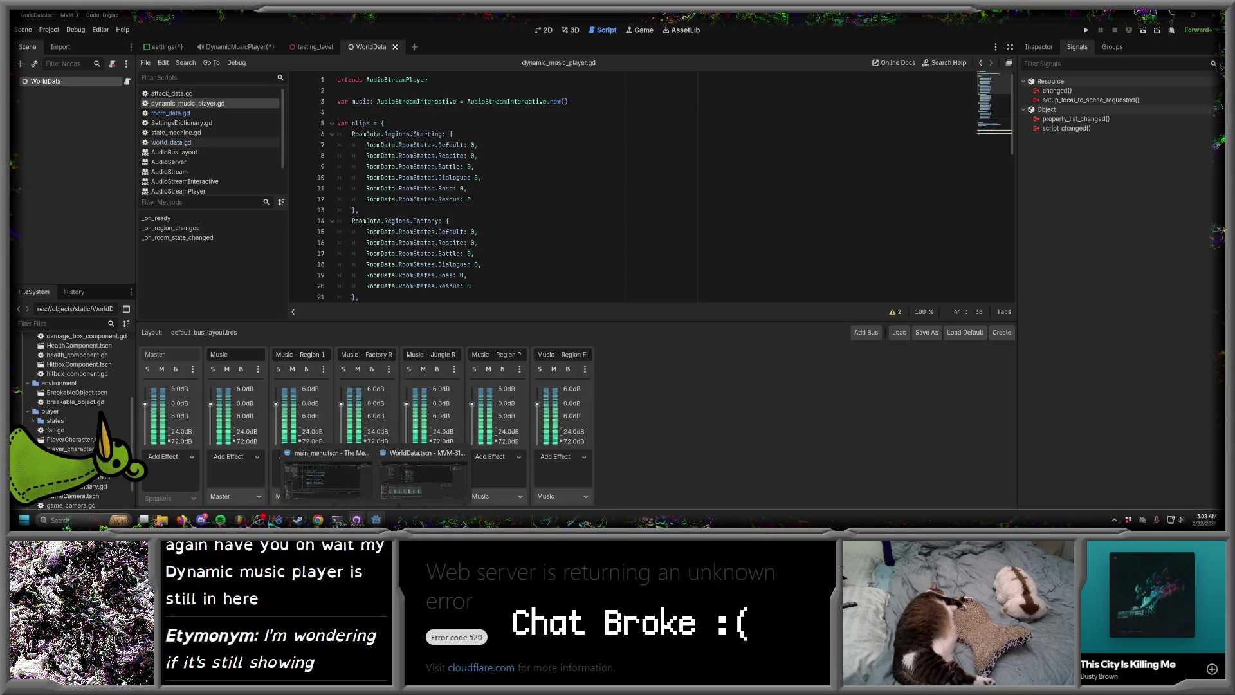
pyautogui.click(365, 482)
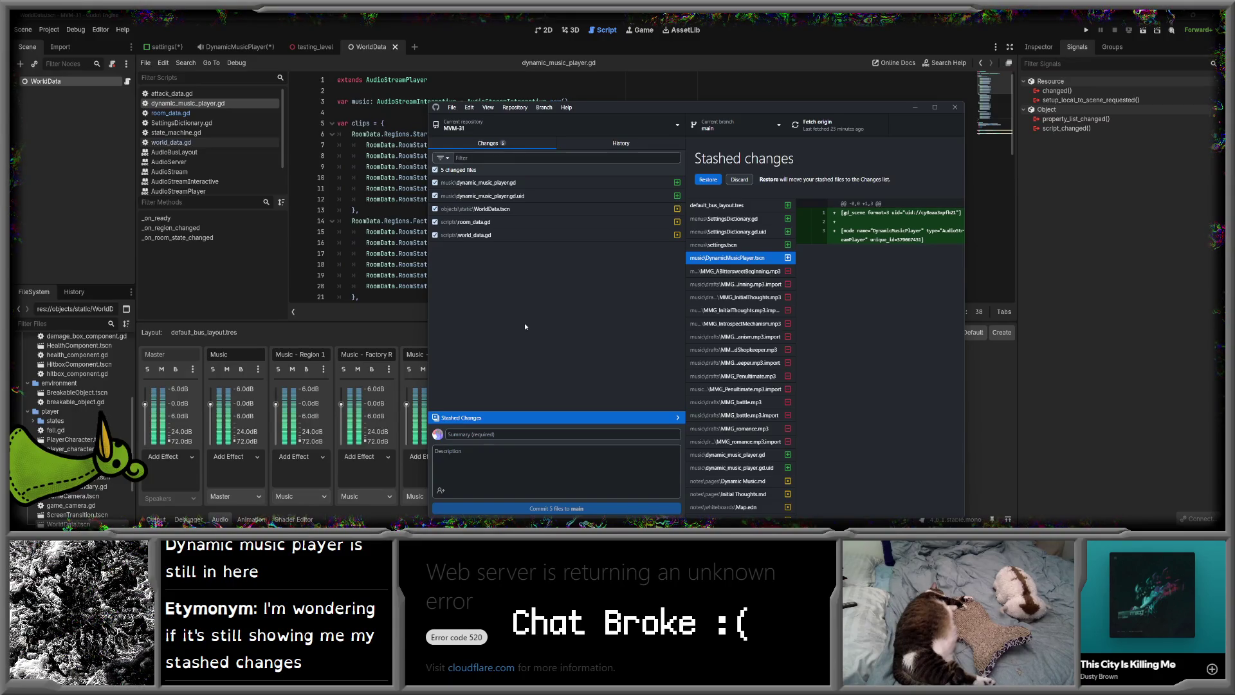
pyautogui.scroll(-1, 757, 317)
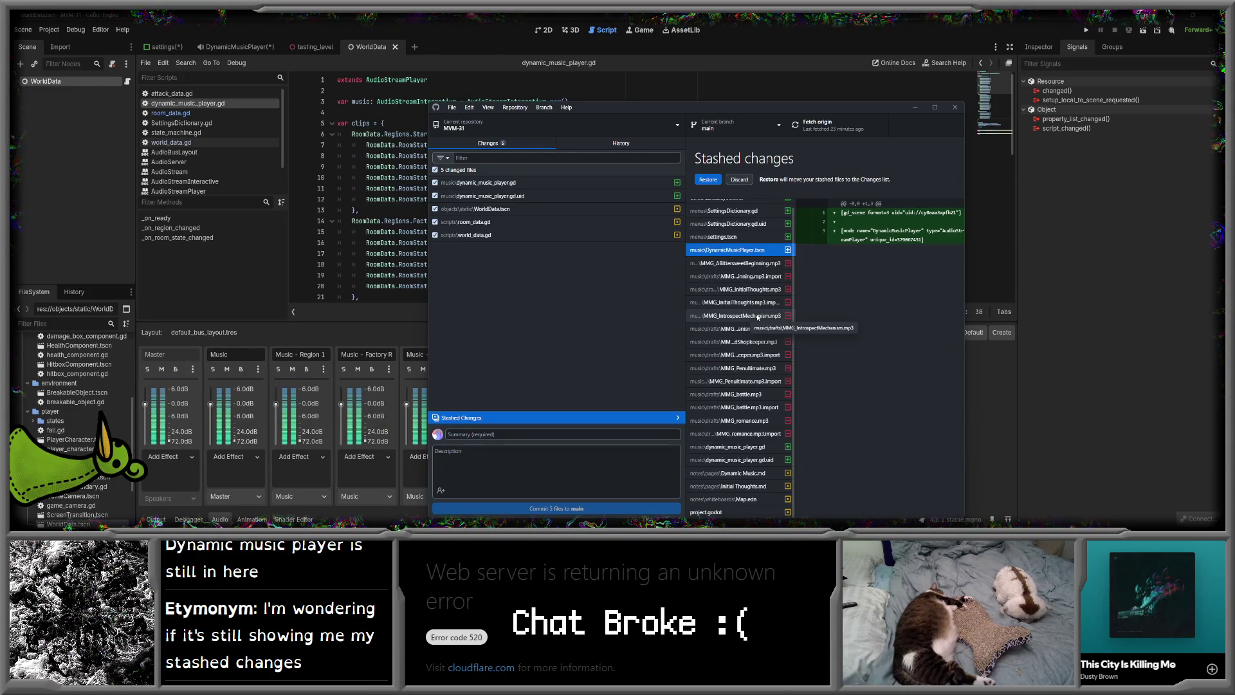
pyautogui.scroll(1, 756, 316)
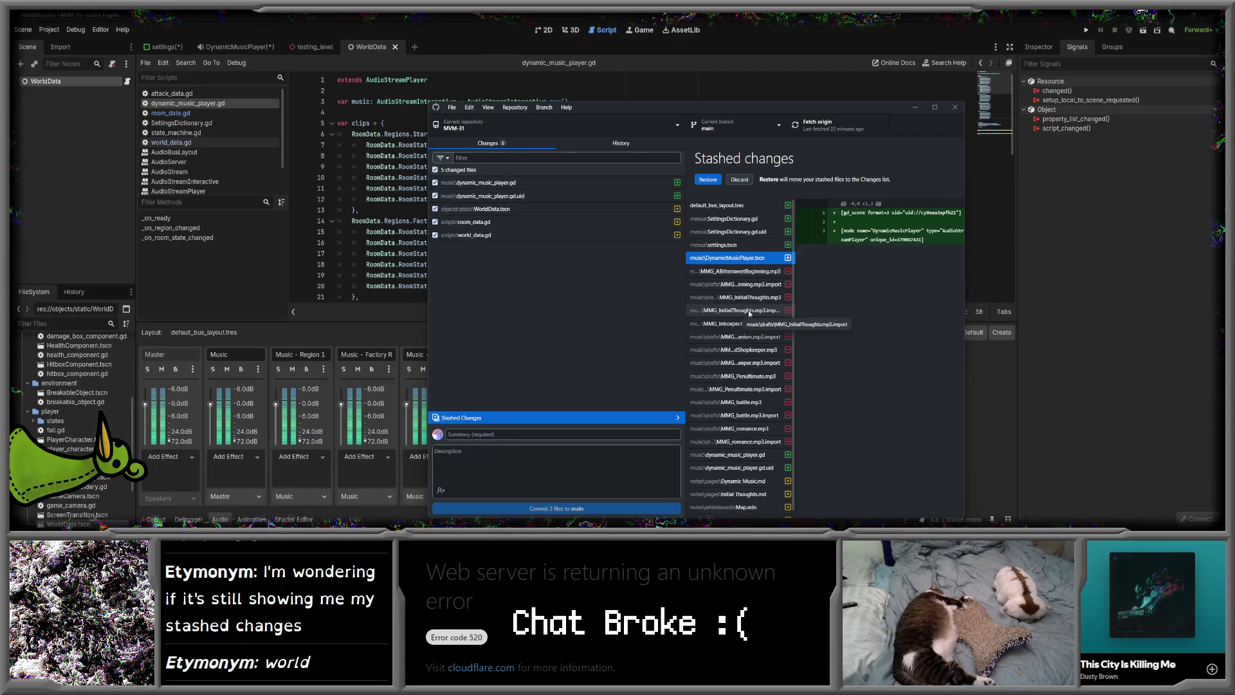
pyautogui.hotkey('alt', 'Tab')
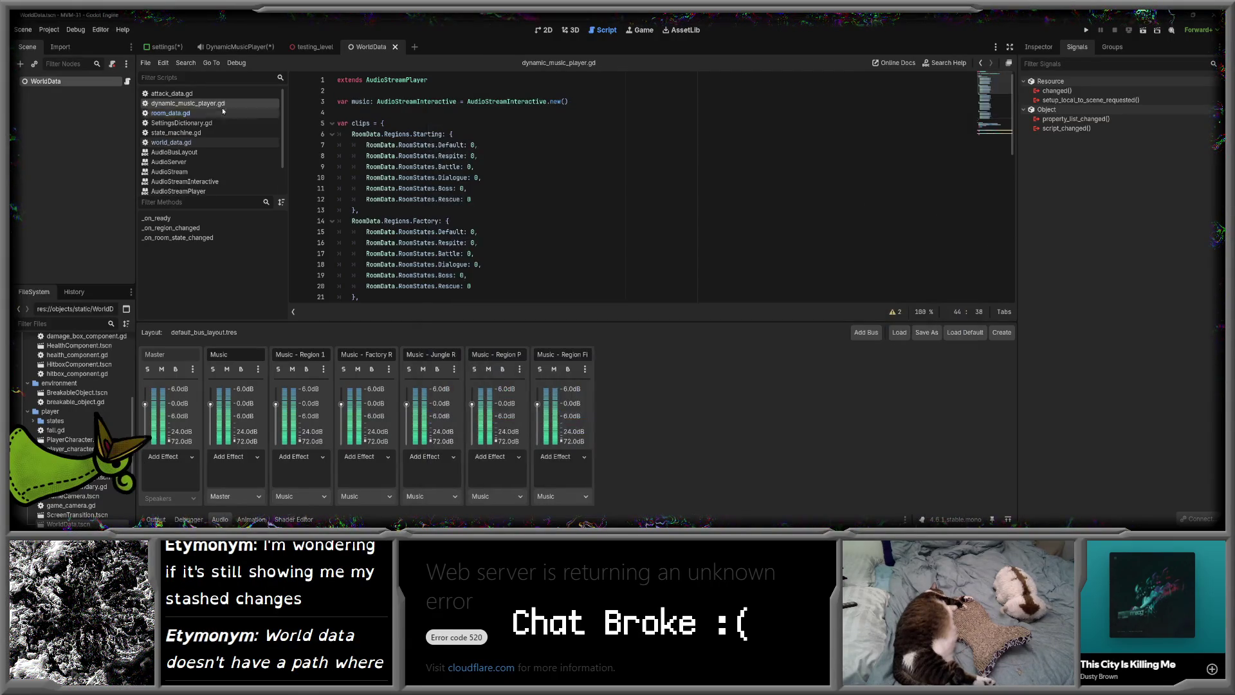
pyautogui.click(49, 29)
pyautogui.click(71, 44)
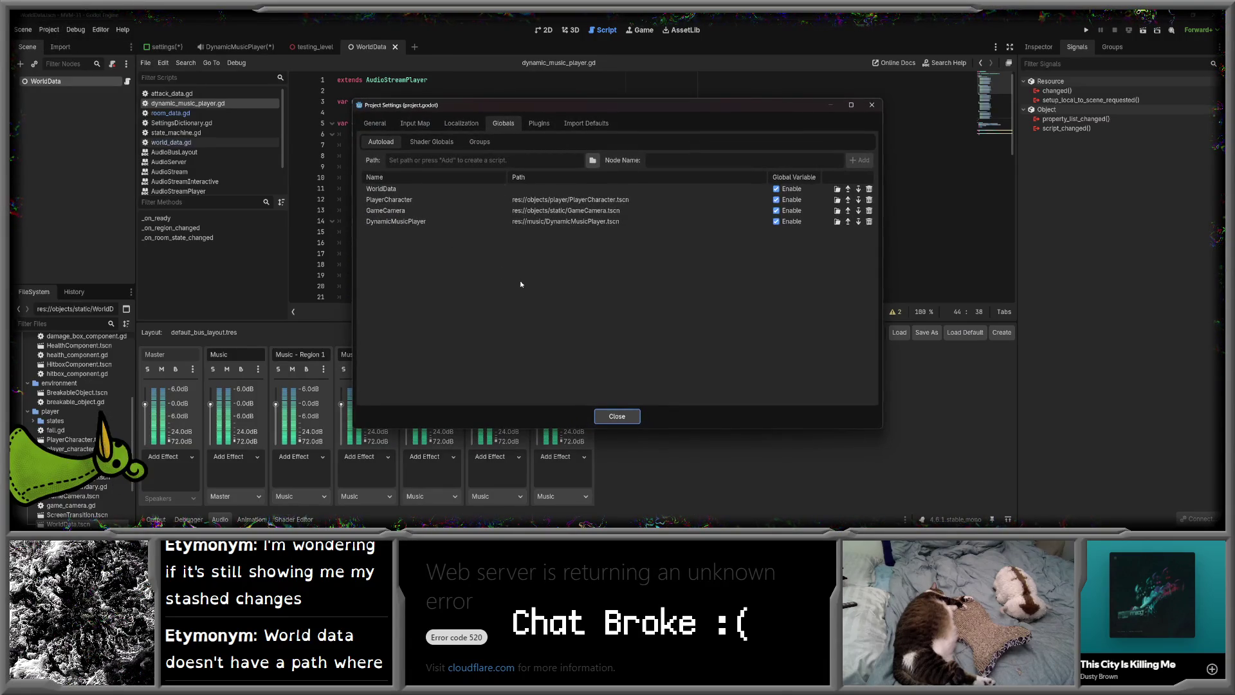
pyautogui.click(518, 188)
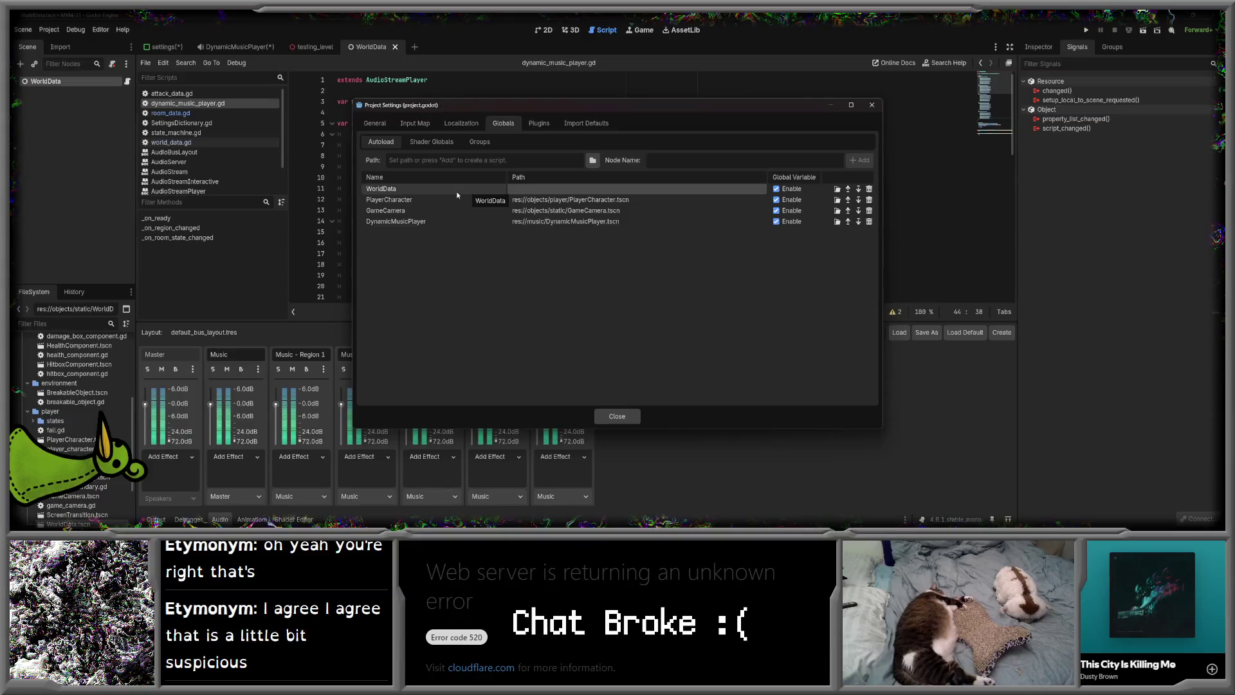
pyautogui.click(617, 416)
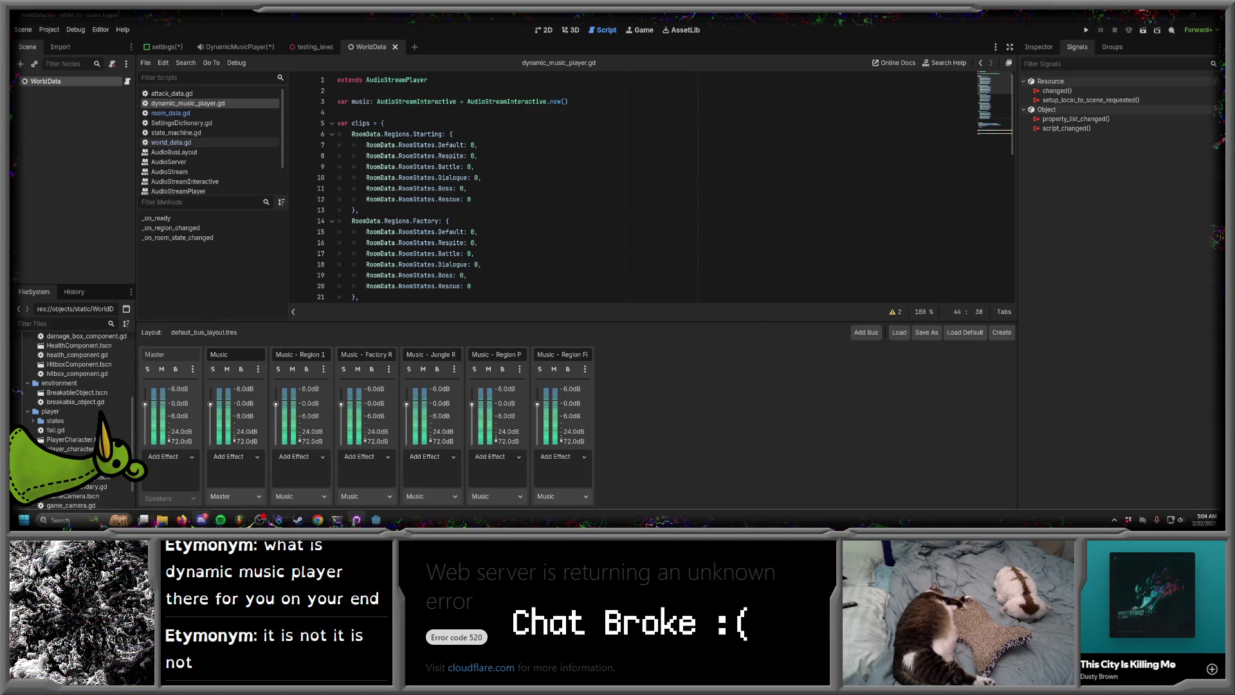
# - Back in GitHub Desktop, commit the five changed files to main as 'Setting up Dynamic Music Player'
pyautogui.moveTo(377, 520)
pyautogui.click(368, 479)
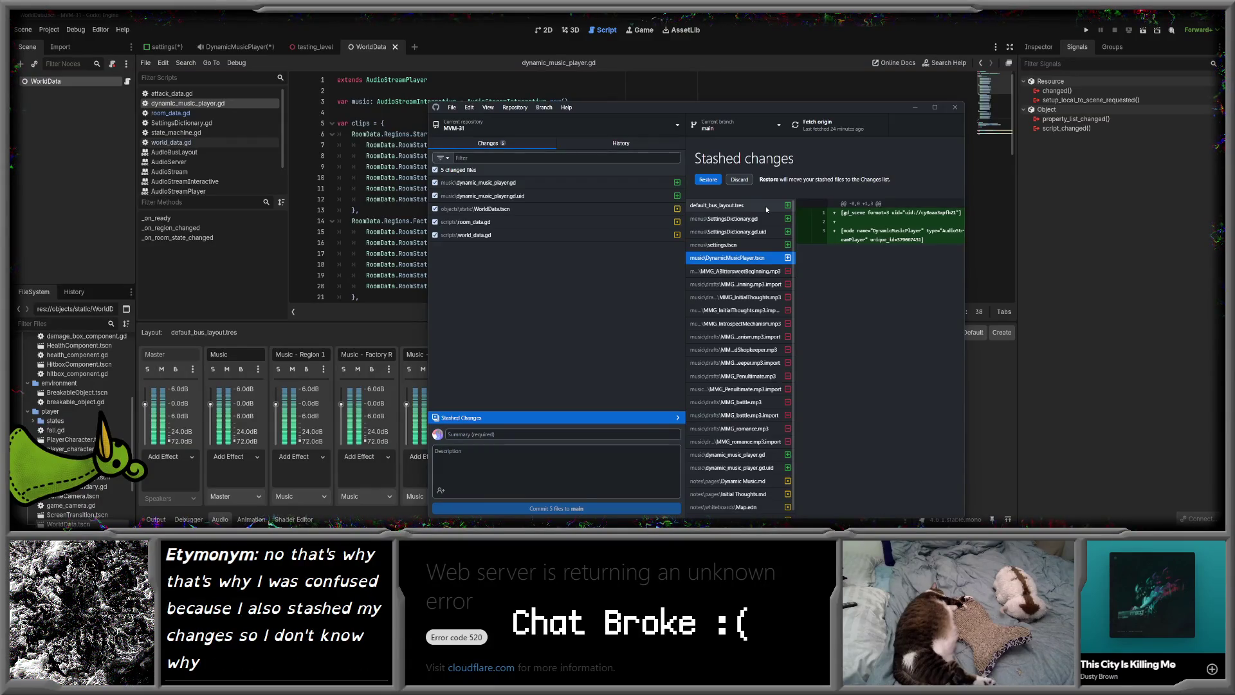
pyautogui.scroll(-1, 766, 209)
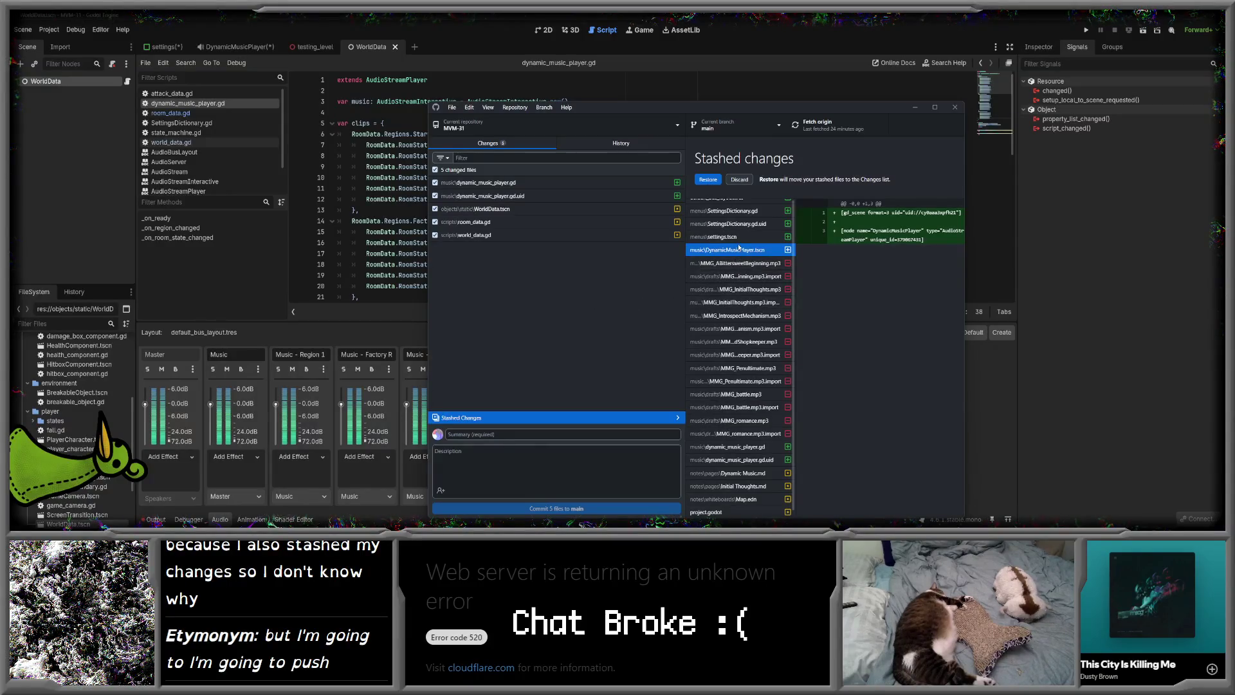
pyautogui.scroll(1, 736, 317)
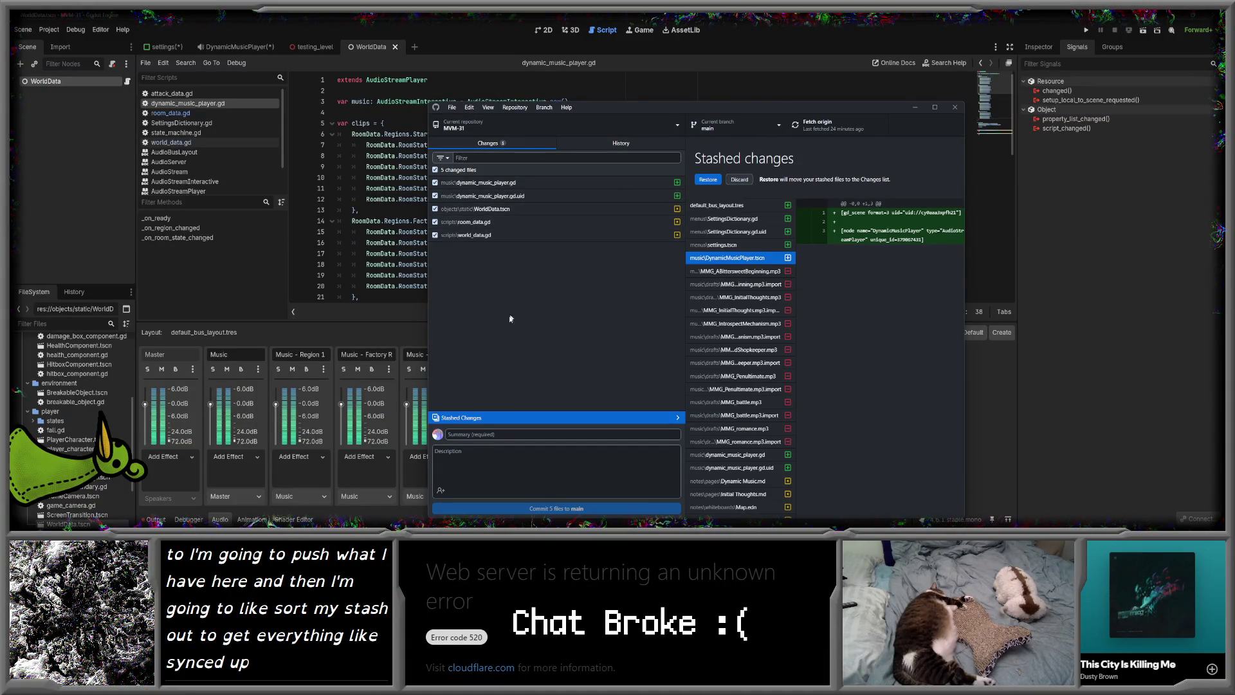
pyautogui.click(540, 419)
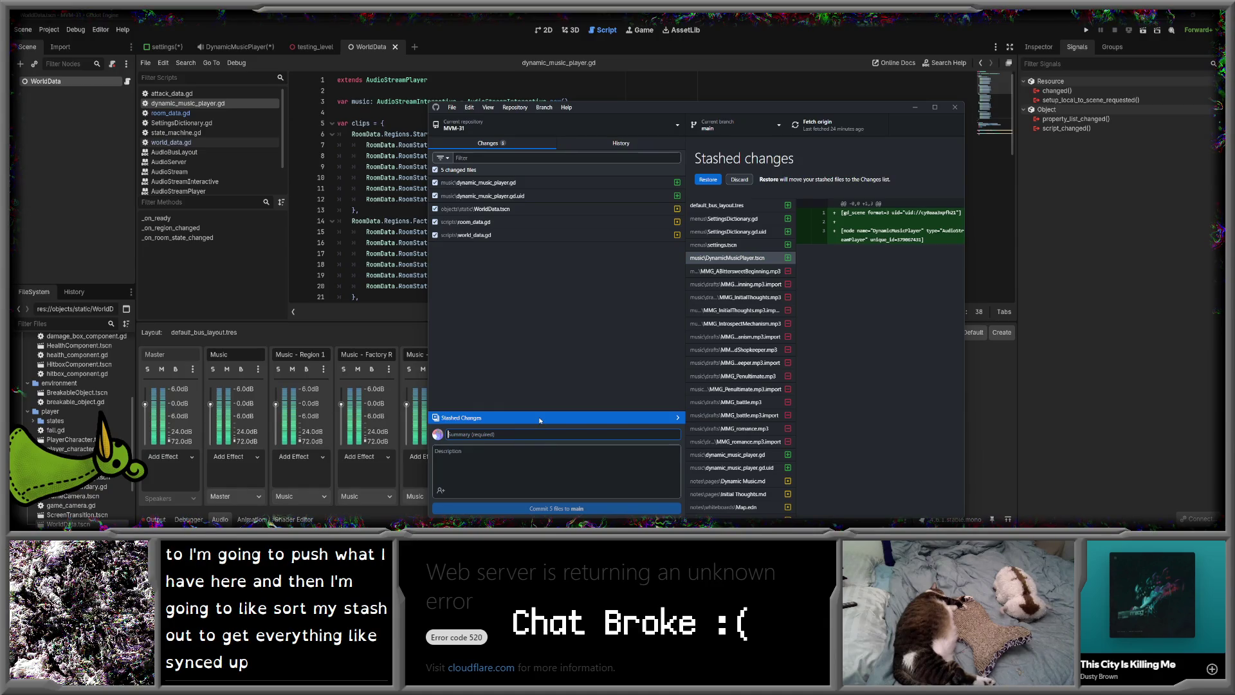
pyautogui.write('Setting u')
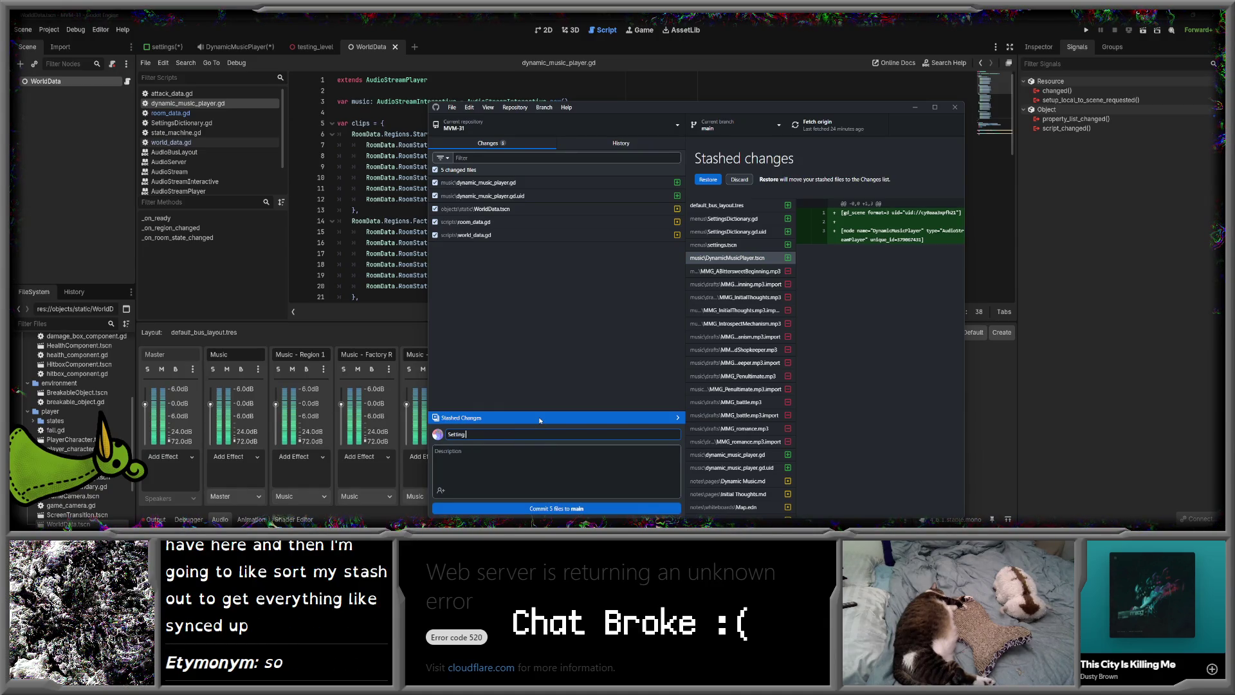
pyautogui.press('BackSpace')
pyautogui.write('U')
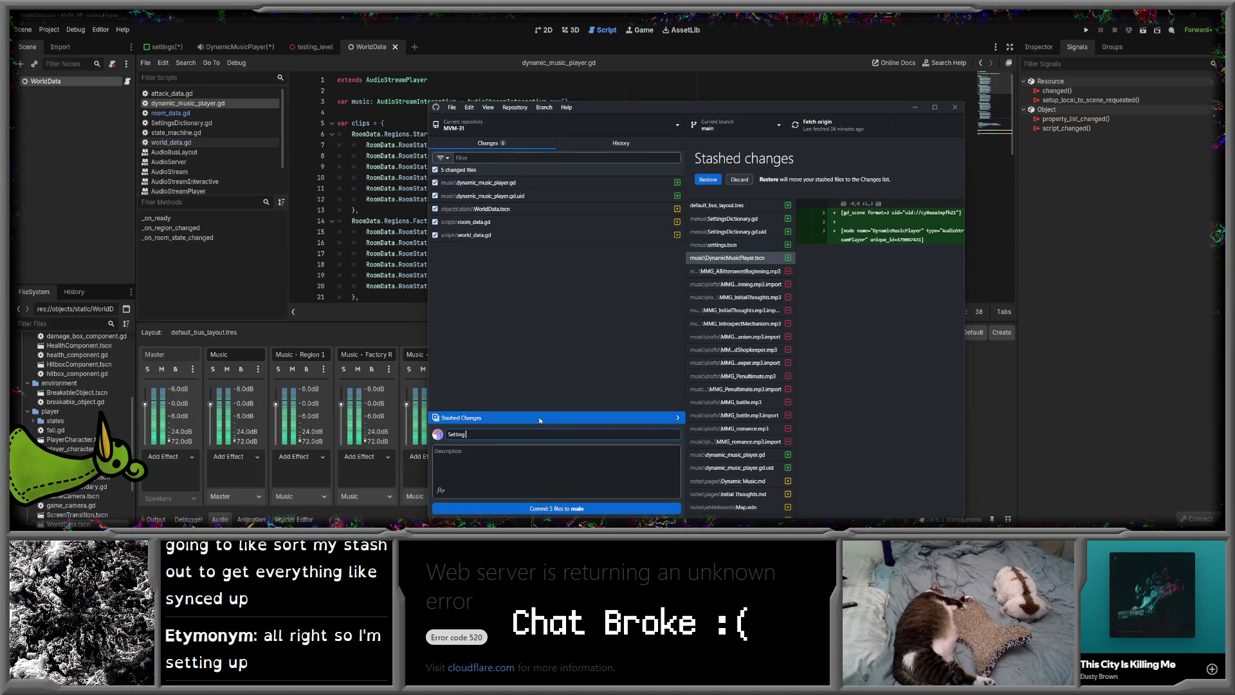
pyautogui.write('ynam')
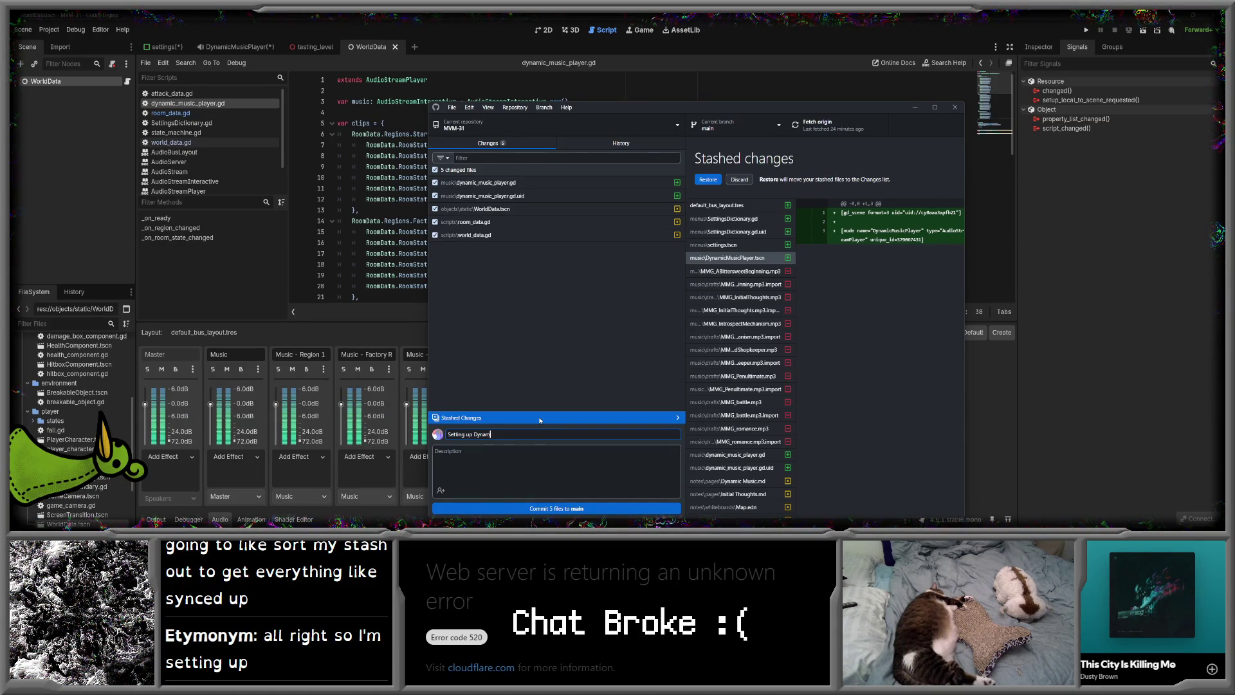
pyautogui.write('ic Music Player')
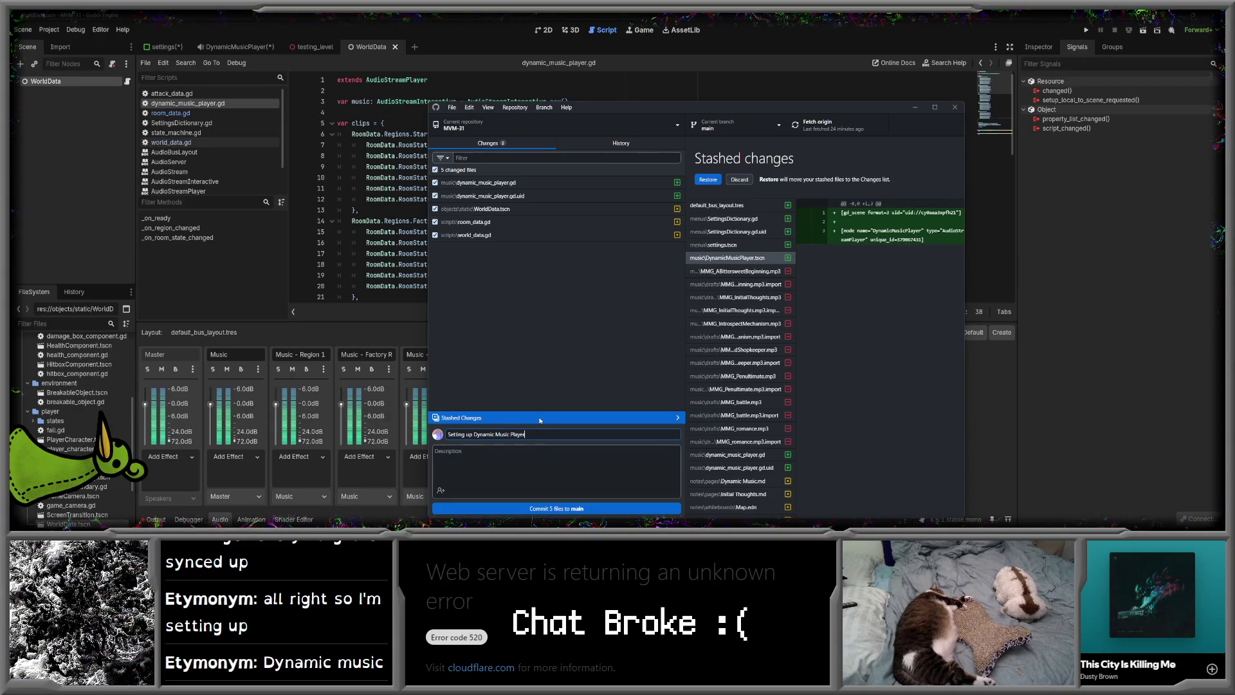
pyautogui.click(588, 507)
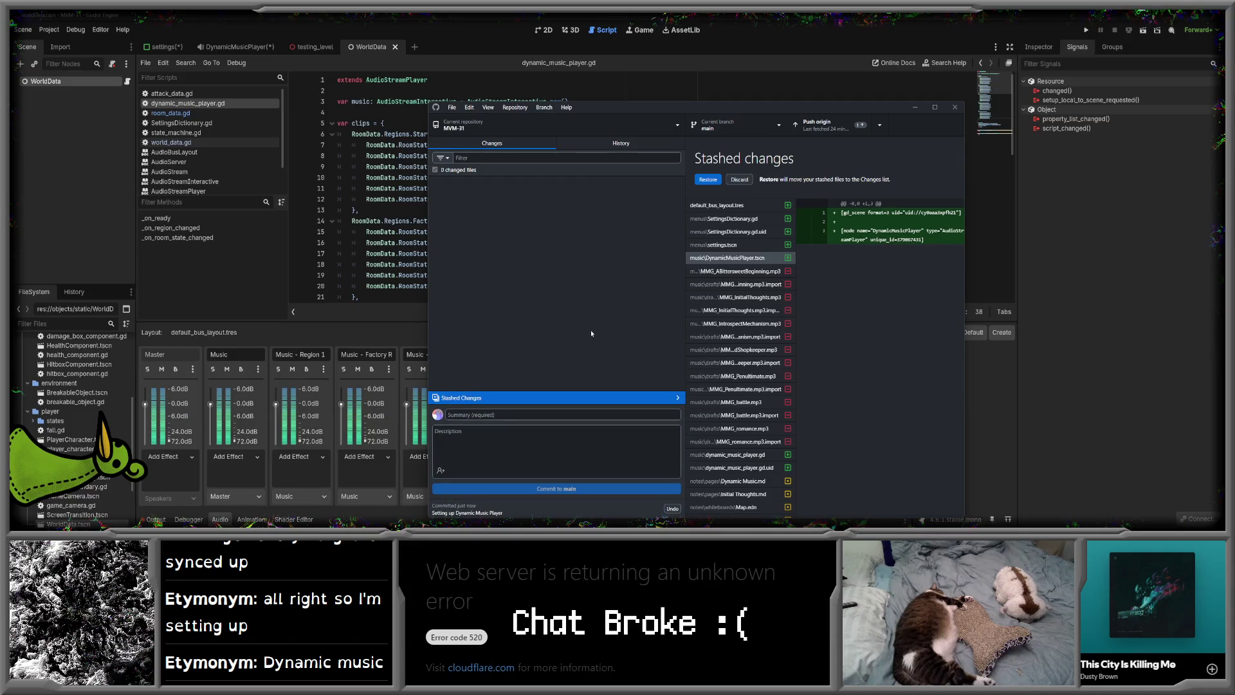
# - Push the previous commit to origin and restore the stashed files into the changes list
pyautogui.click(823, 124)
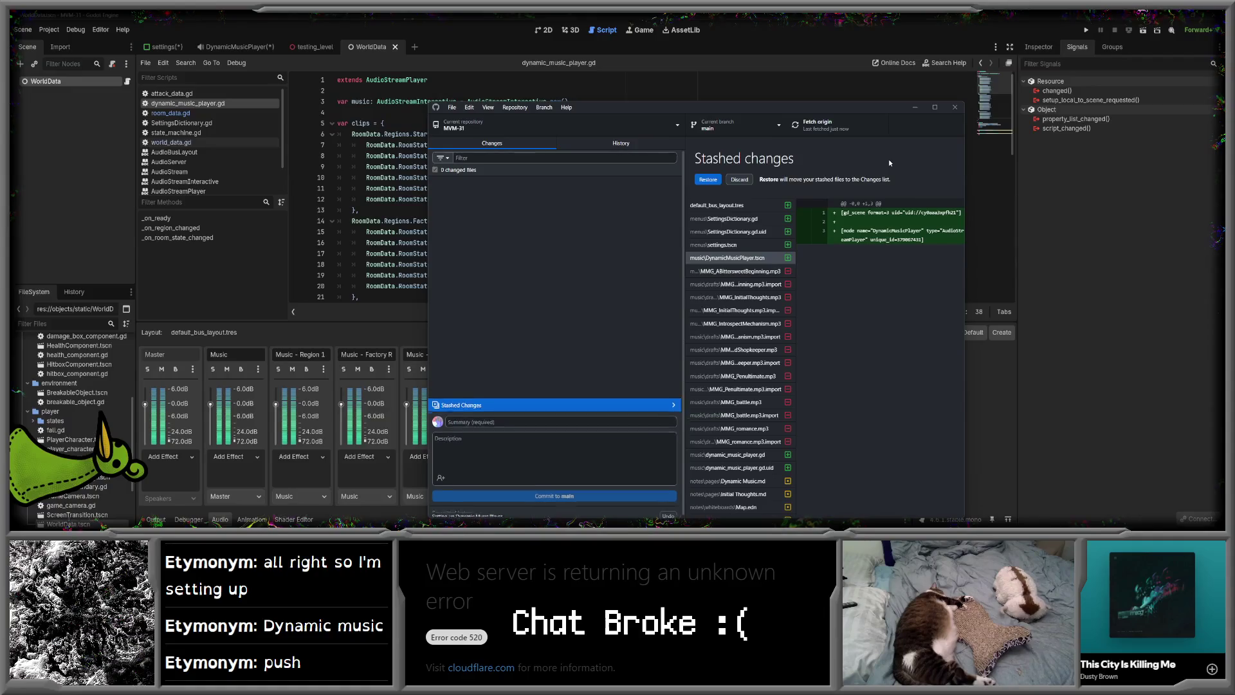
pyautogui.click(708, 179)
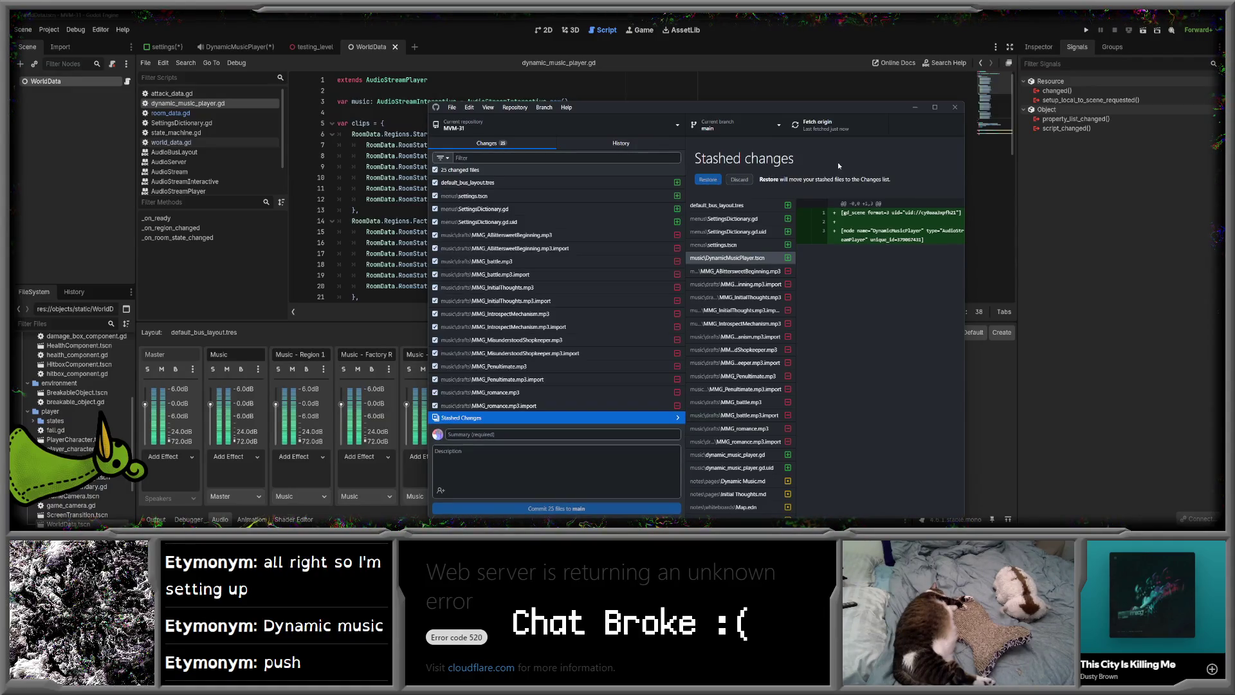
pyautogui.scroll(-2, 508, 238)
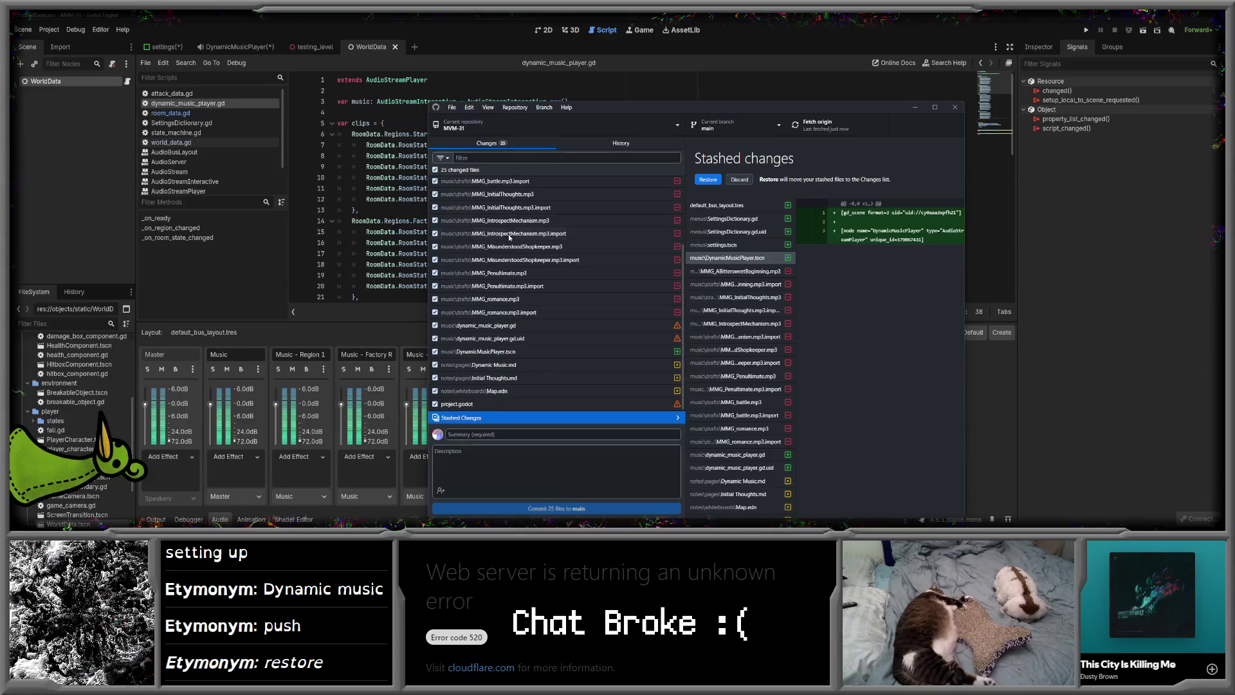
pyautogui.scroll(-2, 514, 238)
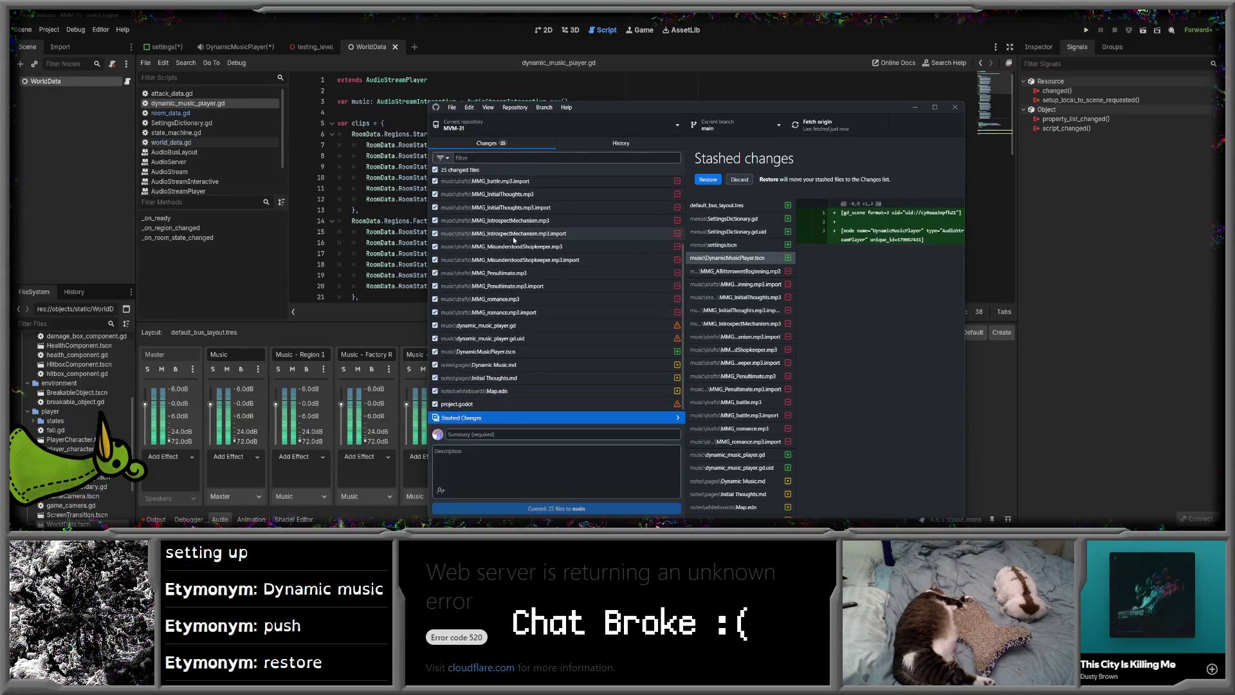
# - Exclude dynamic_music_player.gd, its .uid, project.godot, SettingsDictionary.gd, its .uid and settings.tscn from the commit
pyautogui.click(435, 326)
pyautogui.click(434, 339)
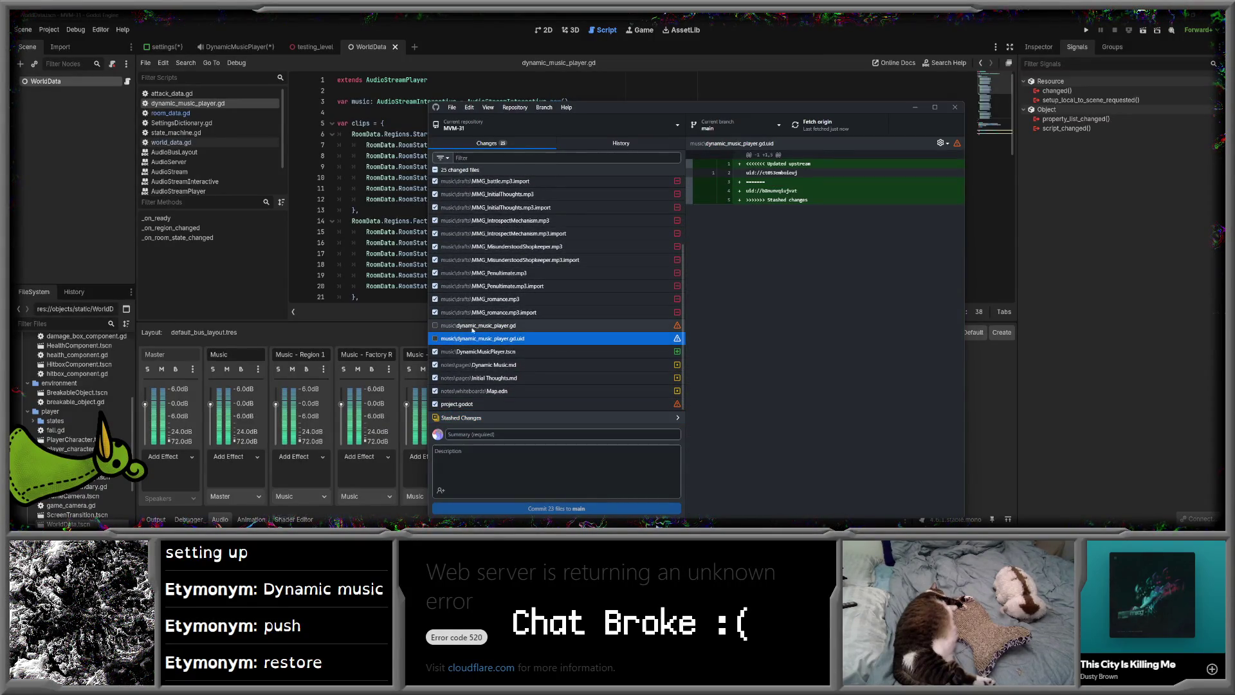
pyautogui.click(435, 404)
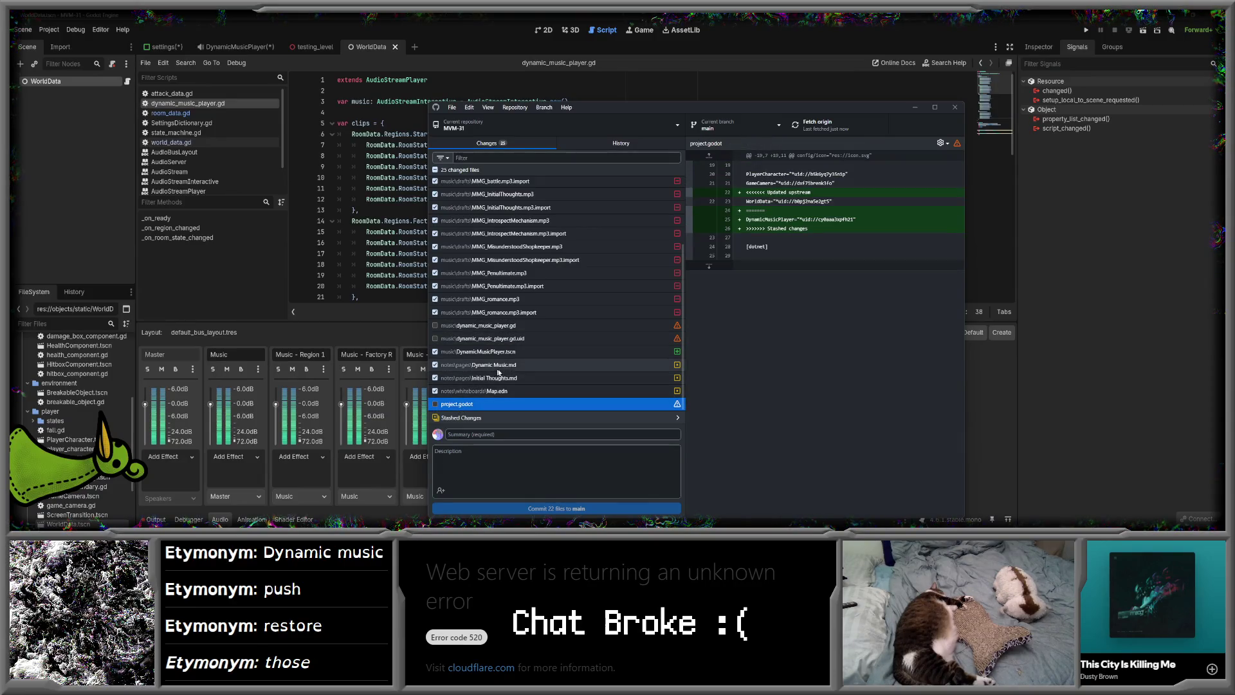
pyautogui.scroll(5, 527, 365)
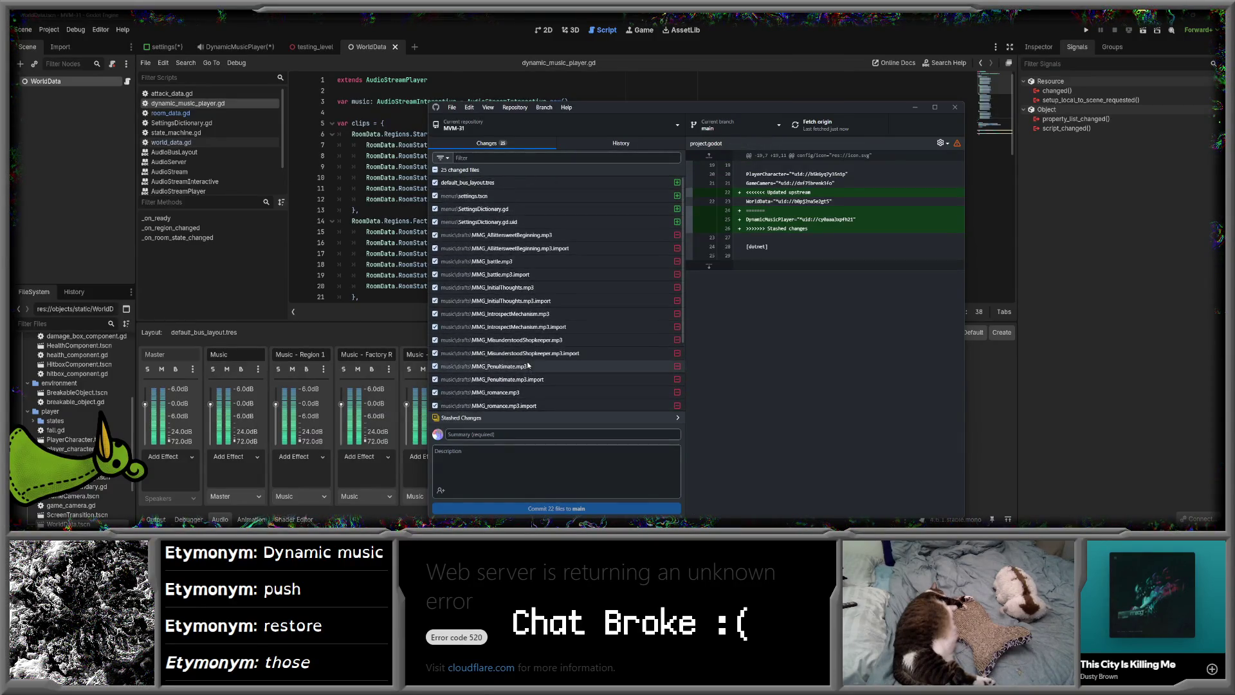
pyautogui.click(435, 222)
pyautogui.click(435, 209)
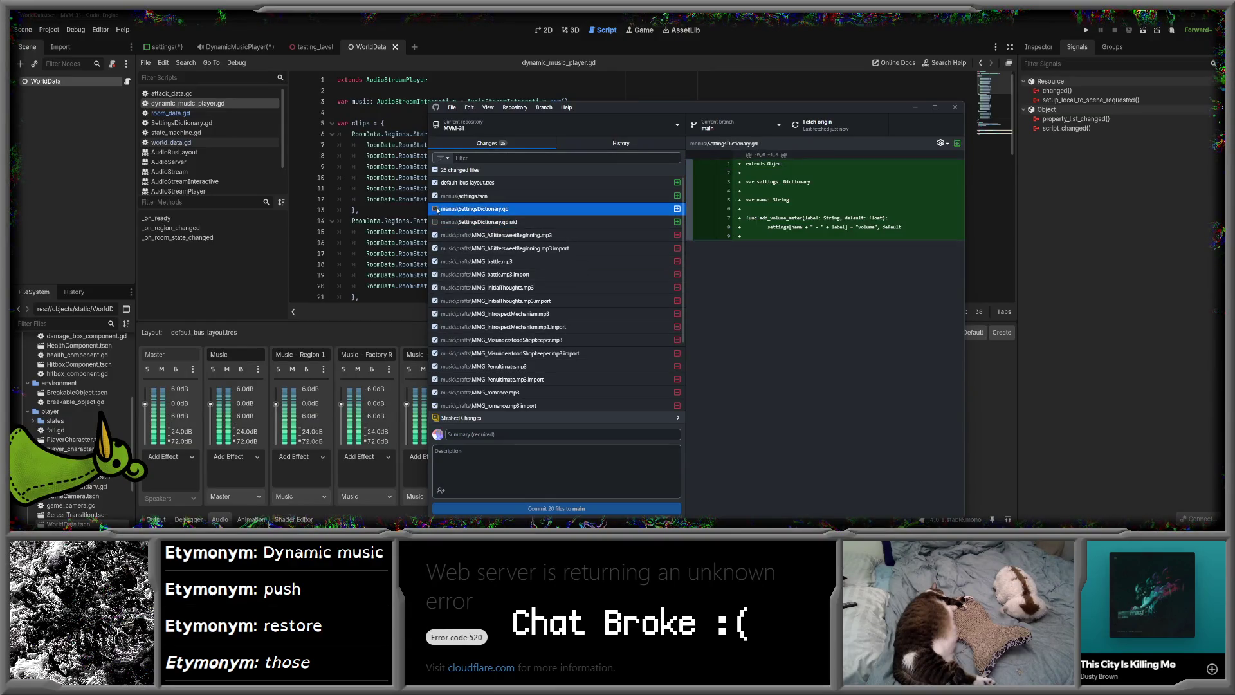
pyautogui.click(436, 196)
pyautogui.scroll(-5, 472, 201)
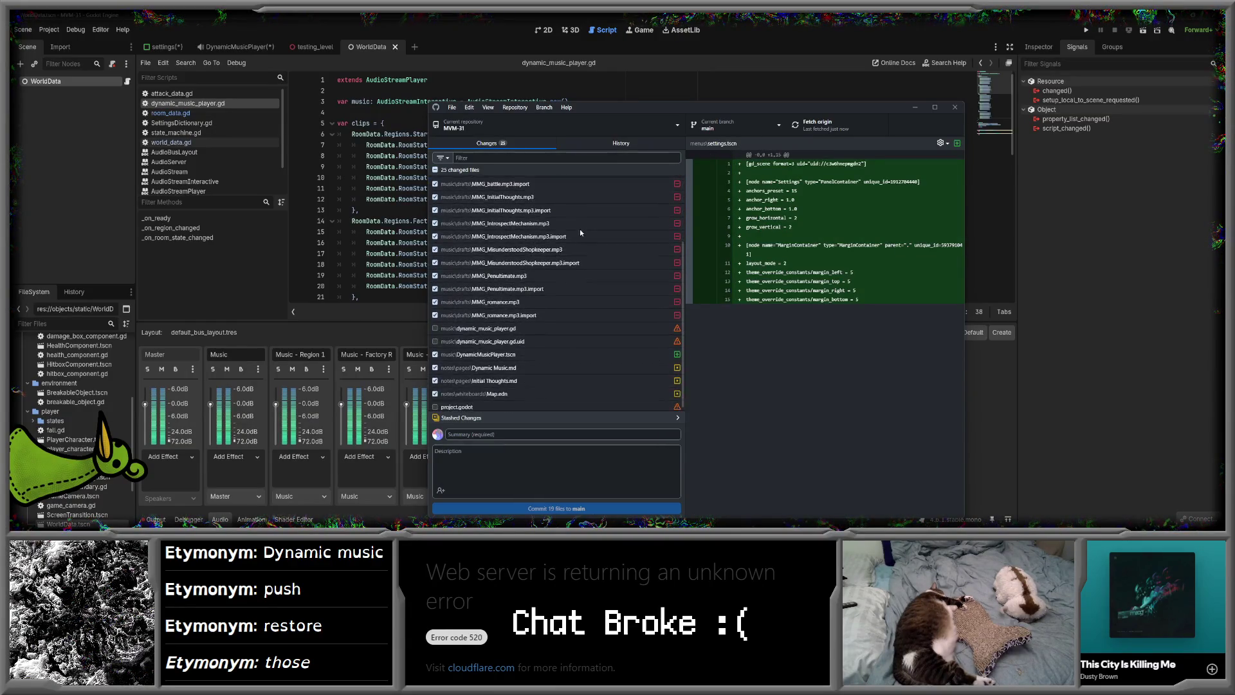
# - Commit the remaining 15 checked files to main with the summary 'Misc. Stash clean up'
pyautogui.click(463, 434)
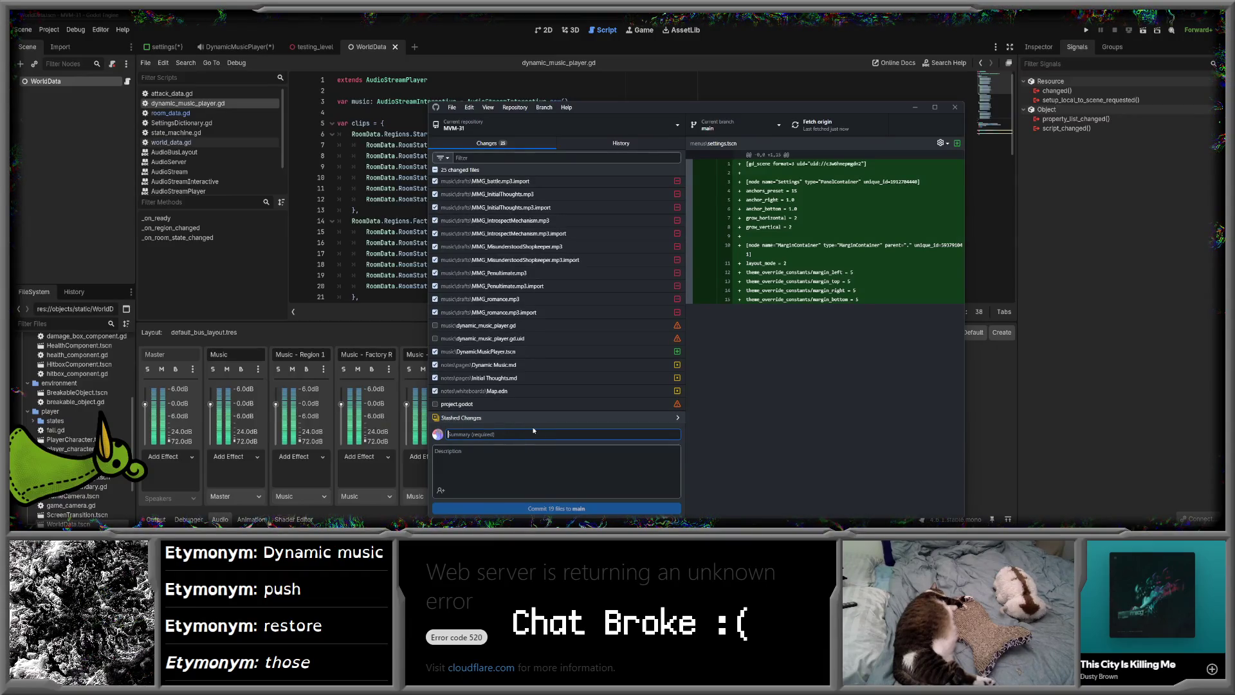
pyautogui.write('Misc')
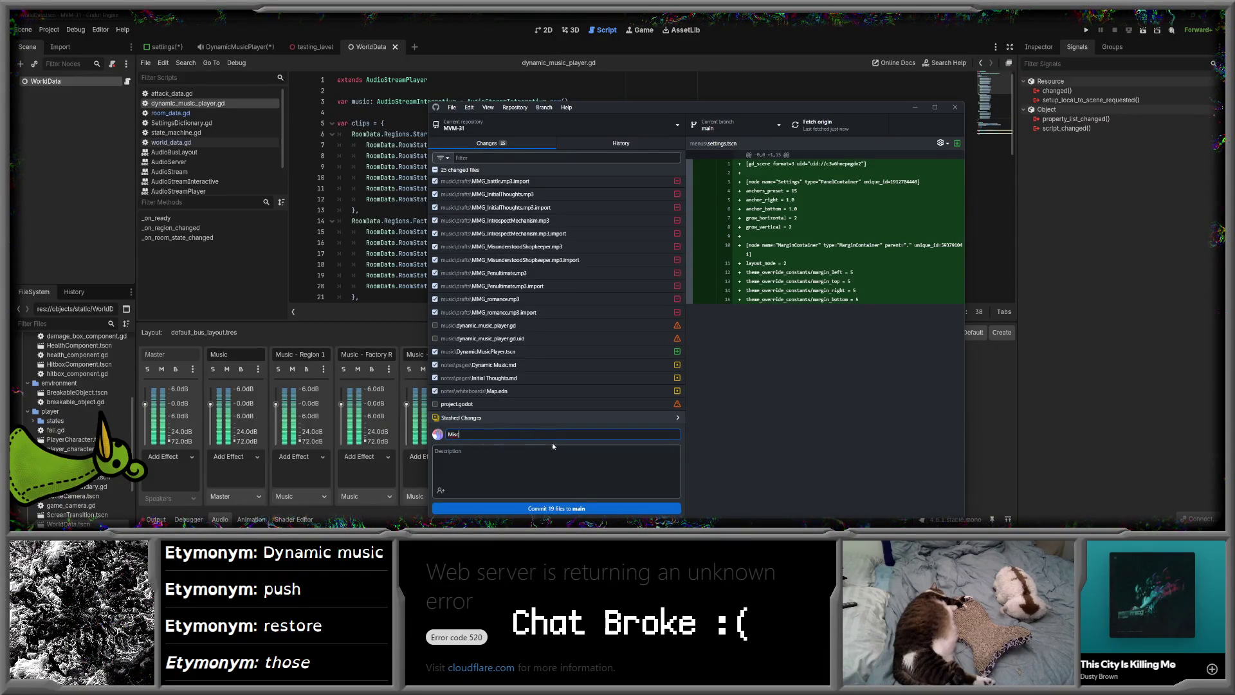
pyautogui.write(' Sta')
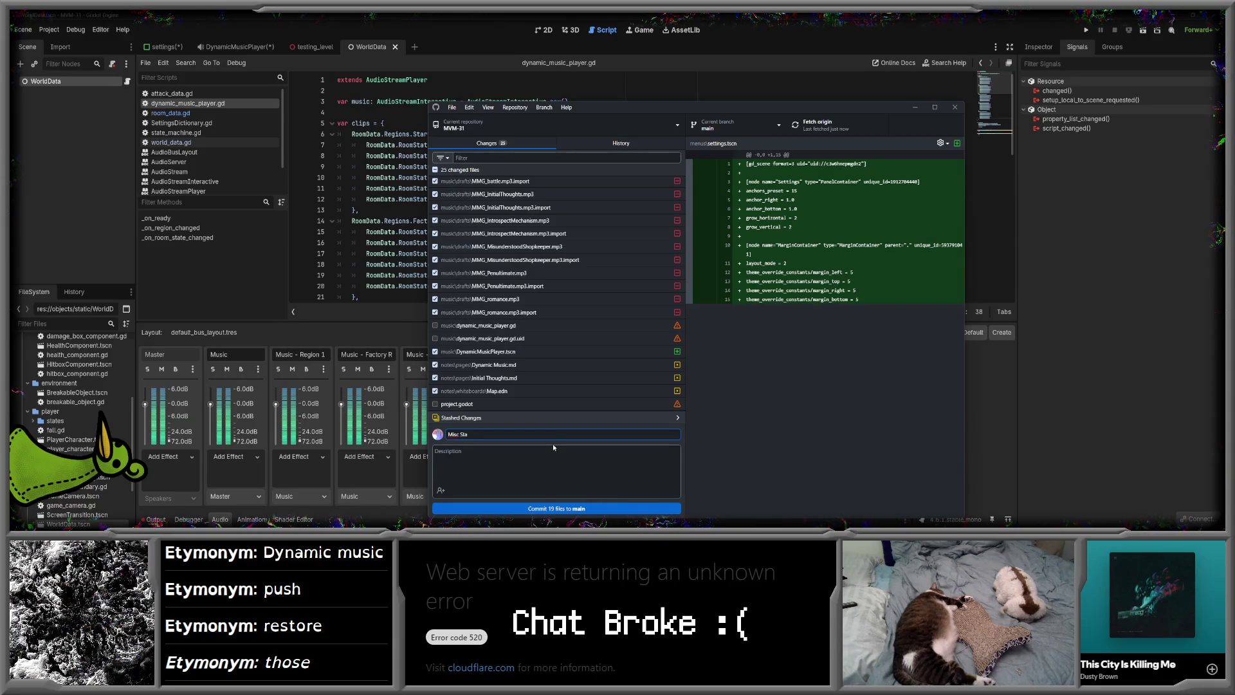
pyautogui.write('sh clean up')
pyautogui.click(460, 435)
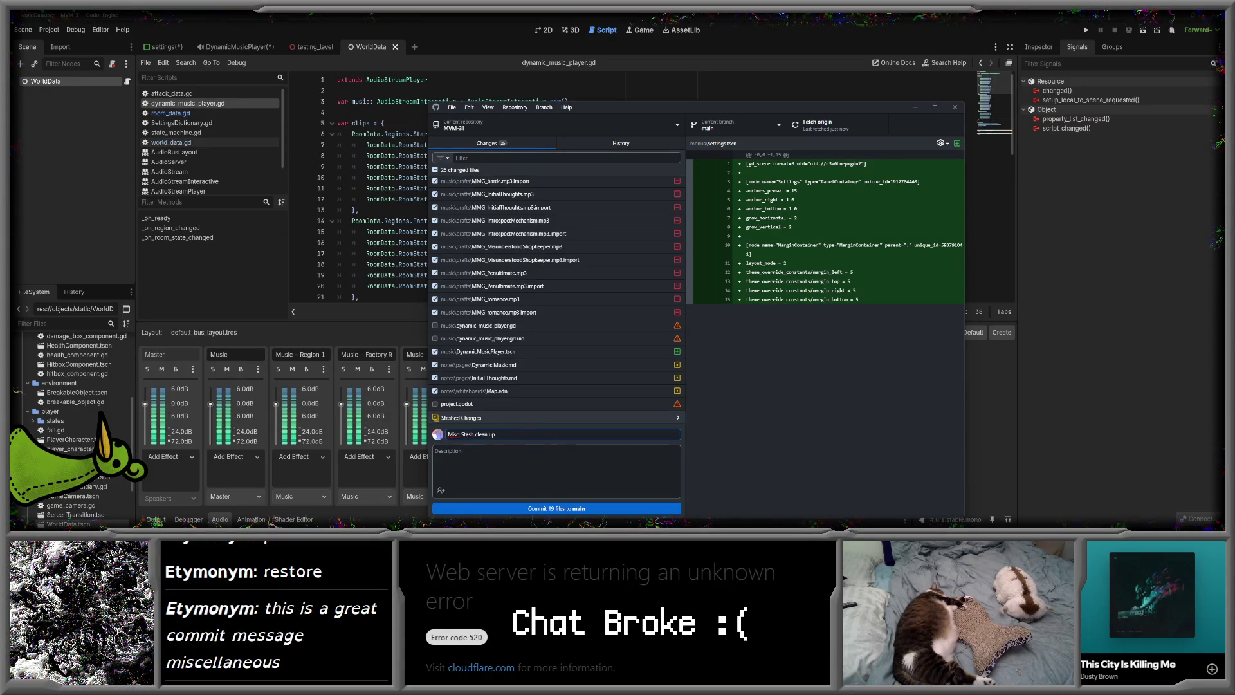
pyautogui.scroll(2, 539, 365)
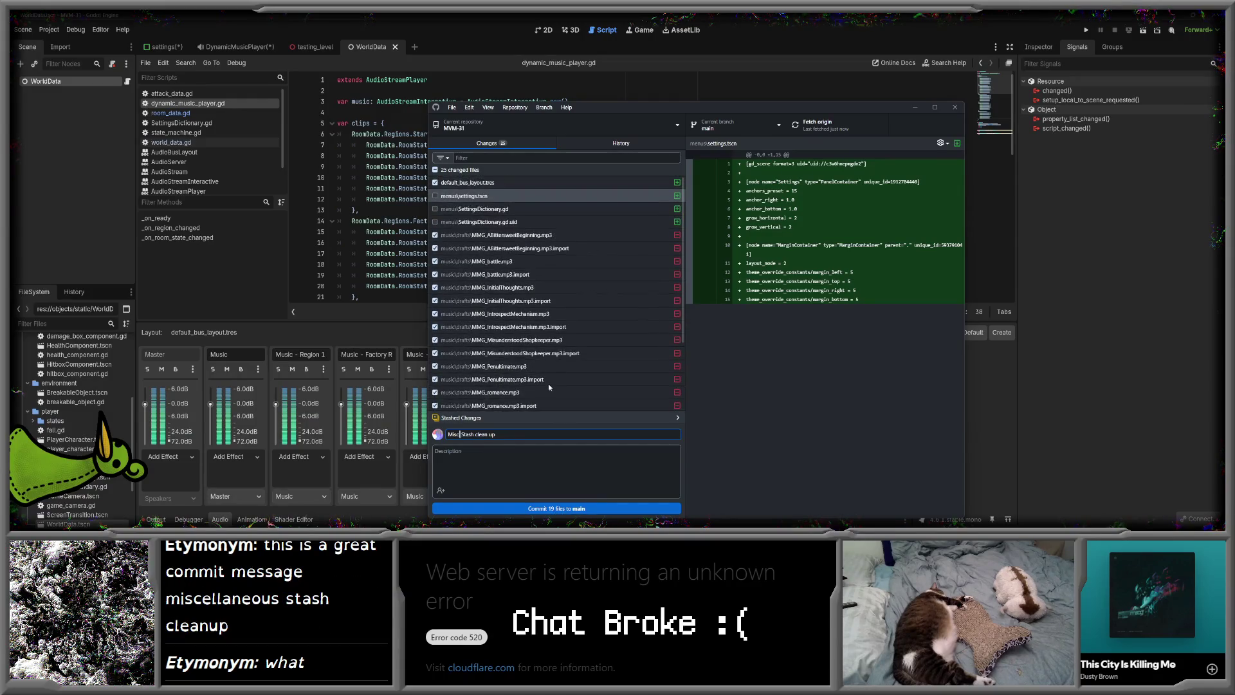
pyautogui.scroll(-2, 539, 364)
pyautogui.write('.')
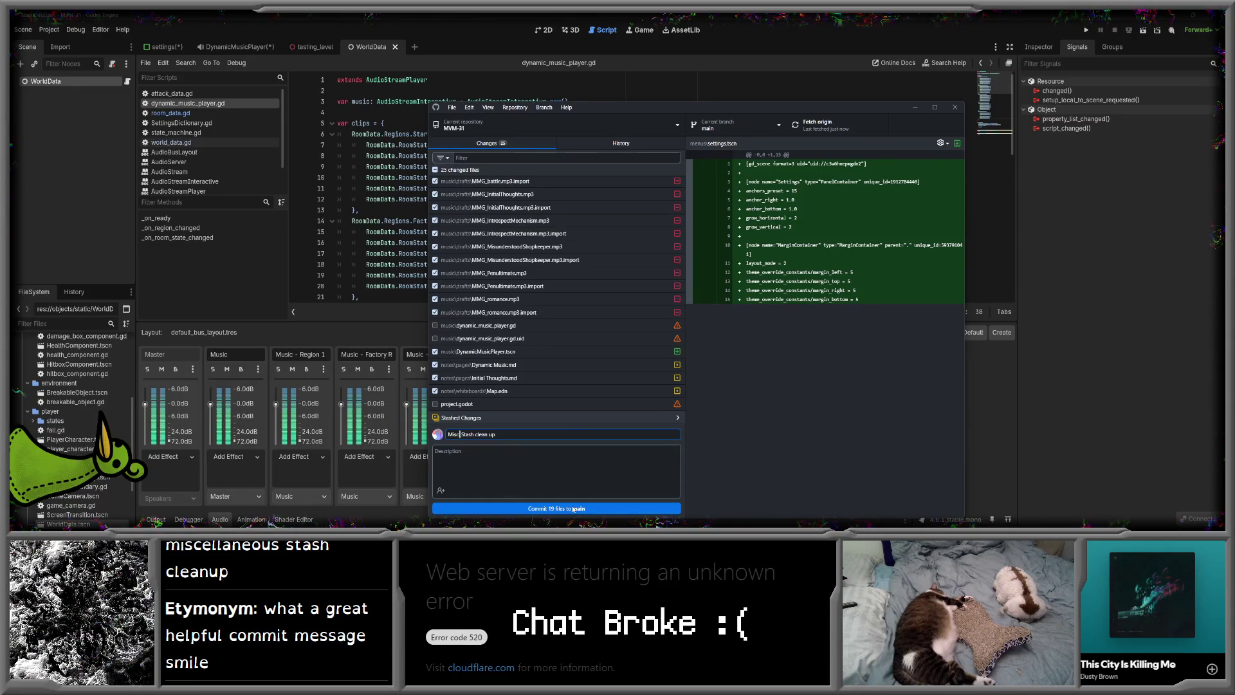
pyautogui.click(573, 510)
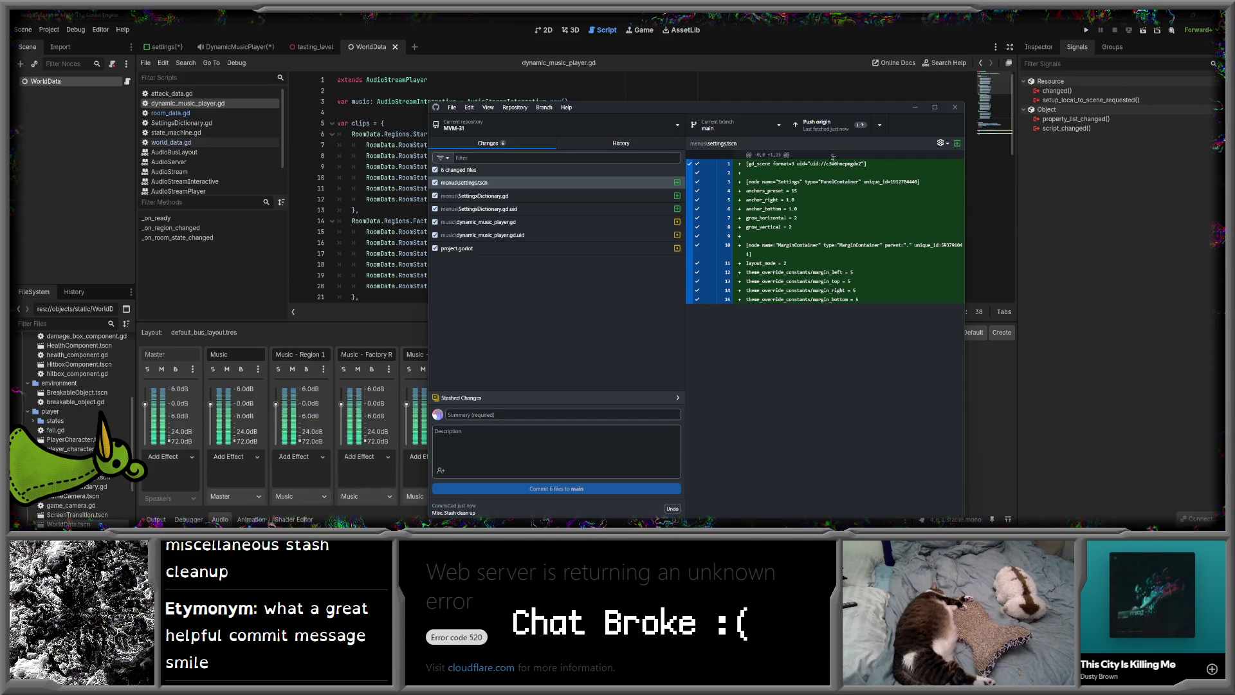
# - Push the commit to origin and review the diffs of project.godot, SettingsDictionary.gd and settings.tscn
pyautogui.click(825, 128)
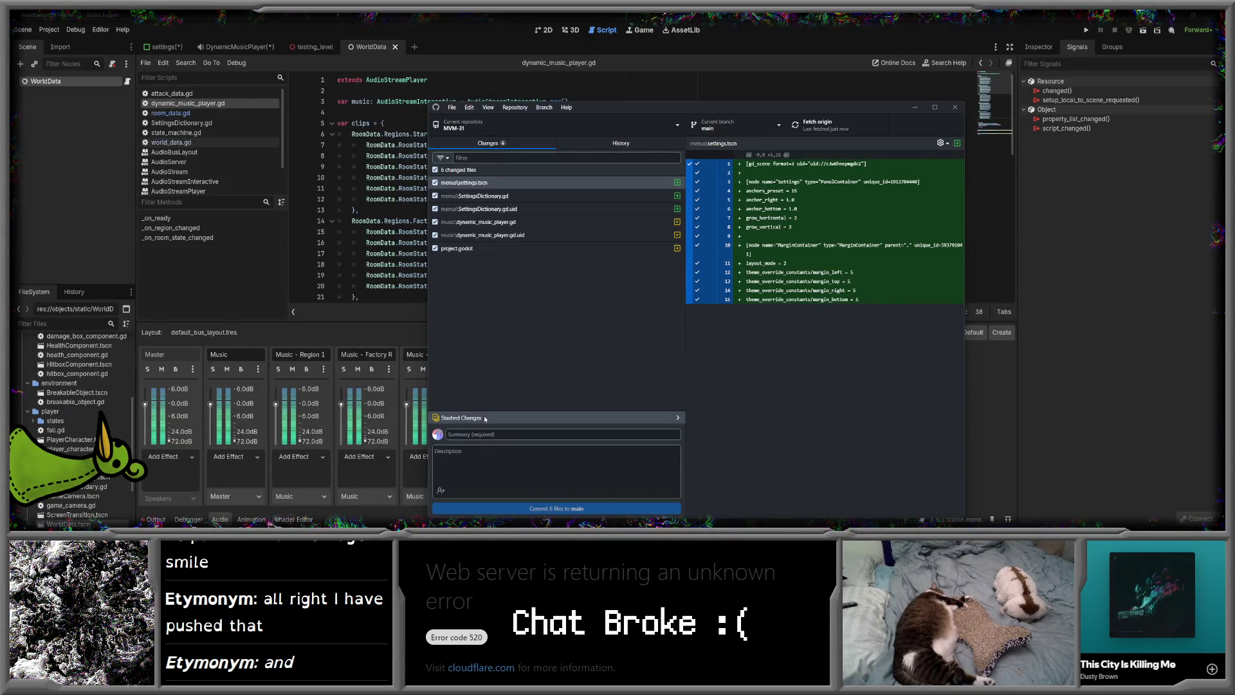
pyautogui.click(566, 248)
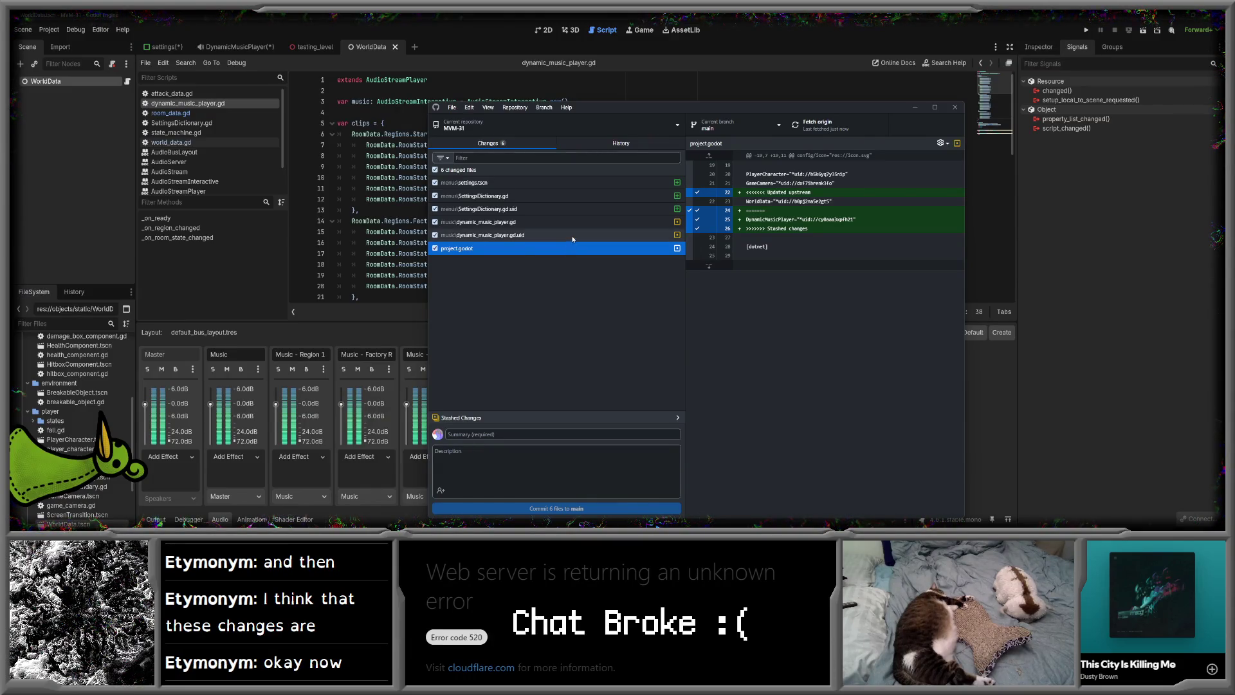
pyautogui.click(570, 222)
pyautogui.click(571, 210)
pyautogui.click(571, 195)
pyautogui.click(570, 183)
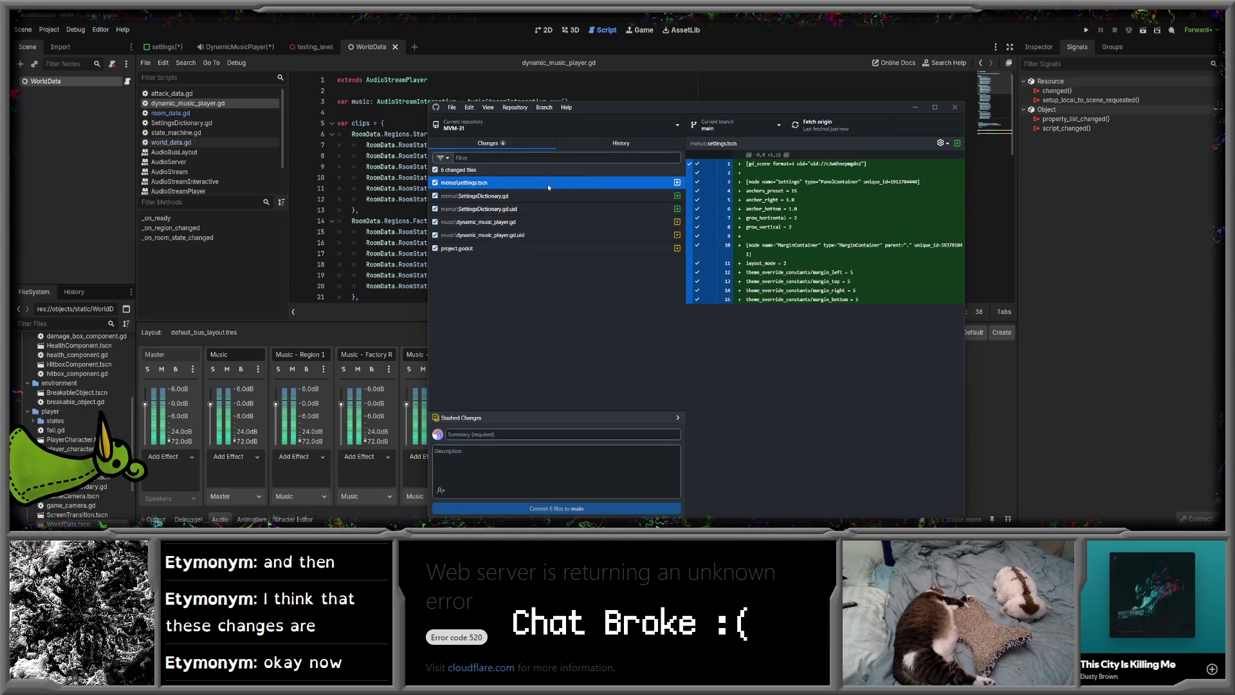
# - Back in Godot, reload the externally changed files from disk in both dialogs
pyautogui.click(952, 112)
pyautogui.click(213, 123)
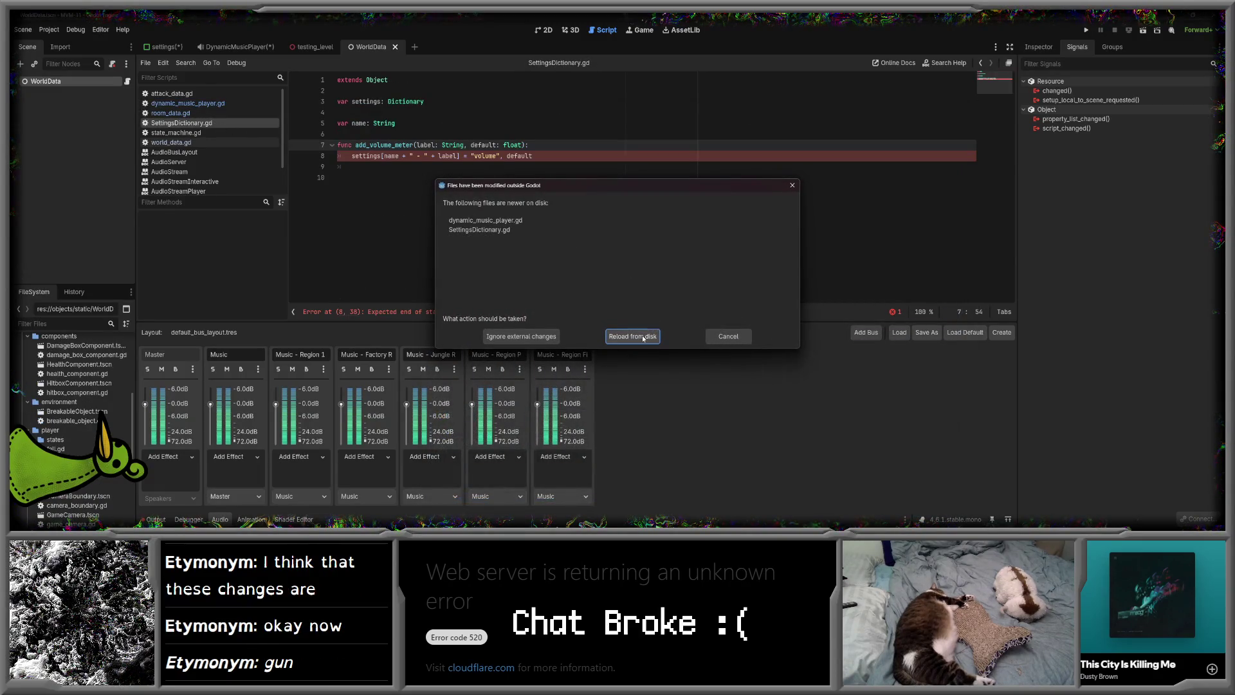
pyautogui.click(648, 336)
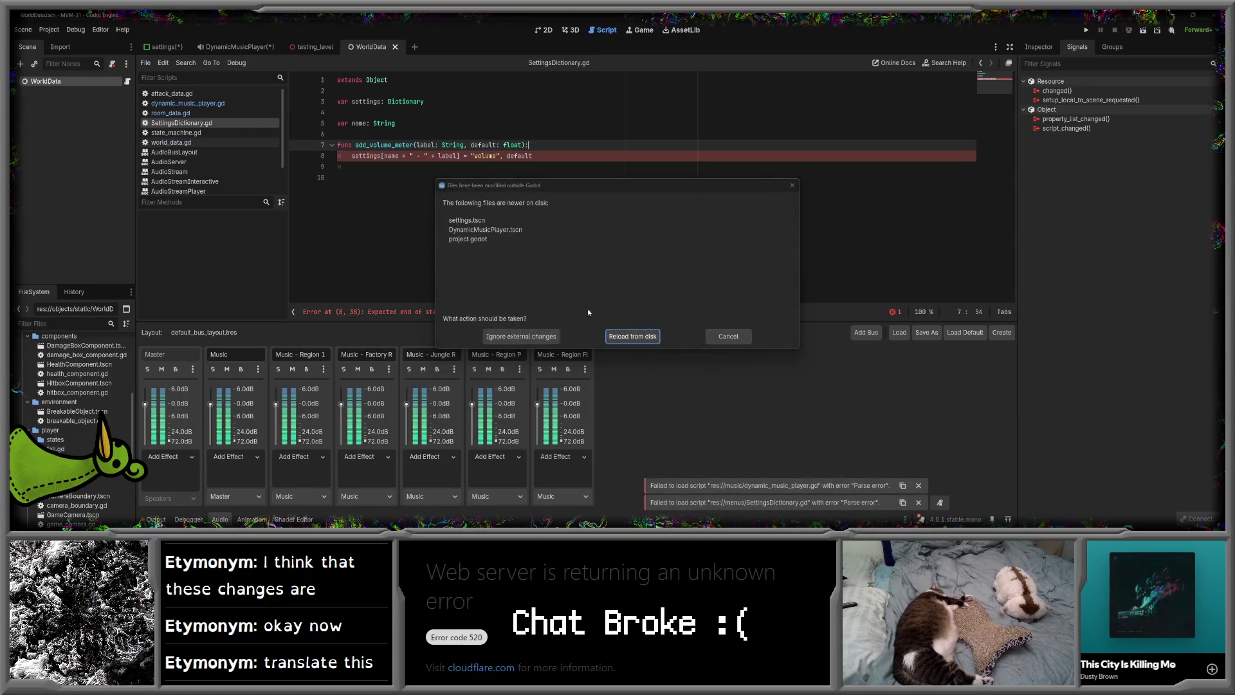
pyautogui.click(636, 334)
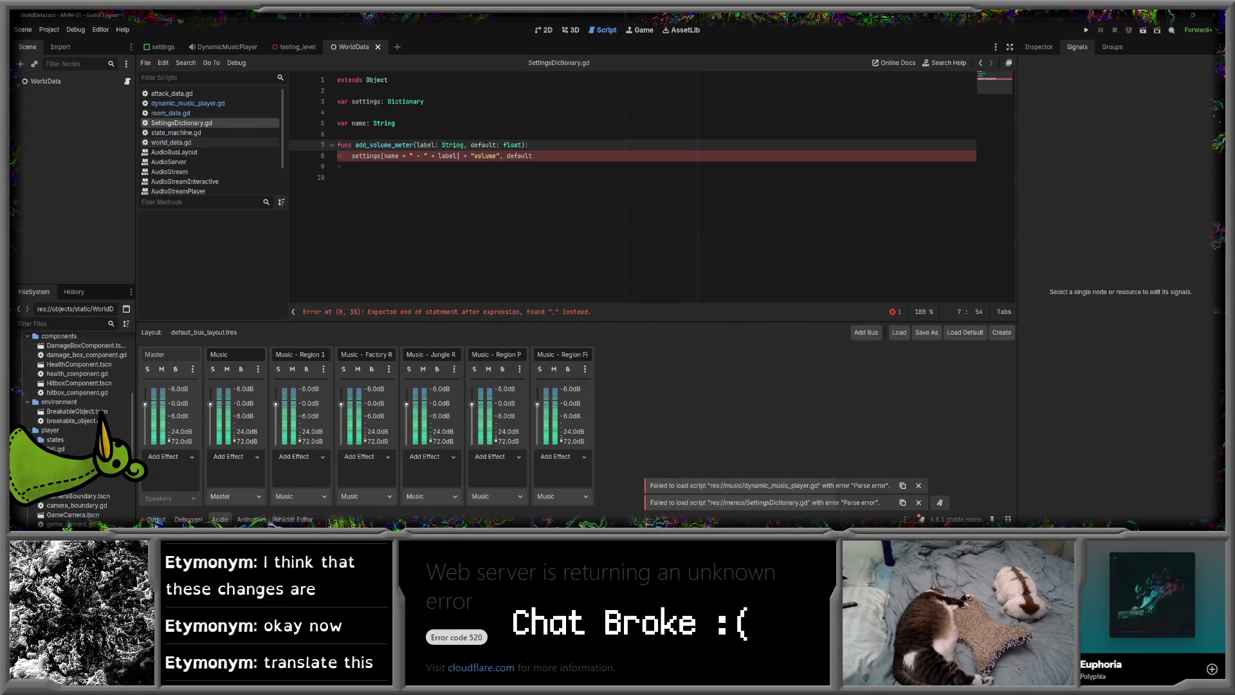
# - Close the Godot editor, relaunch Godot v4.6.1 and select the missing project entry
pyautogui.hotkey('alt', 'Tab')
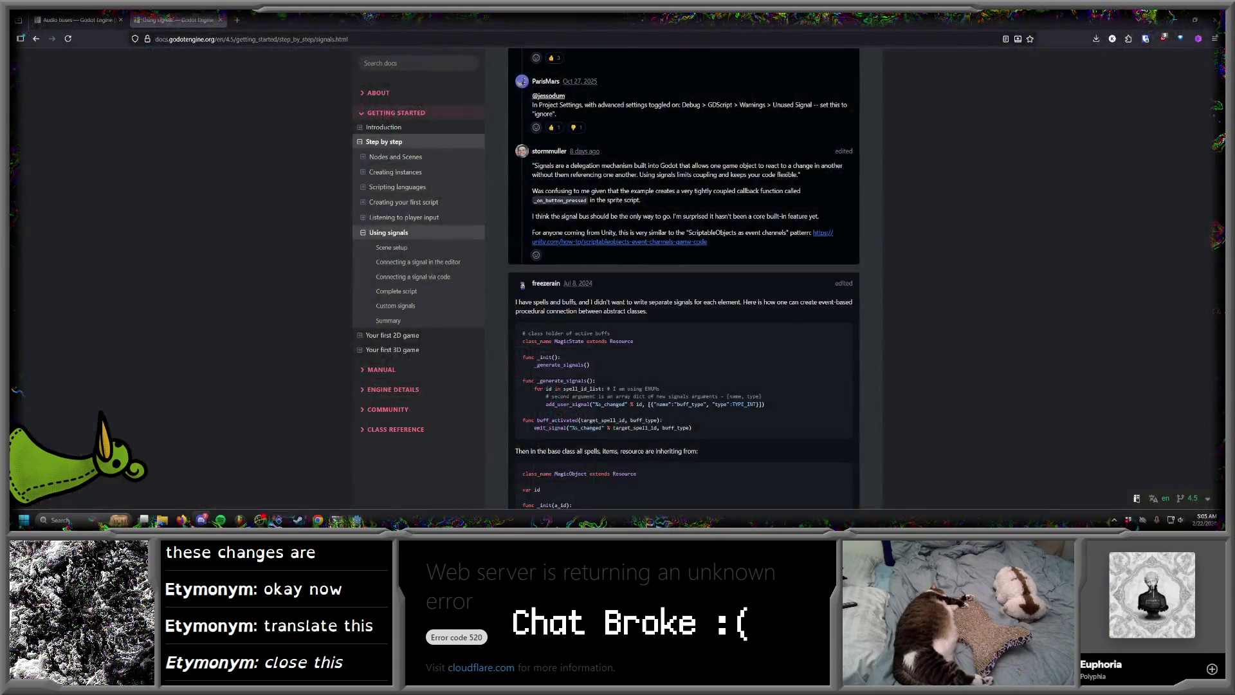
pyautogui.click(61, 520)
pyautogui.write('godot v4.6.1-stable mono')
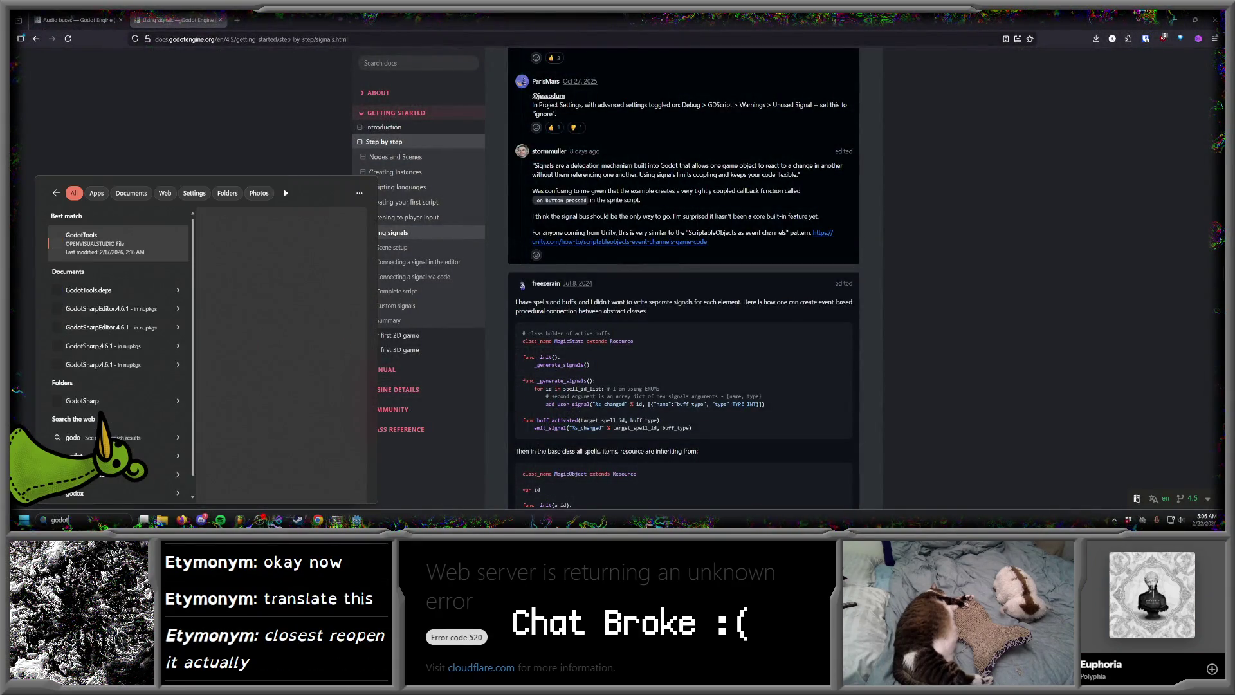
pyautogui.click(160, 245)
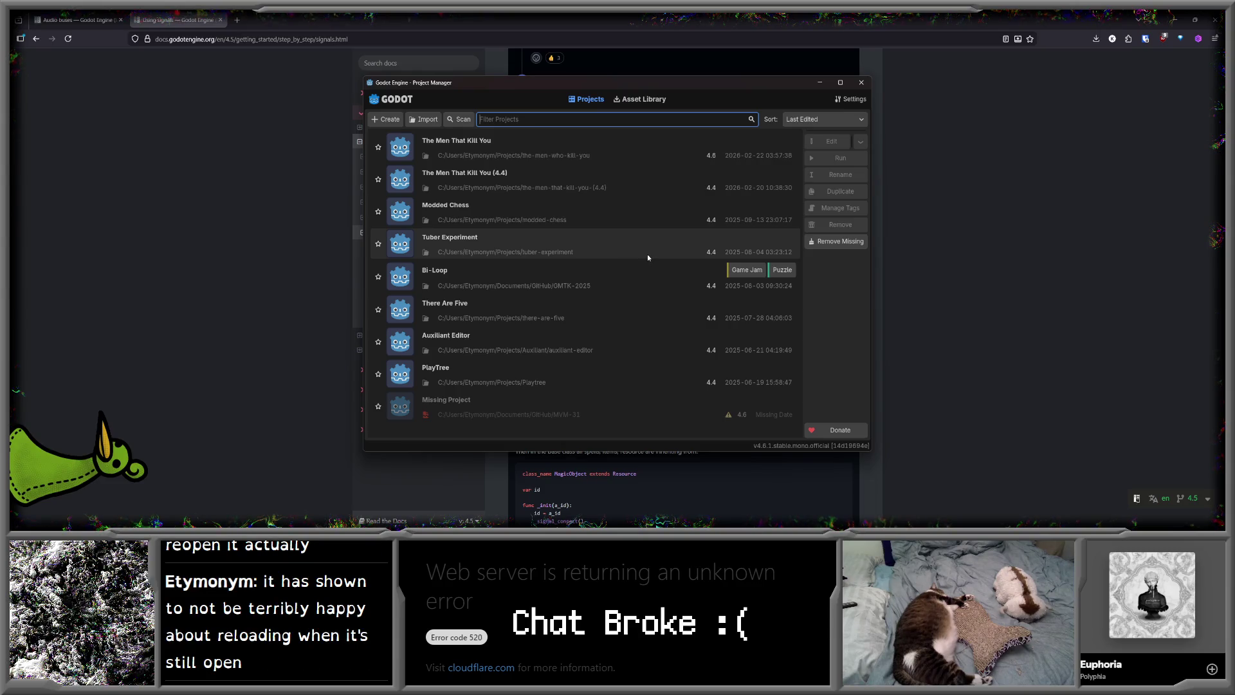
pyautogui.click(632, 408)
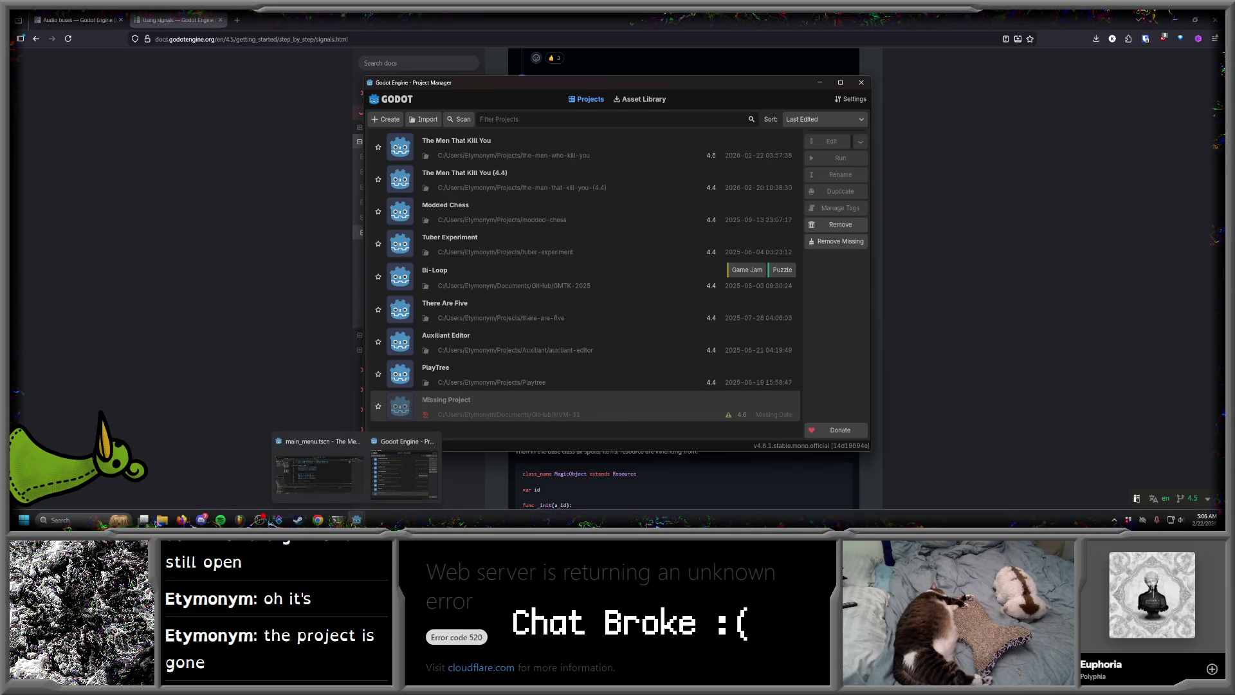
# - Open GitHub Desktop from Windows search
pyautogui.press('super')
pyautogui.write('g')
pyautogui.click(116, 244)
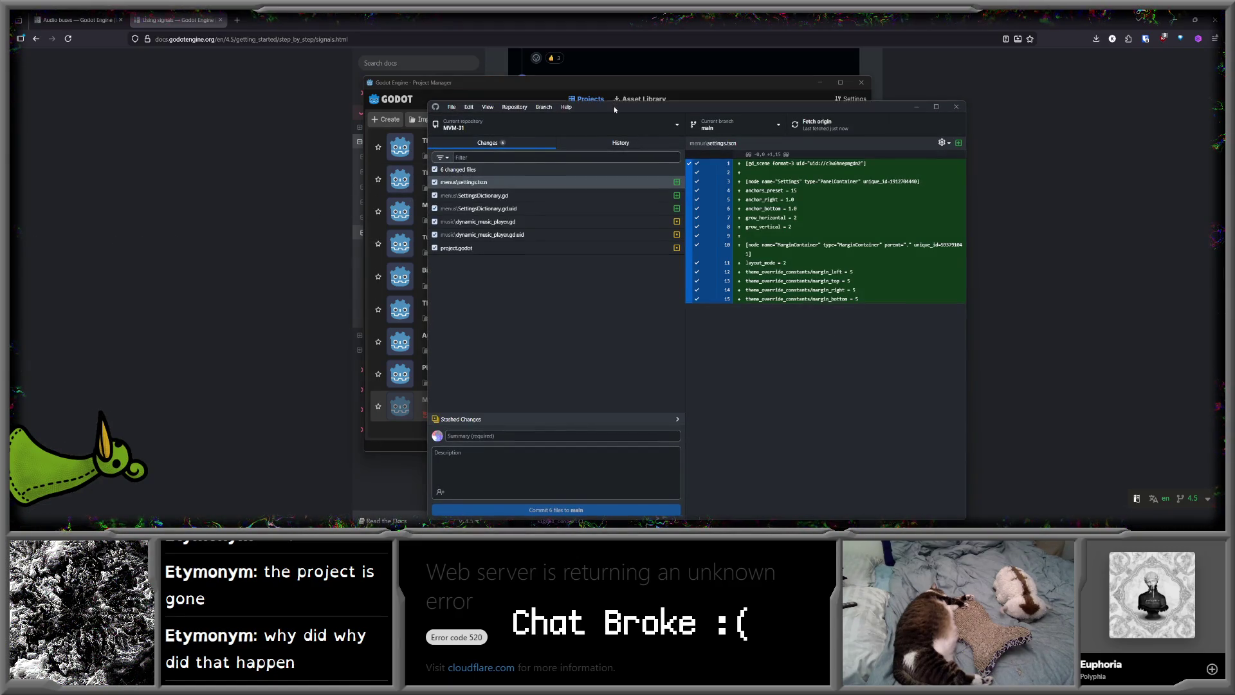
# - Move GitHub Desktop aside, close the Project Manager, and view the project.godot diff
pyautogui.moveTo(611, 106); pyautogui.dragTo(743, 101)
pyautogui.moveTo(539, 90); pyautogui.dragTo(487, 92)
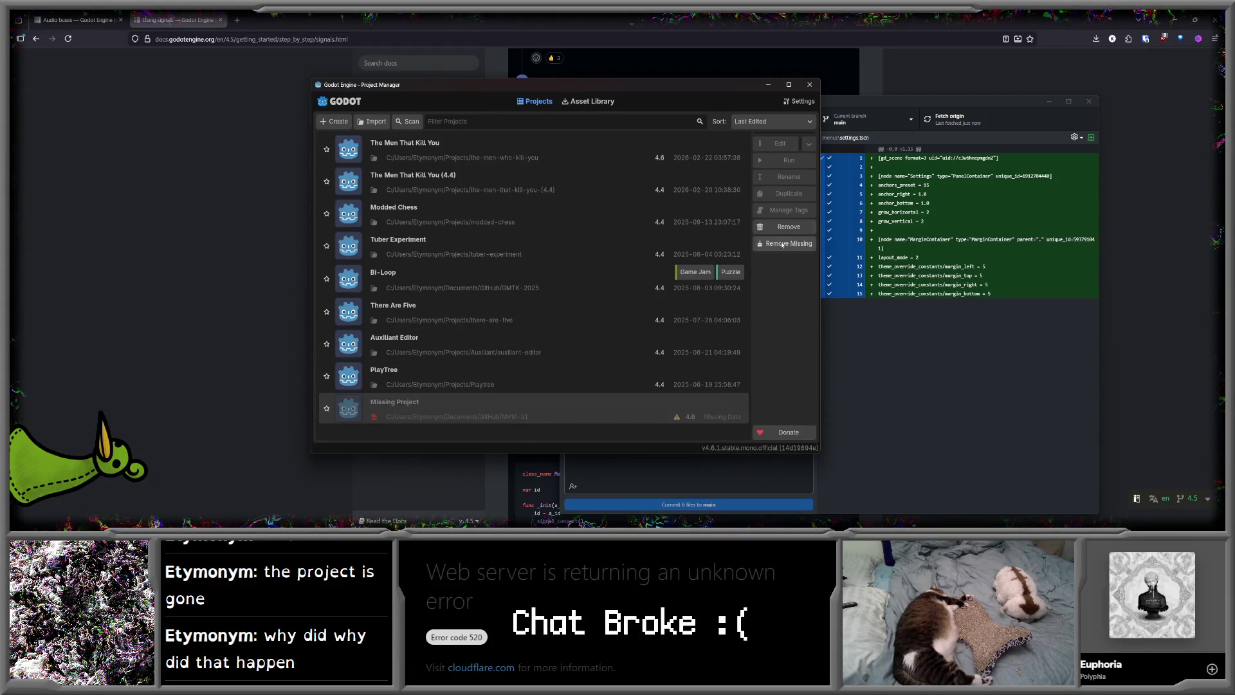
pyautogui.click(809, 84)
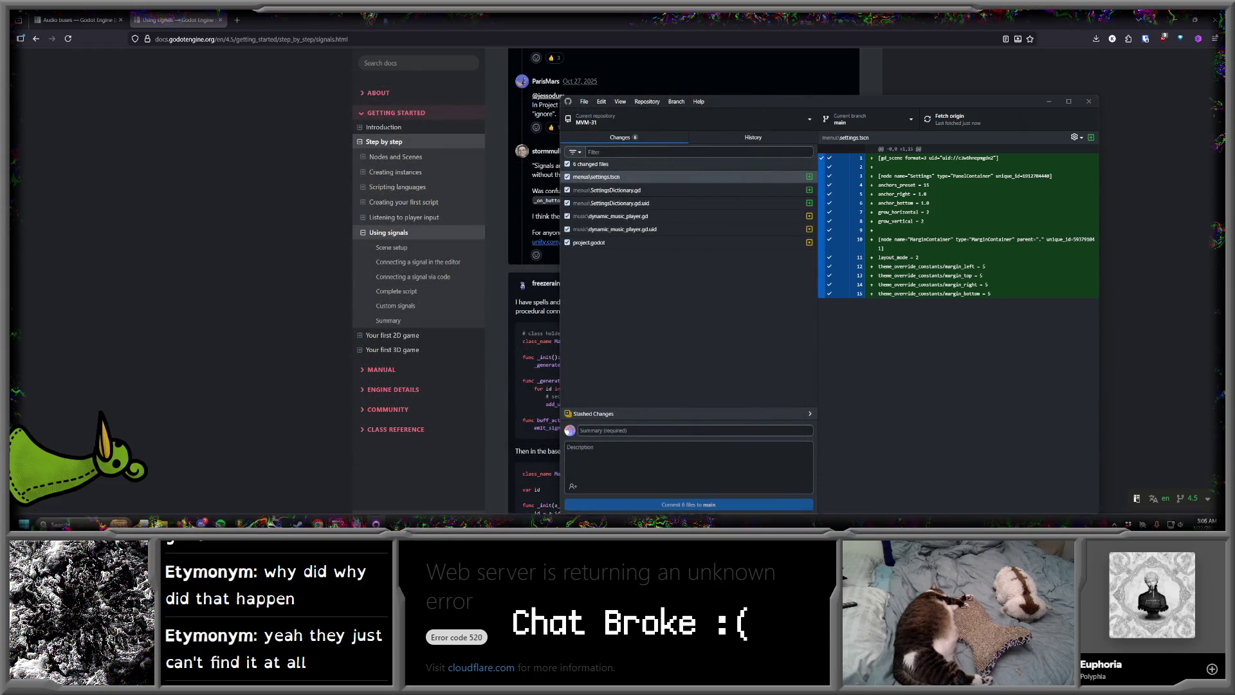
pyautogui.click(594, 242)
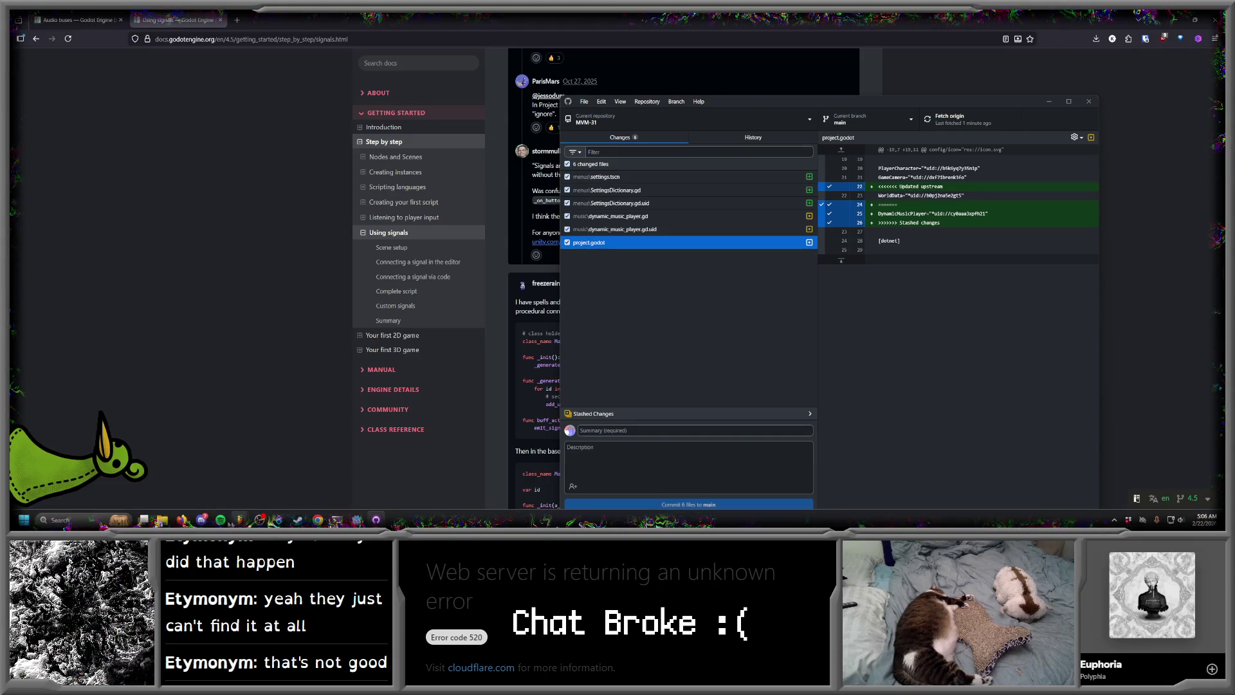
# - Relaunch Godot from Windows search and move the Project Manager window to the left
pyautogui.click(65, 520)
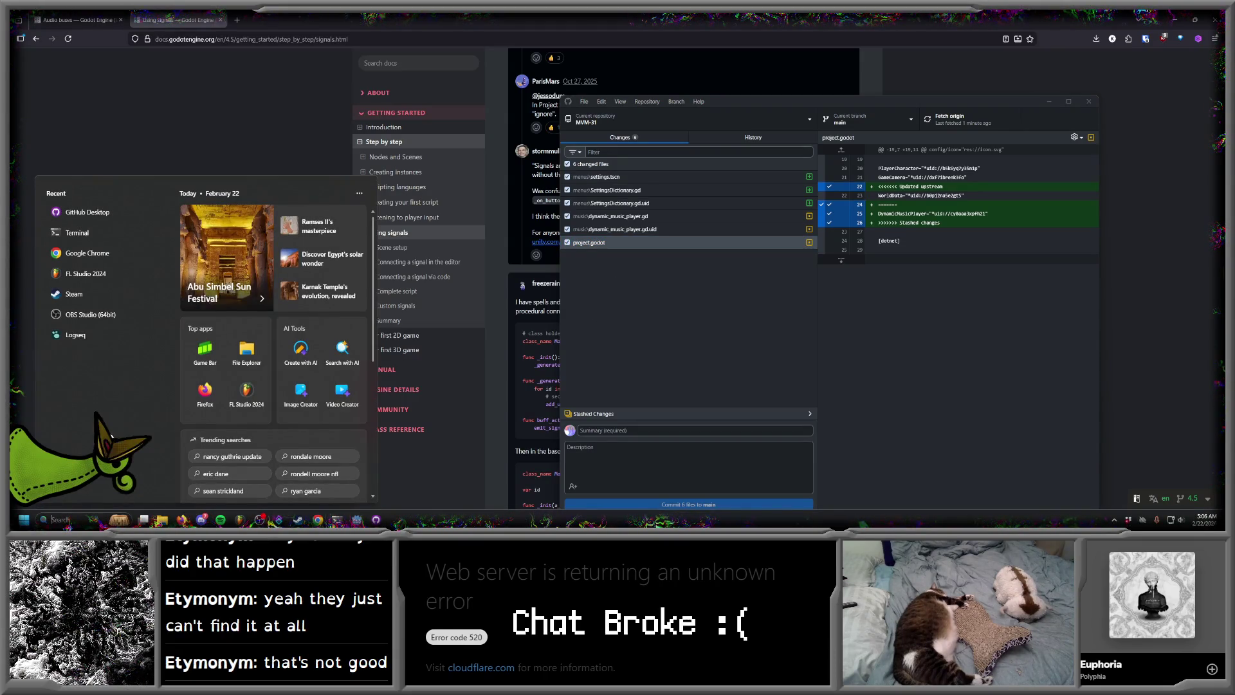
pyautogui.write('godot')
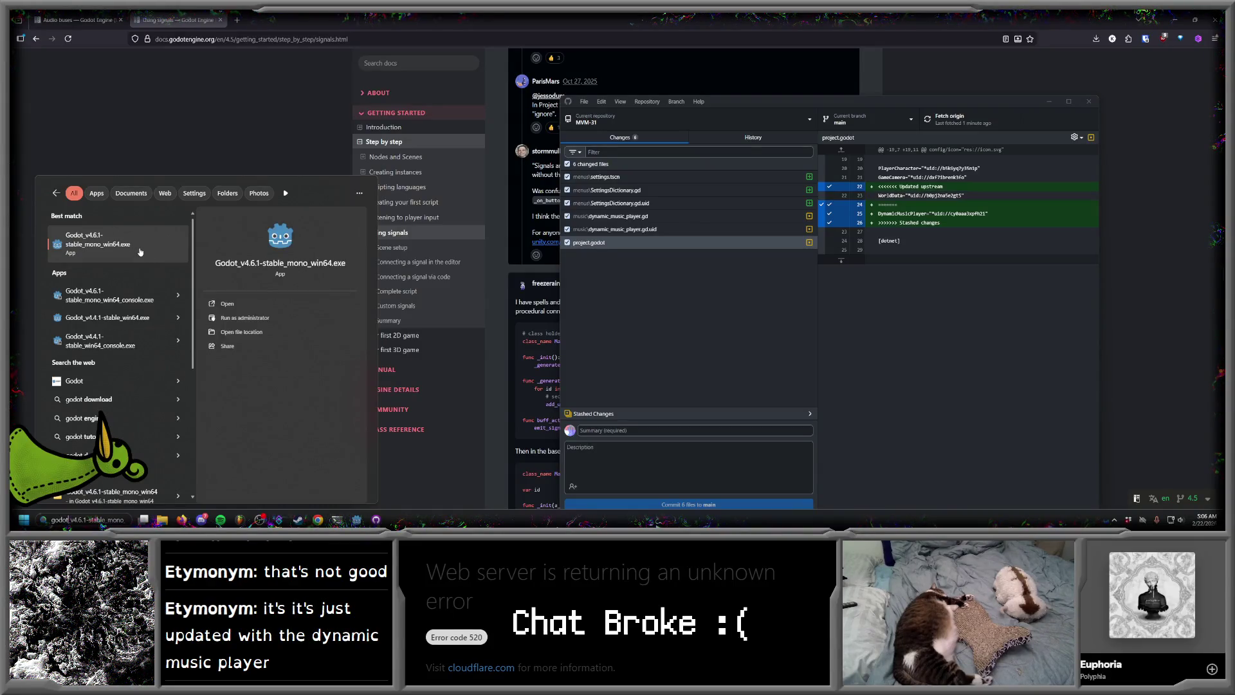
pyautogui.click(151, 255)
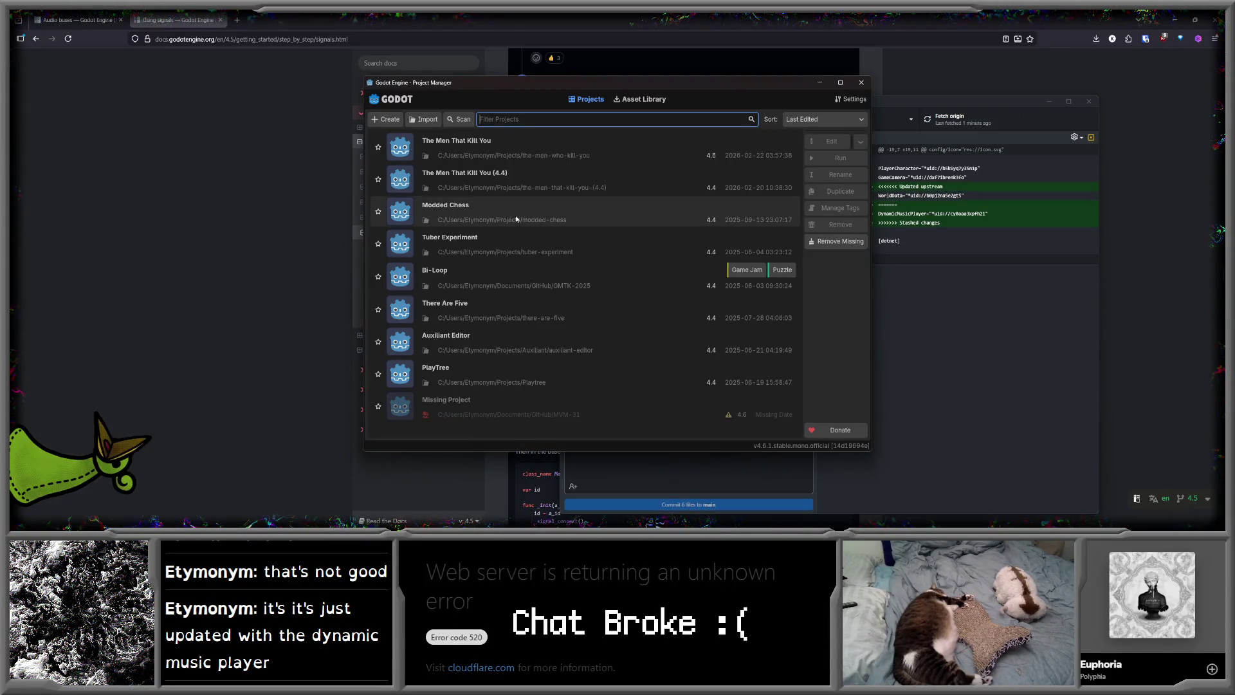
pyautogui.moveTo(846, 82); pyautogui.dragTo(562, 116)
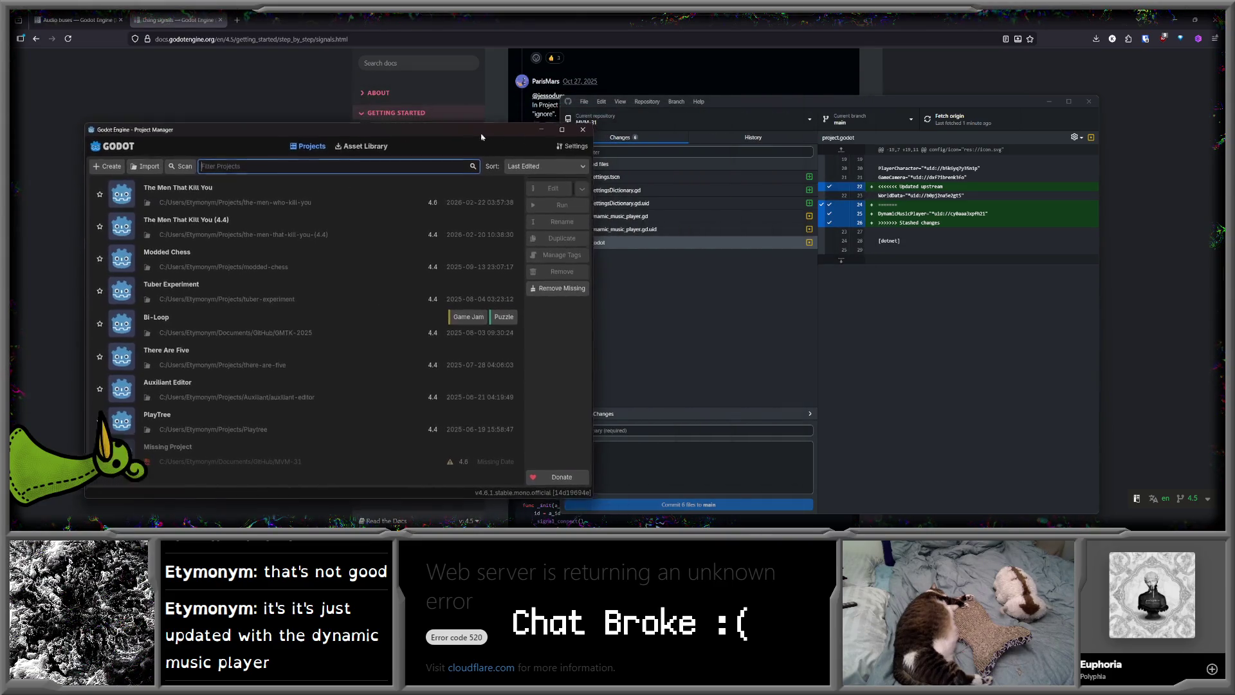
pyautogui.click(671, 294)
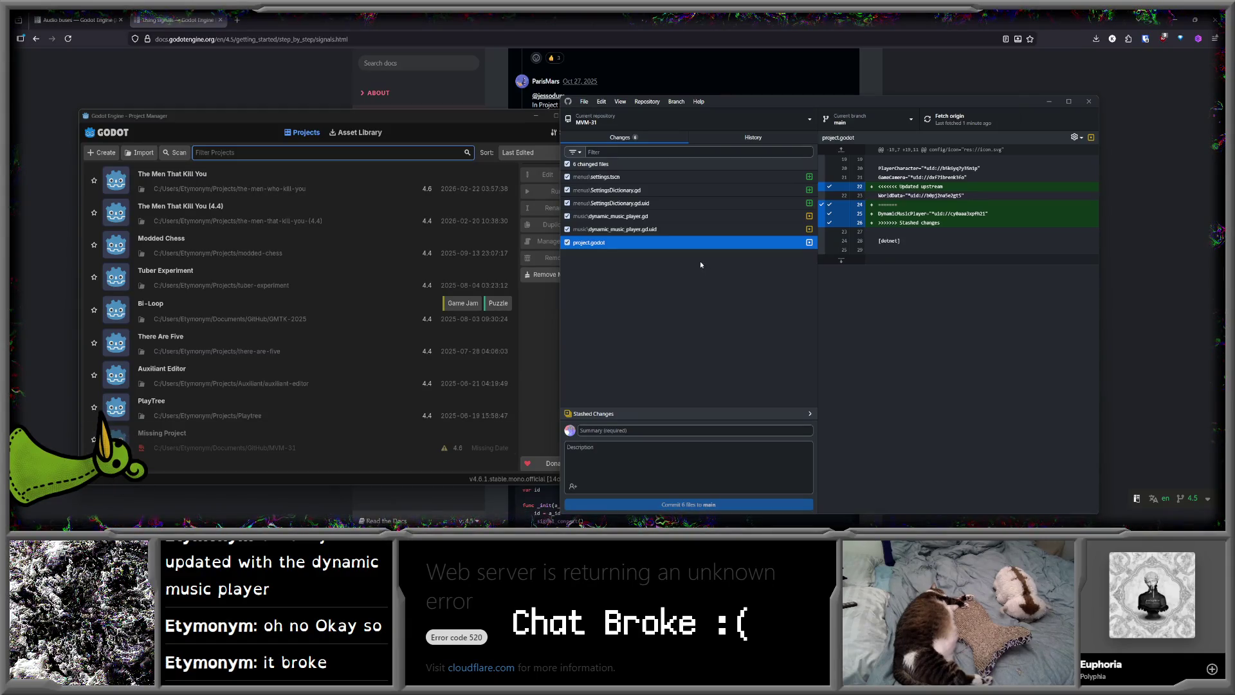
# - Discard the changes to project.godot in GitHub Desktop
pyautogui.rightClick(583, 243)
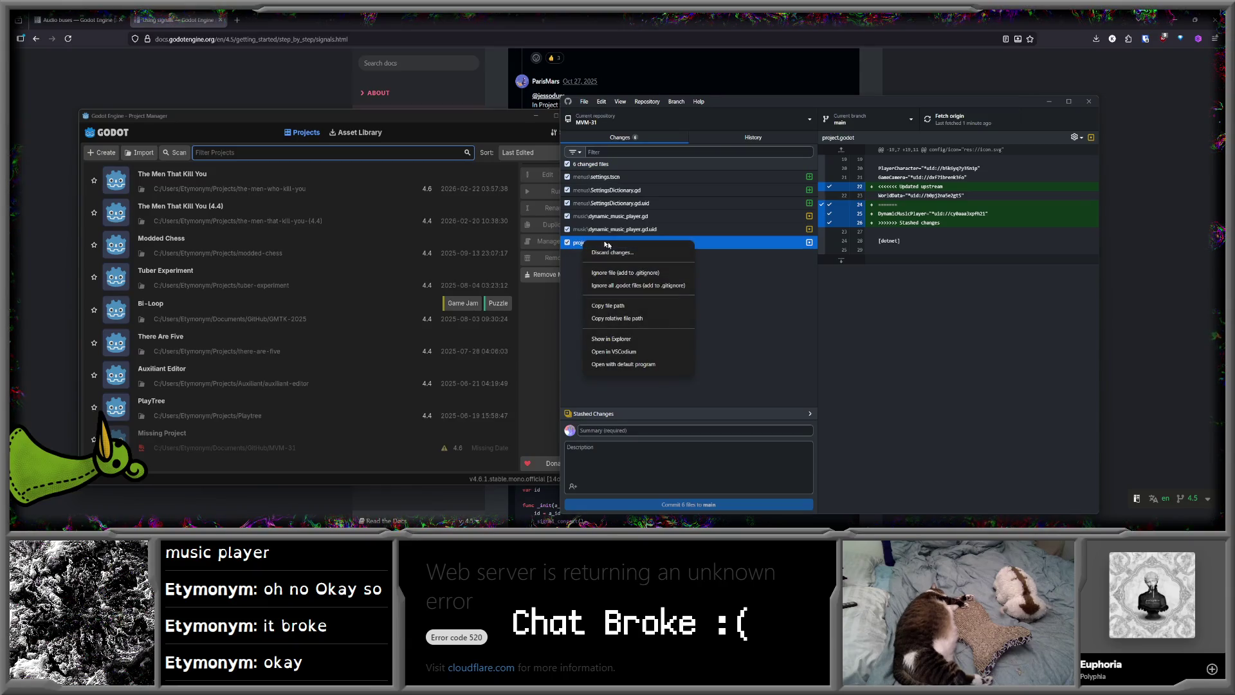
pyautogui.click(611, 252)
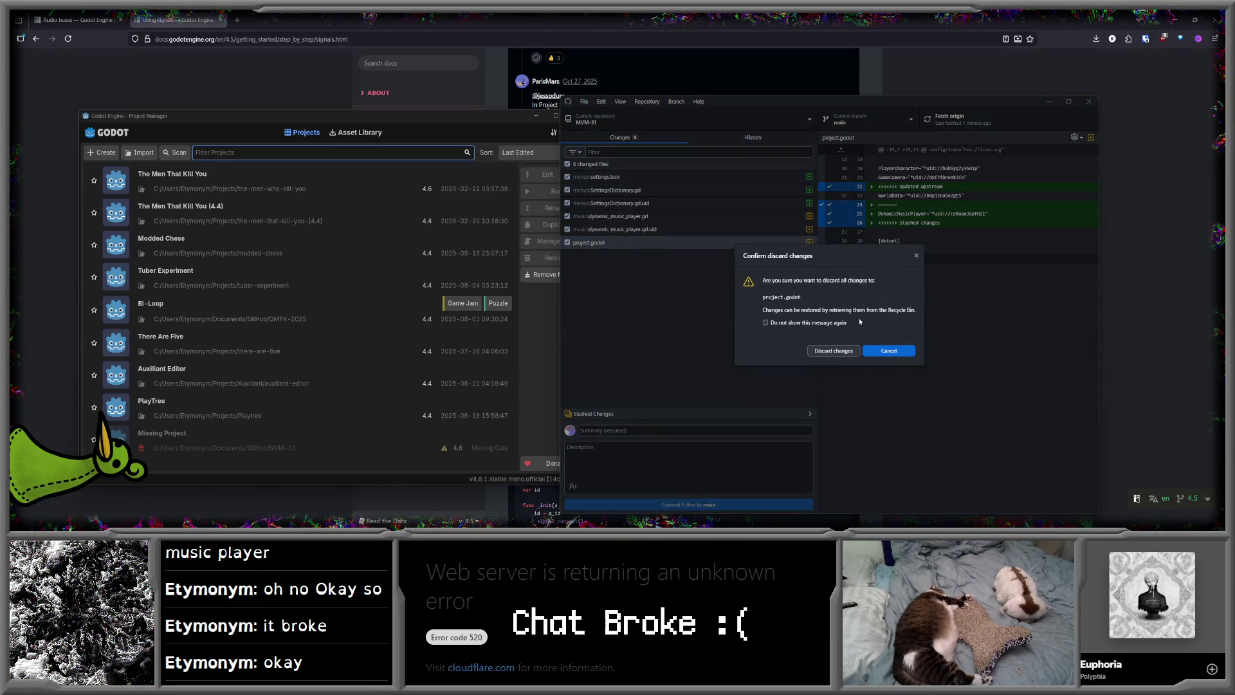
pyautogui.click(833, 350)
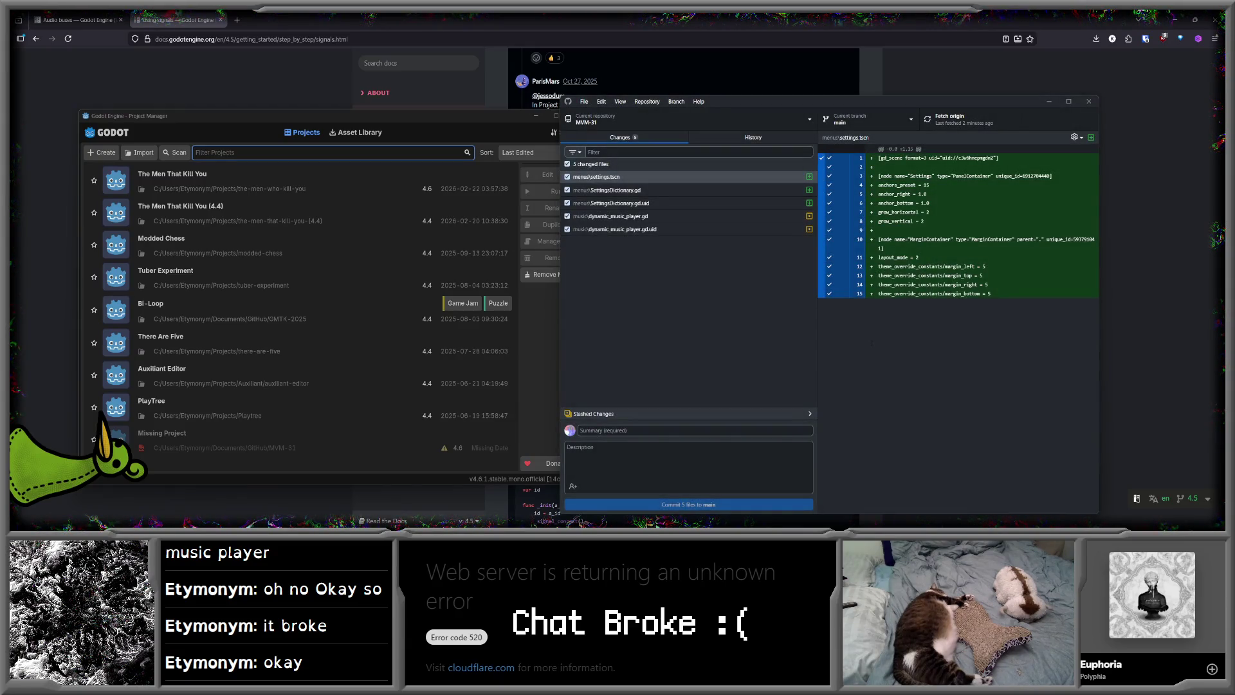
# - Close the Project Manager, relaunch Godot v4.6.1 and open the MVM-31 project
pyautogui.click(499, 122)
pyautogui.click(577, 115)
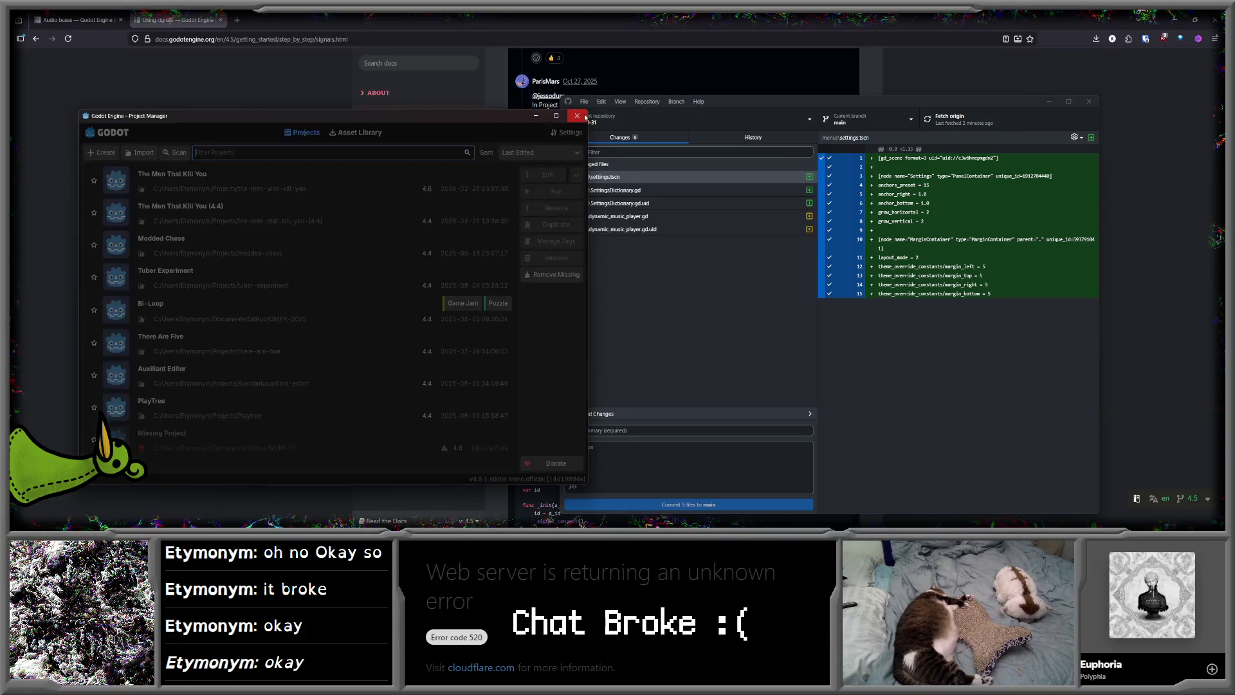
pyautogui.press('super')
pyautogui.write('go')
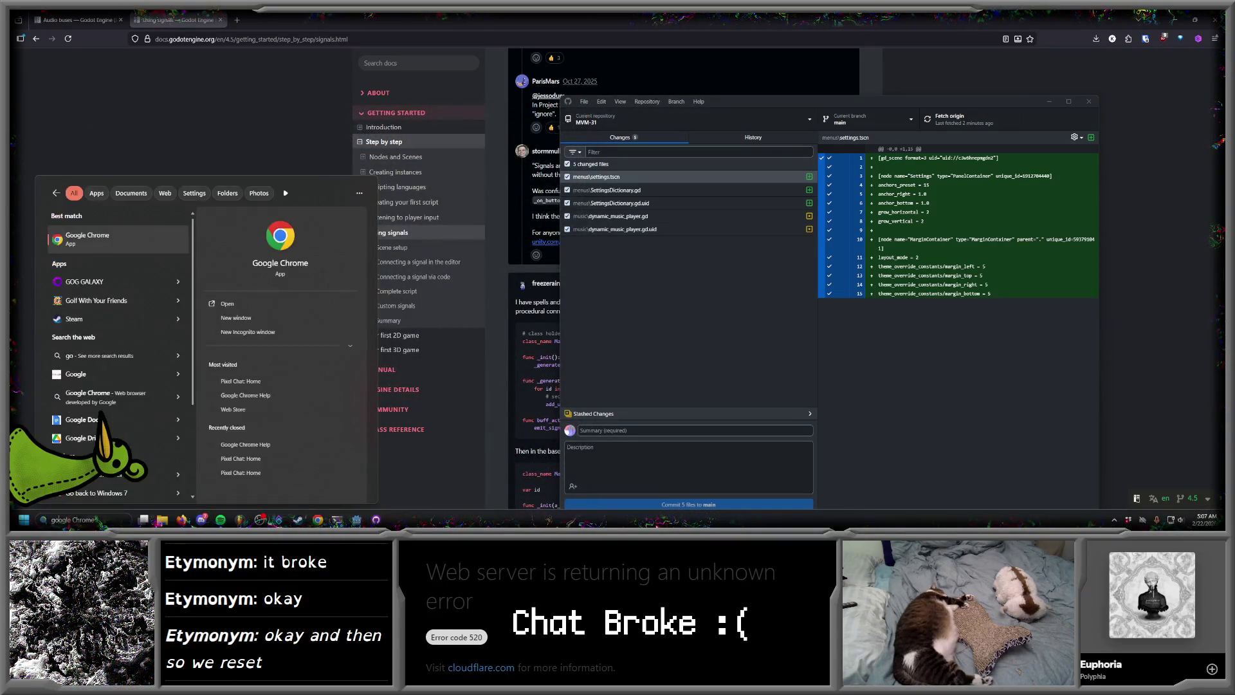
pyautogui.write('dotToolst v4.6.1-stable')
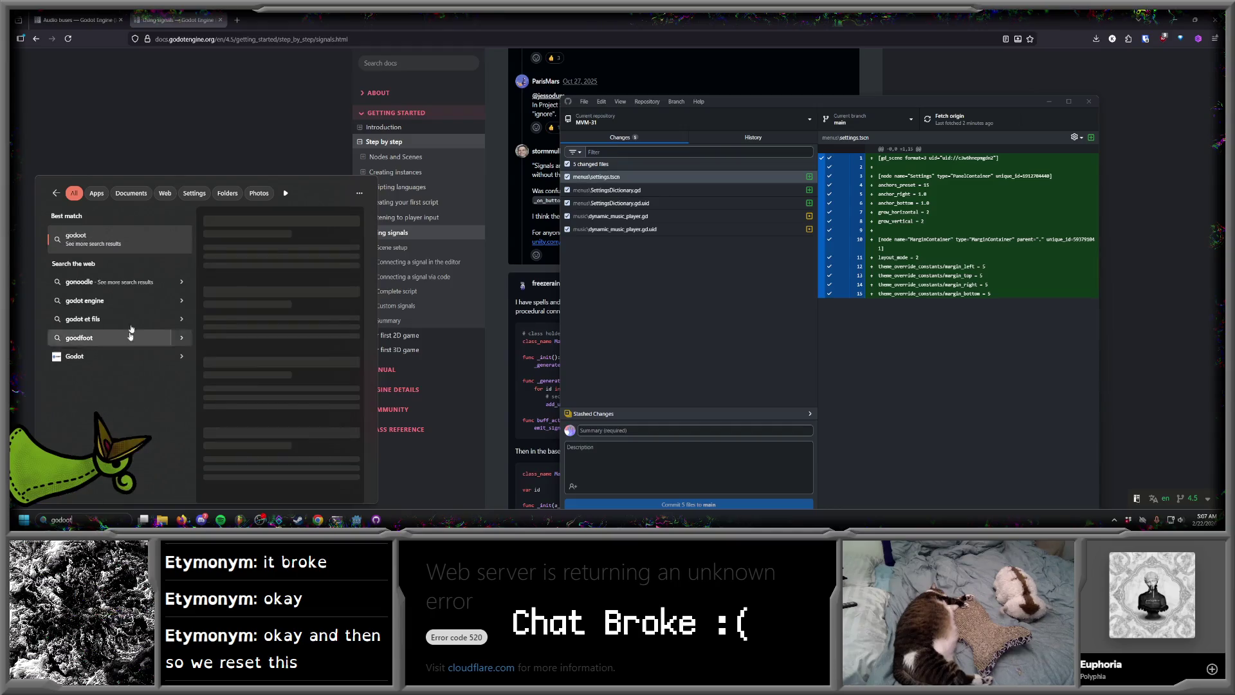
pyautogui.click(113, 233)
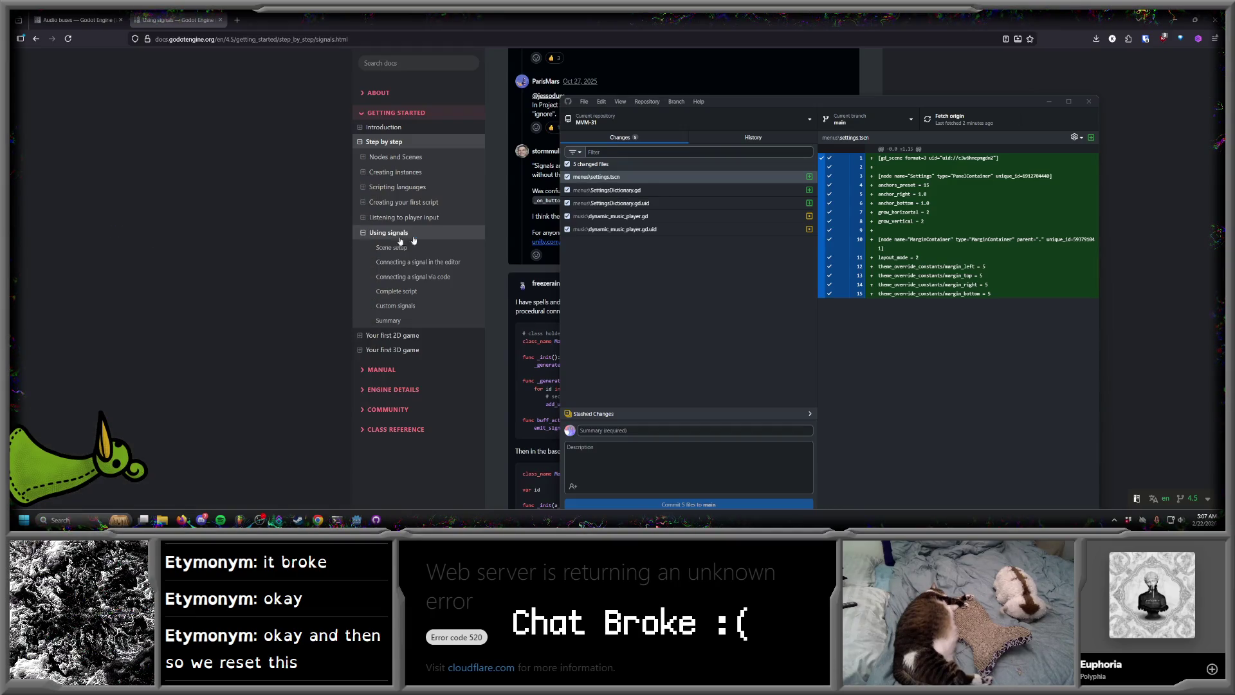
pyautogui.doubleClick(740, 147)
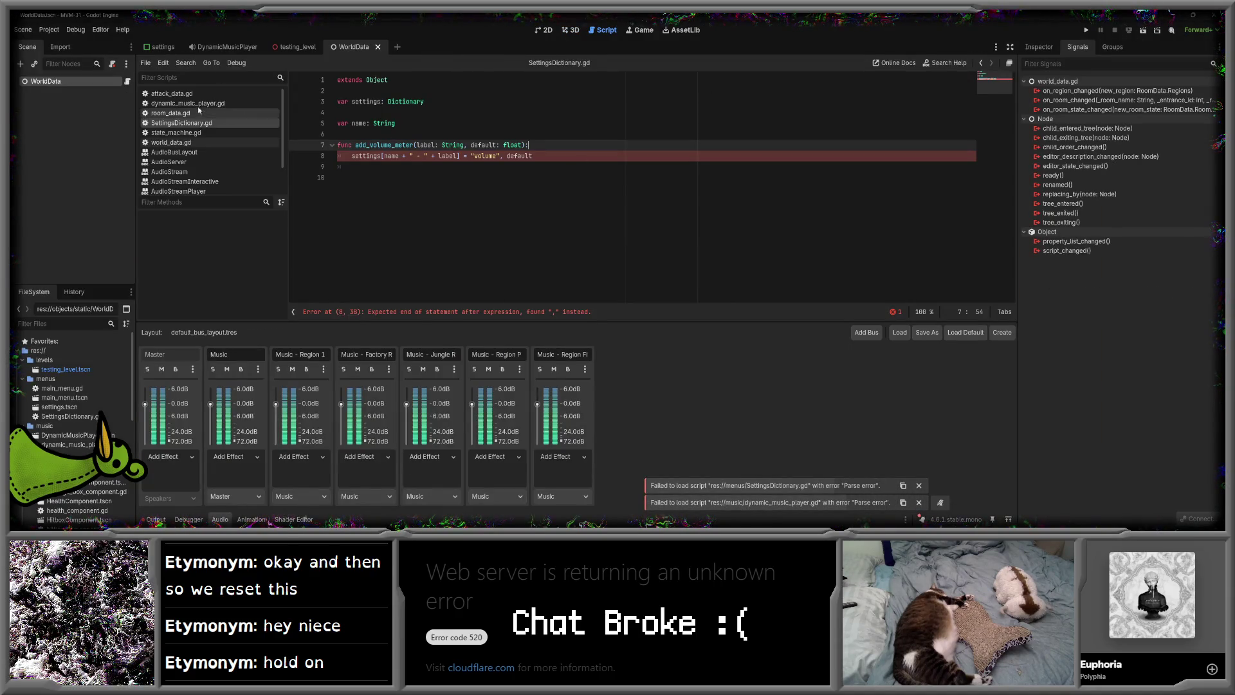
# - Delete the Updated upstream, ======= and Stashed changes marker lines in dynamic_music_player.gd
pyautogui.click(189, 103)
pyautogui.scroll(8, 496, 205)
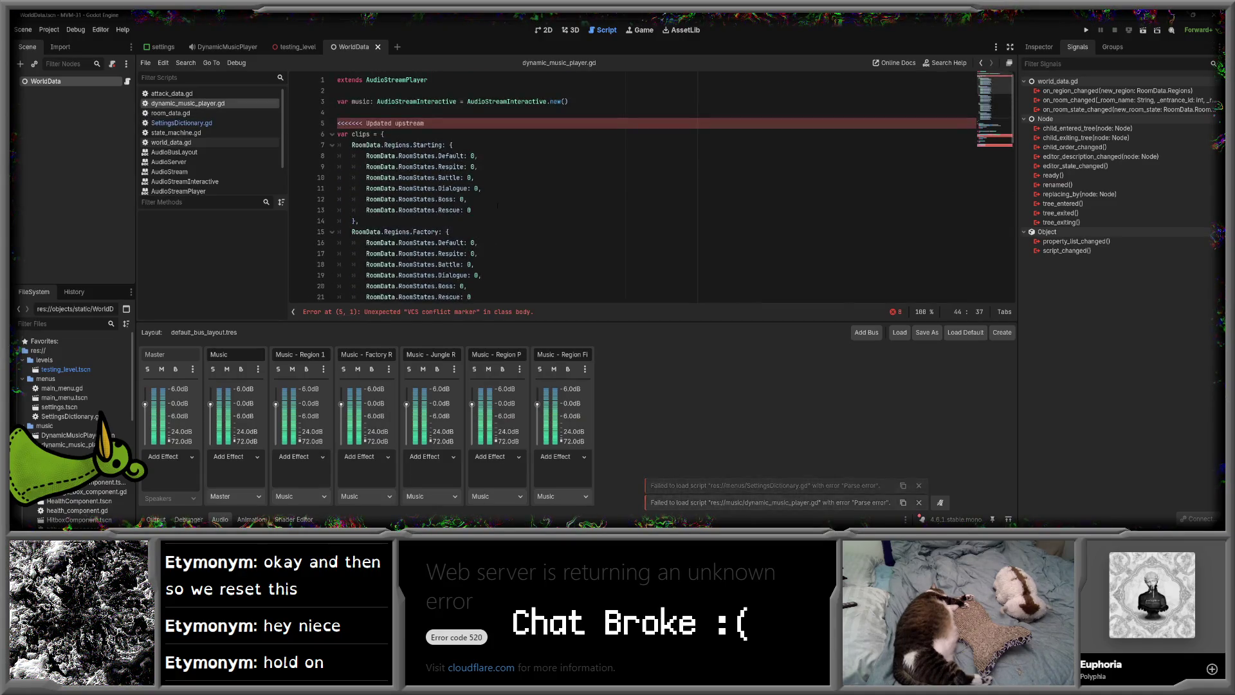
pyautogui.click(424, 123)
pyautogui.hotkey('shift', 'Home')
pyautogui.press('BackSpace')
pyautogui.press('BackSpace')
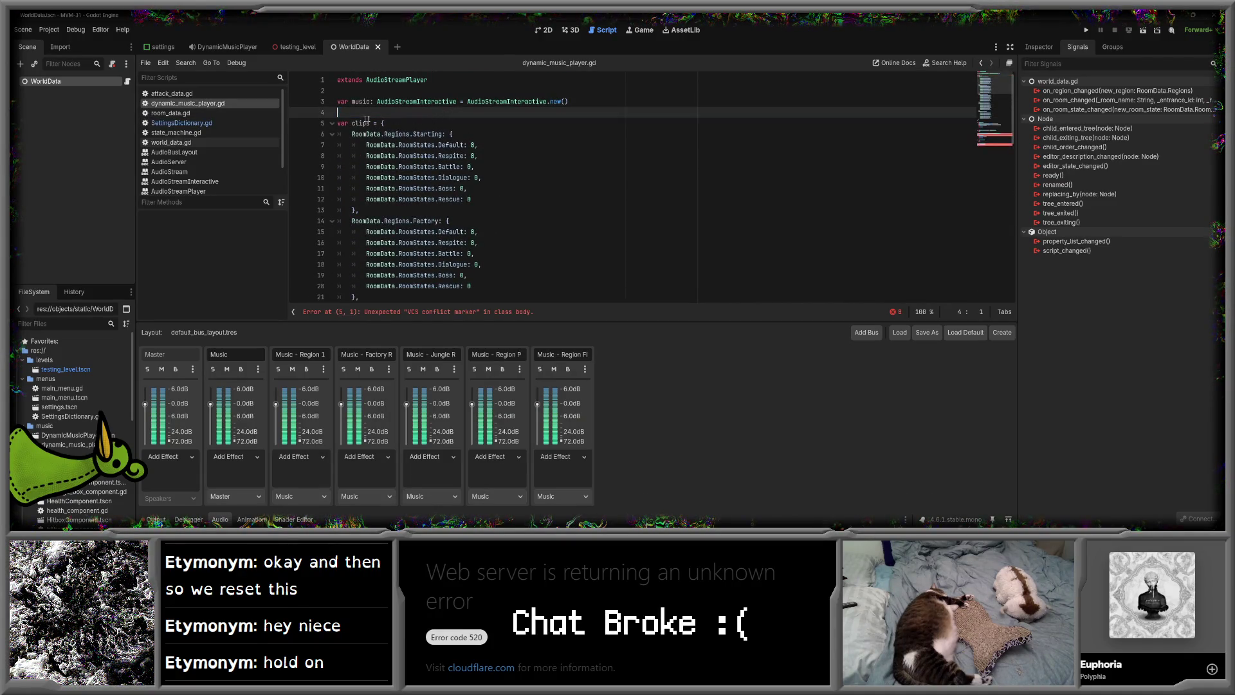
pyautogui.hotkey('ctrl', 's')
pyautogui.scroll(-9, 633, 187)
pyautogui.scroll(-5, 496, 147)
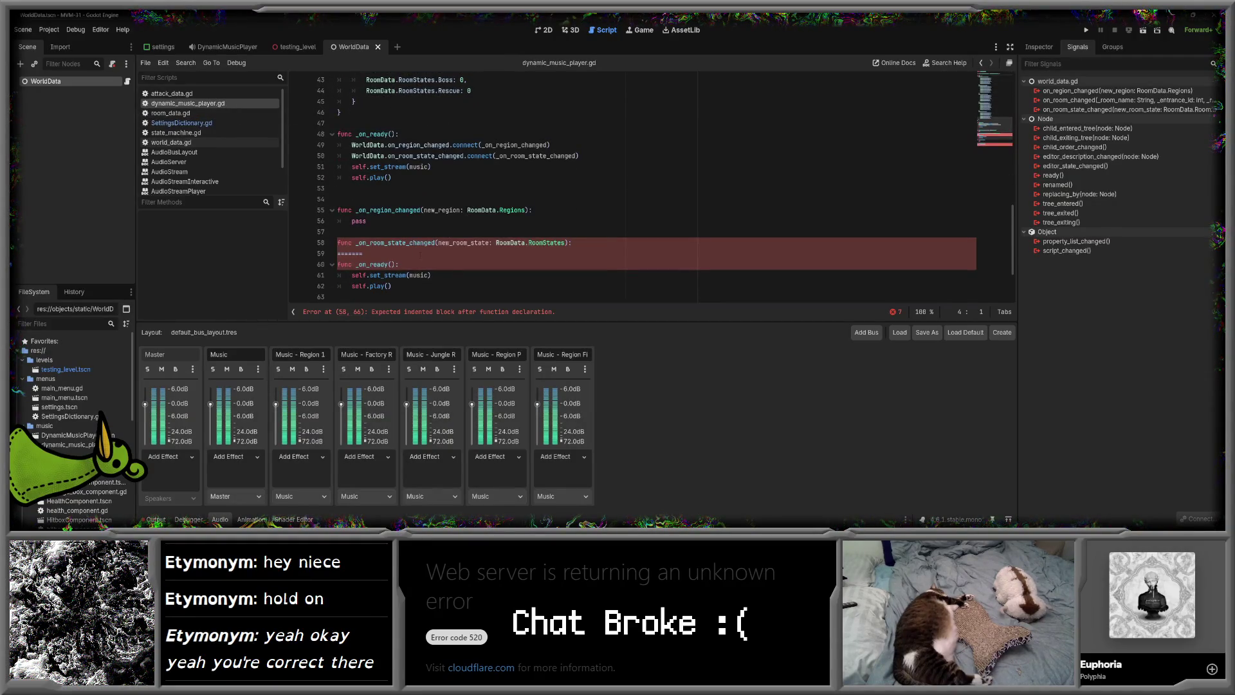
pyautogui.click(420, 254)
pyautogui.hotkey('shift', 'Home')
pyautogui.press('BackSpace')
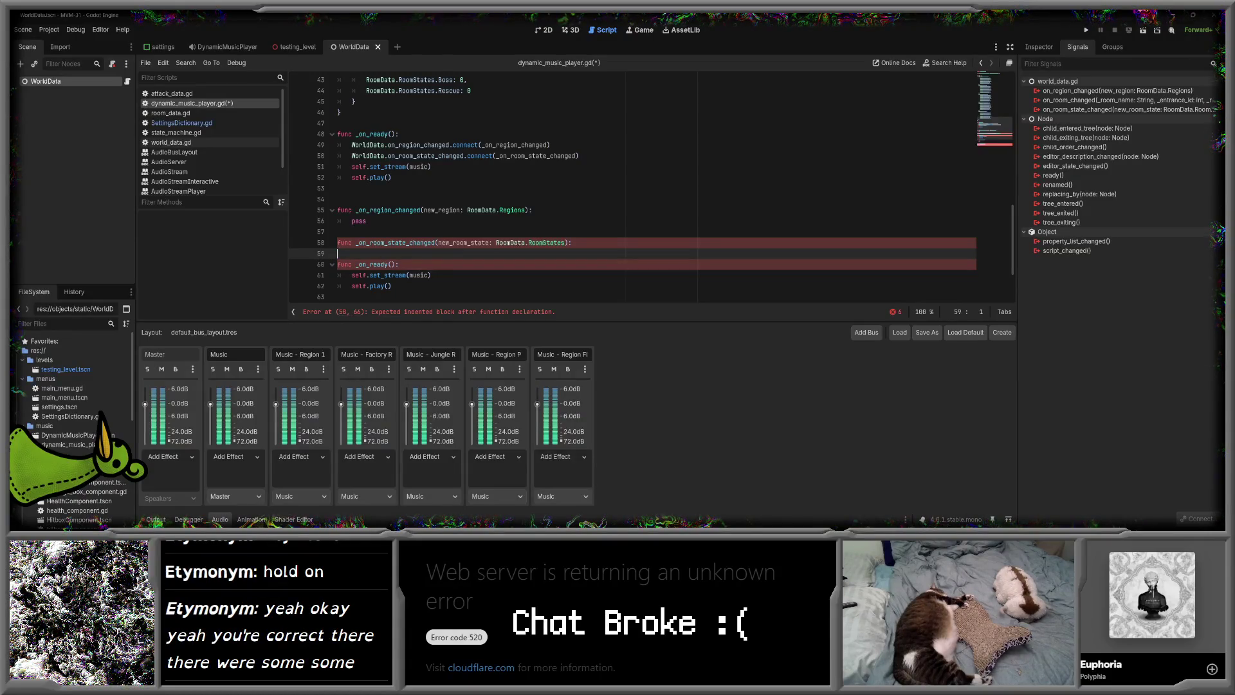
pyautogui.scroll(-2, 498, 250)
pyautogui.click(421, 276)
pyautogui.hotkey('shift', 'Home')
pyautogui.press('BackSpace')
pyautogui.press('BackSpace')
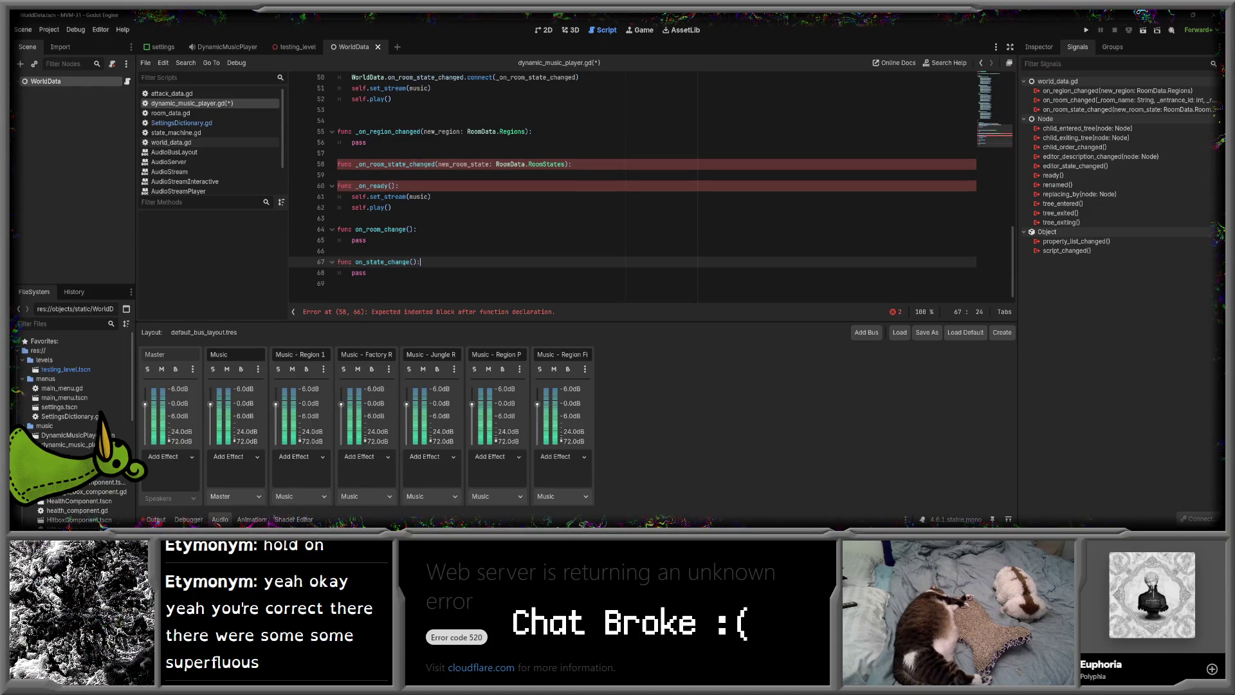
# - Remove the duplicate _on_ready block and on_room_change/on_state_change stubs, leaving pass in _on_room_state_changed
pyautogui.scroll(2, 428, 251)
pyautogui.moveTo(418, 284); pyautogui.dragTo(427, 251)
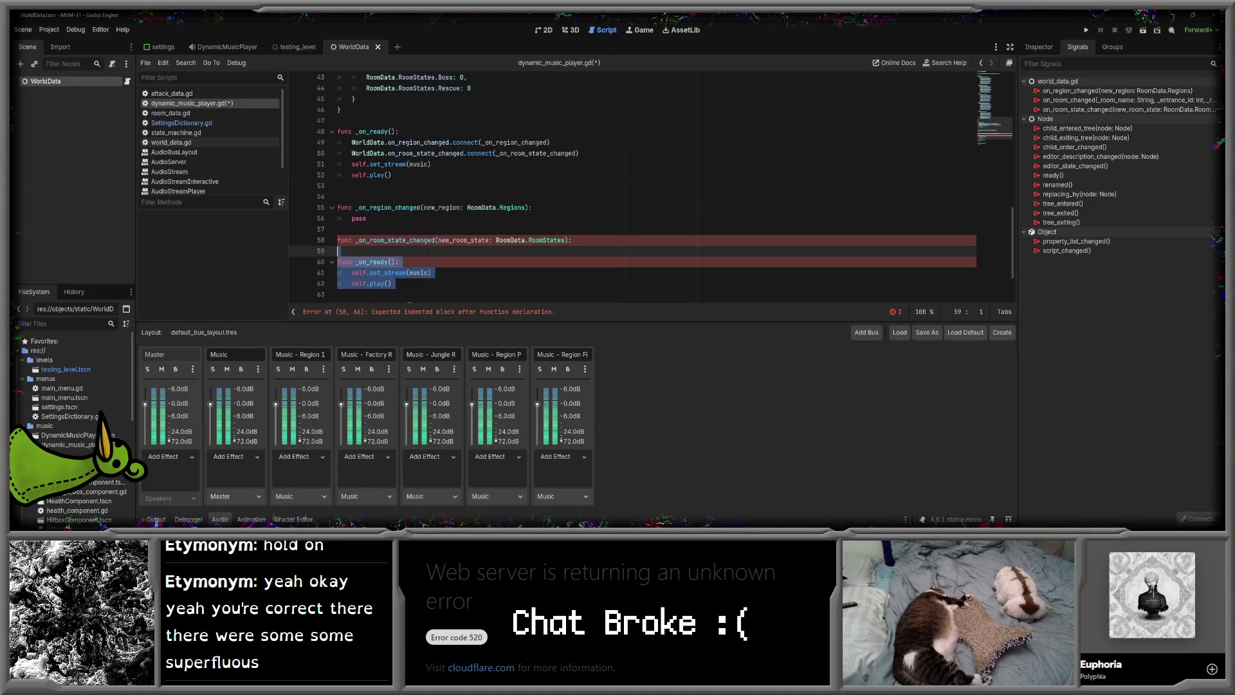
pyautogui.press('BackSpace')
pyautogui.scroll(-1, 428, 251)
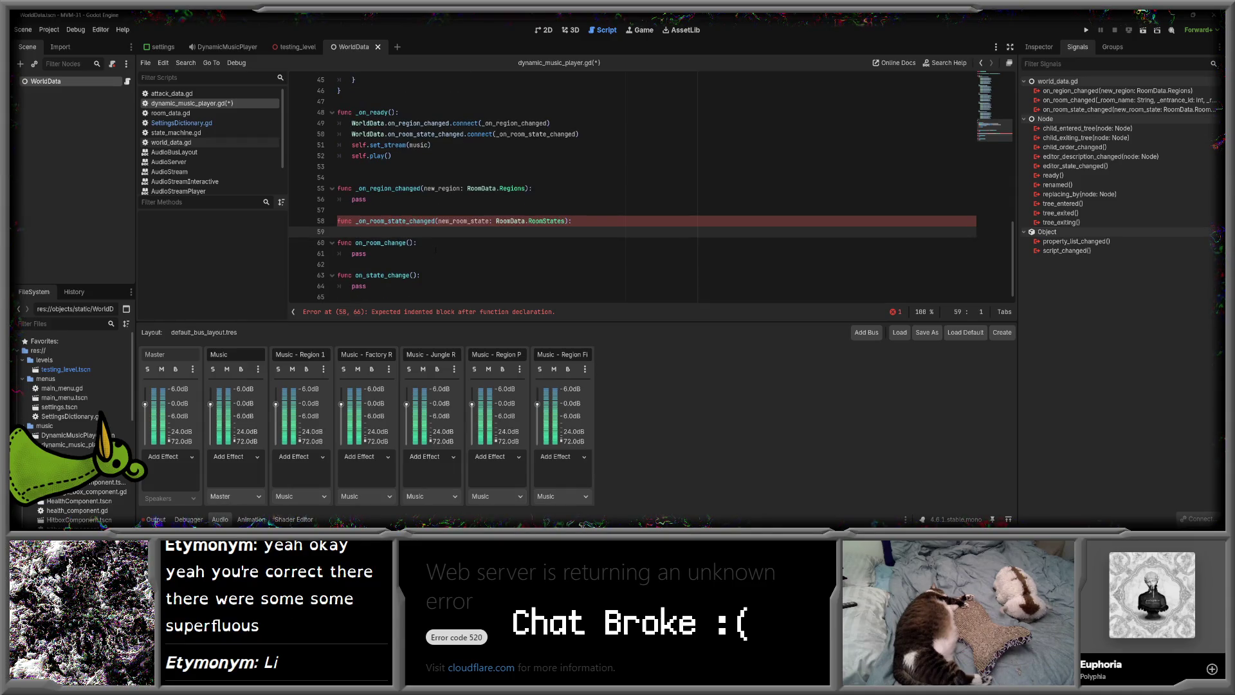
pyautogui.moveTo(409, 296); pyautogui.dragTo(407, 233)
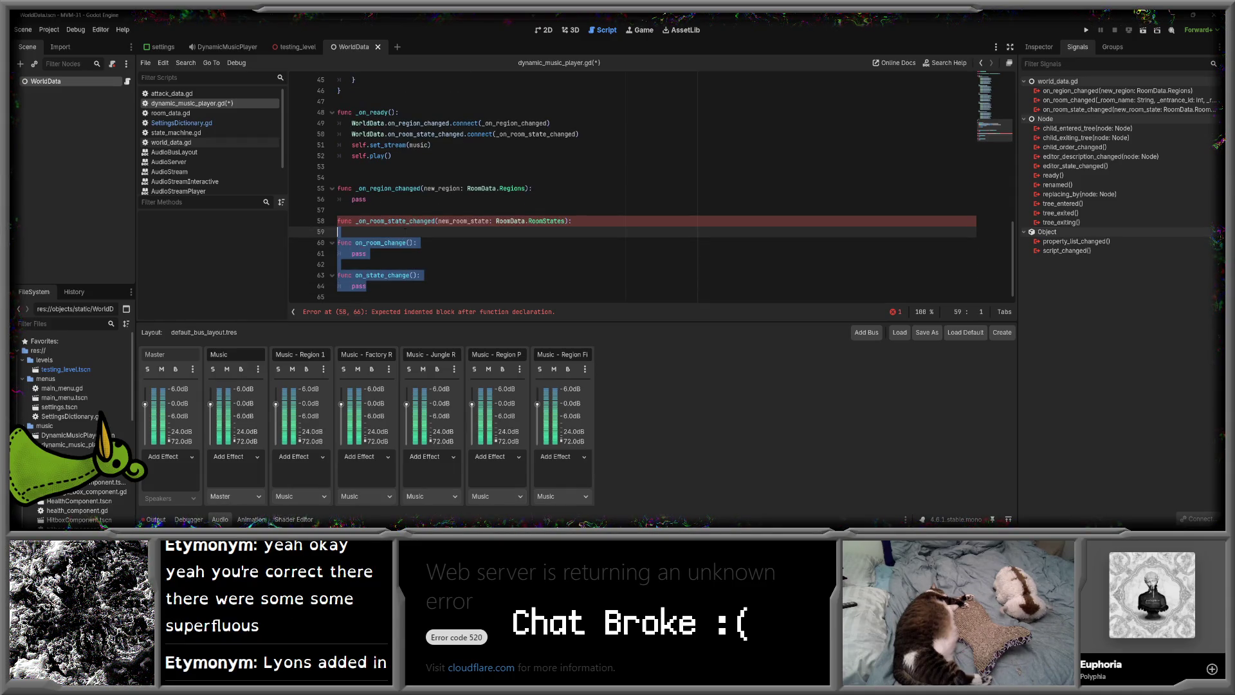
pyautogui.press('BackSpace')
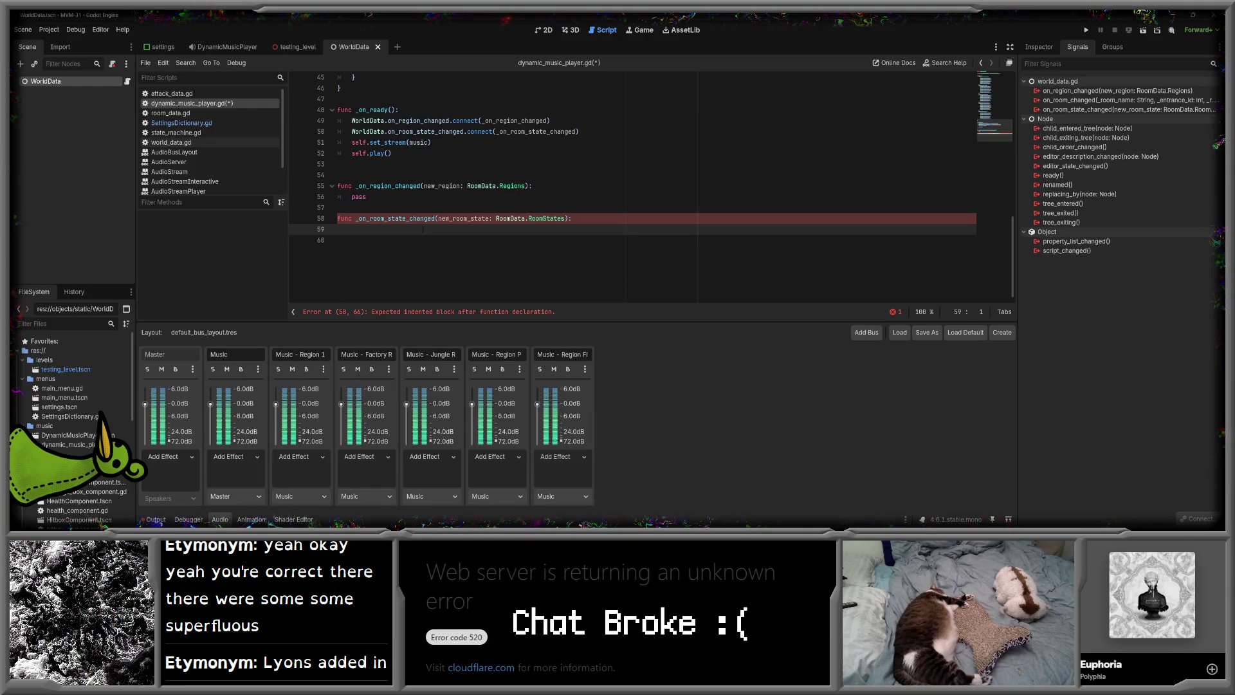
pyautogui.write('pass')
pyautogui.press('Return')
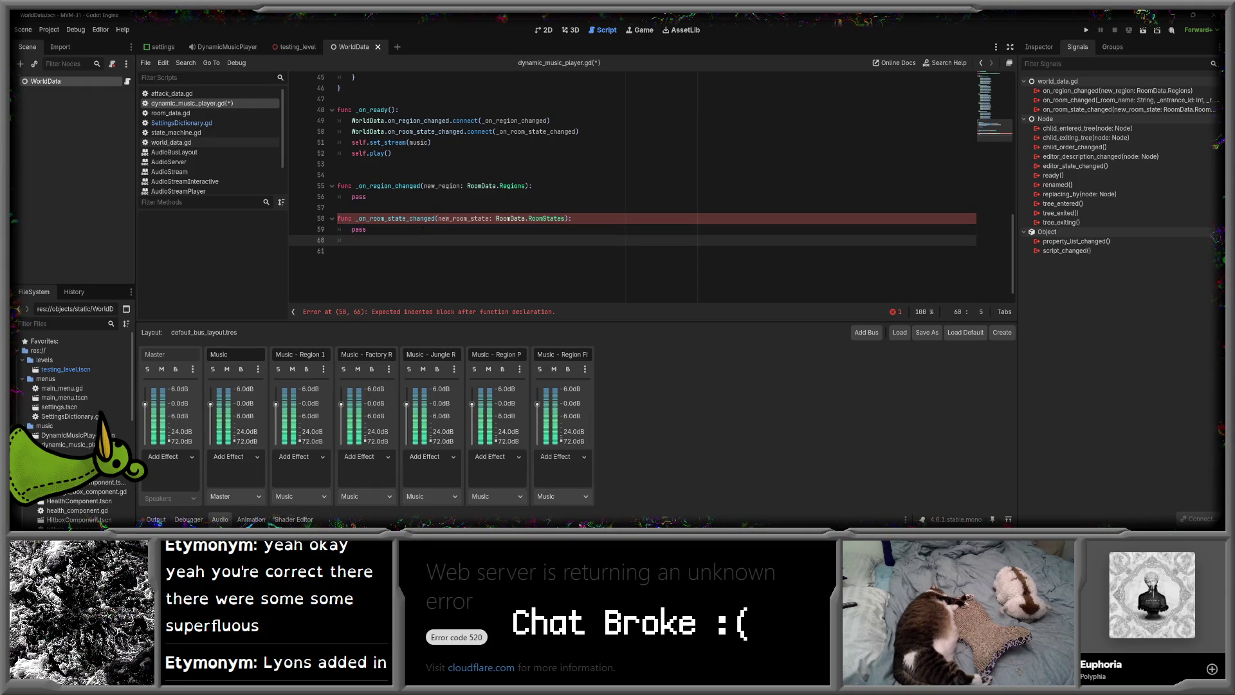
pyautogui.scroll(5, 422, 230)
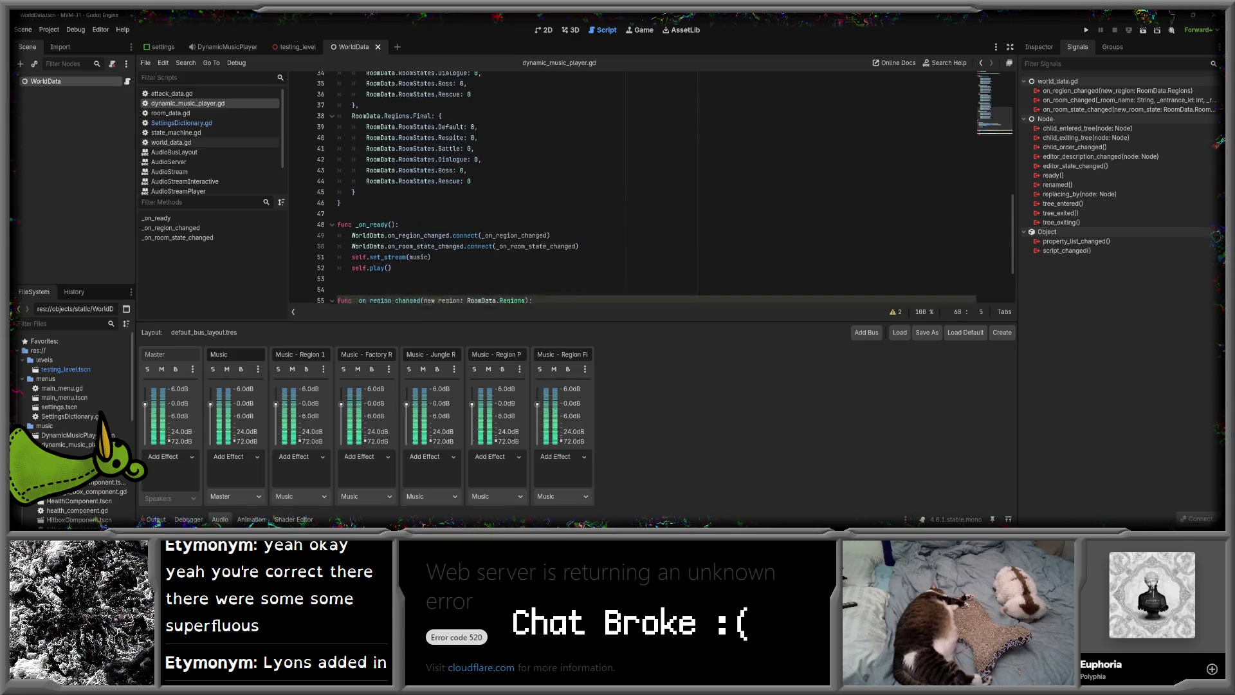
pyautogui.click(181, 123)
pyautogui.rightClick(182, 124)
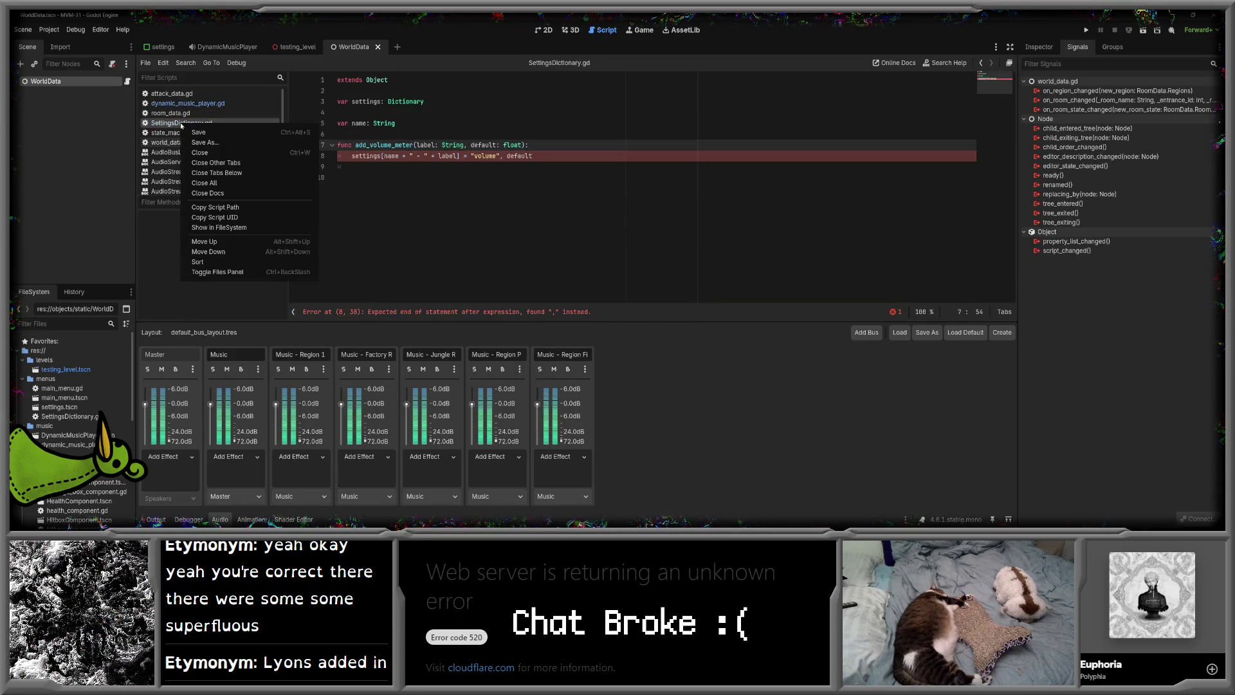
# - Scroll through SettingsDictionary.gd, then open Project Settings from the Project menu
pyautogui.scroll(-8, 81, 386)
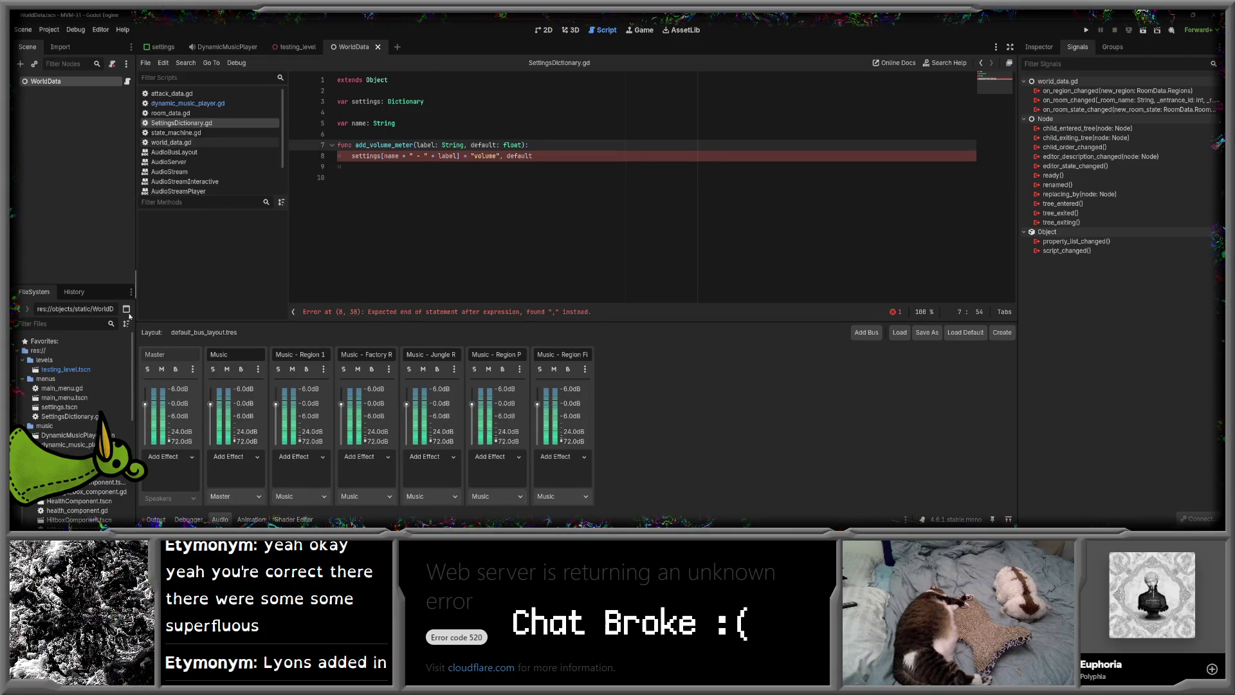
pyautogui.scroll(-1, 81, 386)
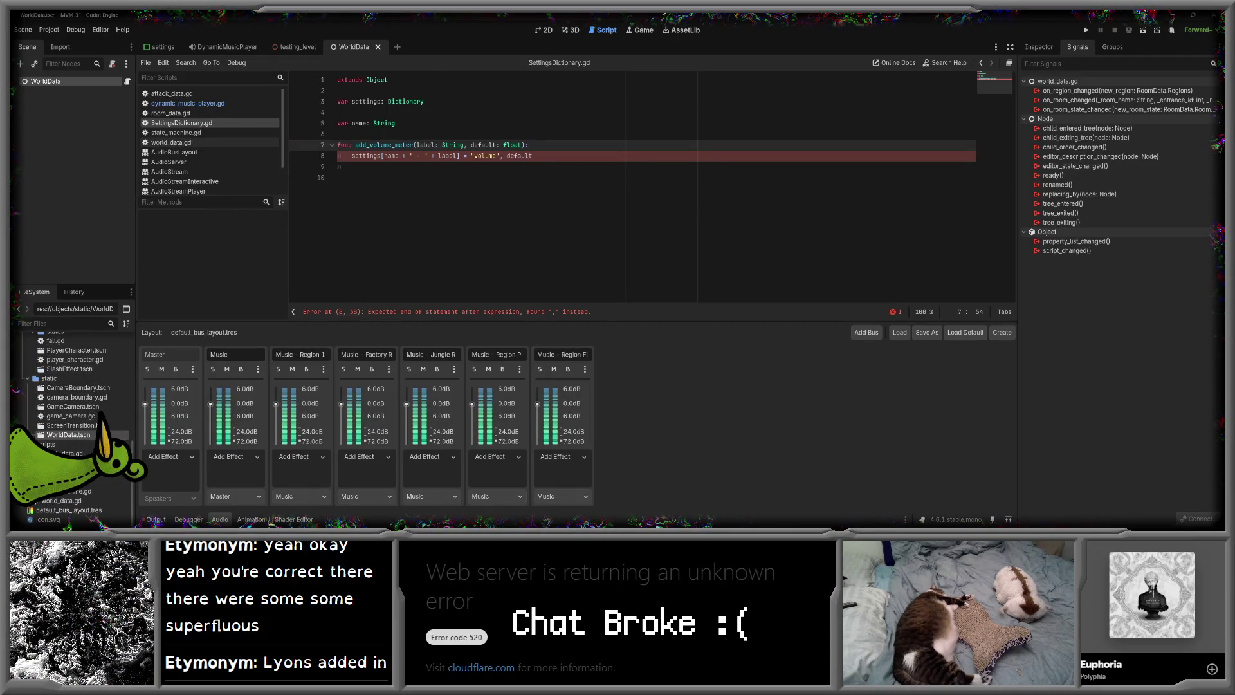
pyautogui.scroll(3, 97, 415)
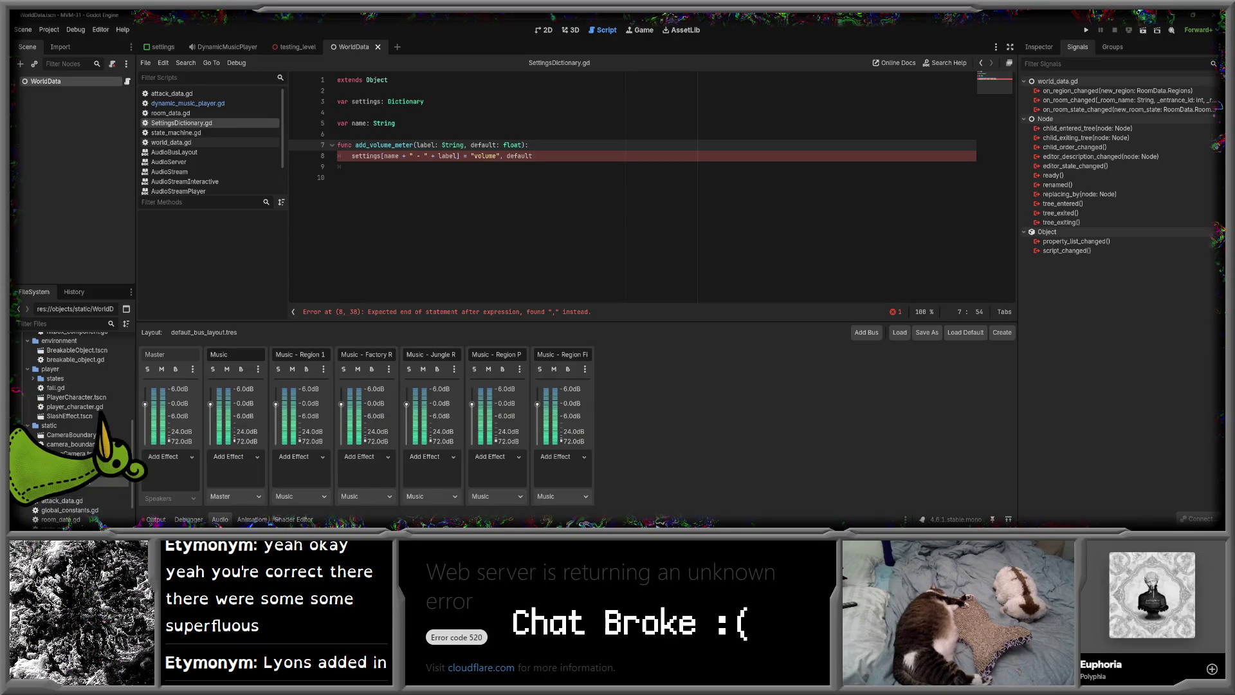
pyautogui.scroll(2, 75, 440)
pyautogui.scroll(10, 75, 439)
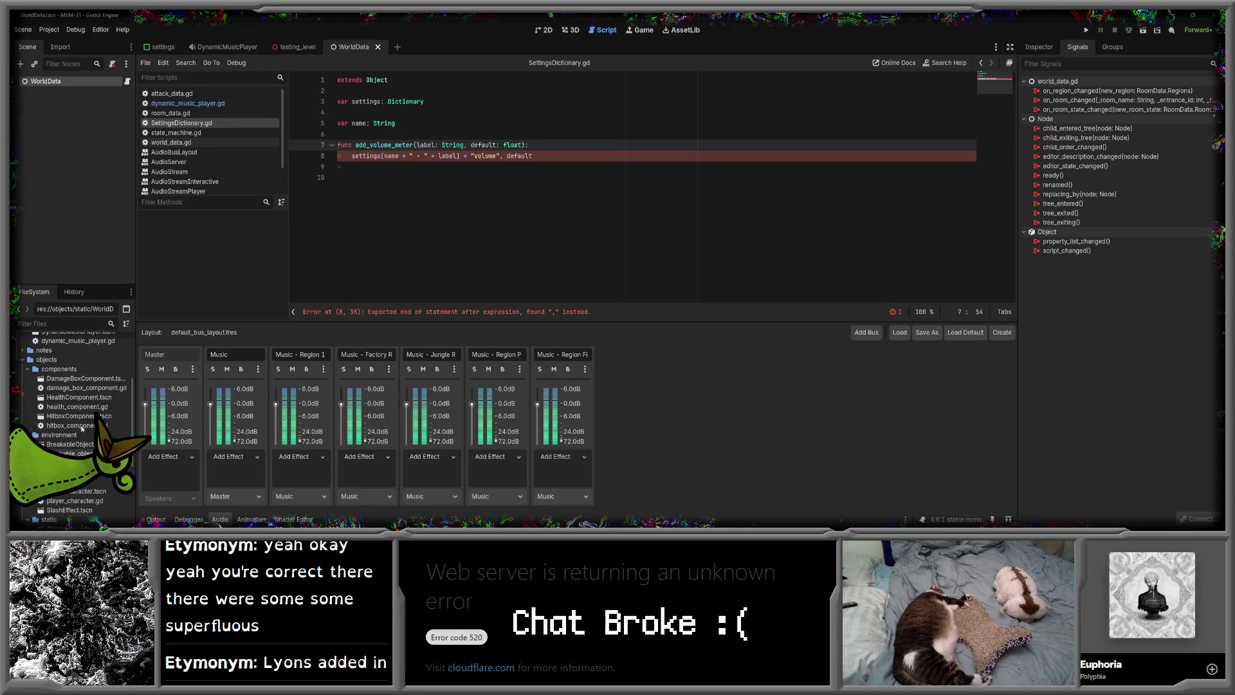
pyautogui.scroll(1, 82, 430)
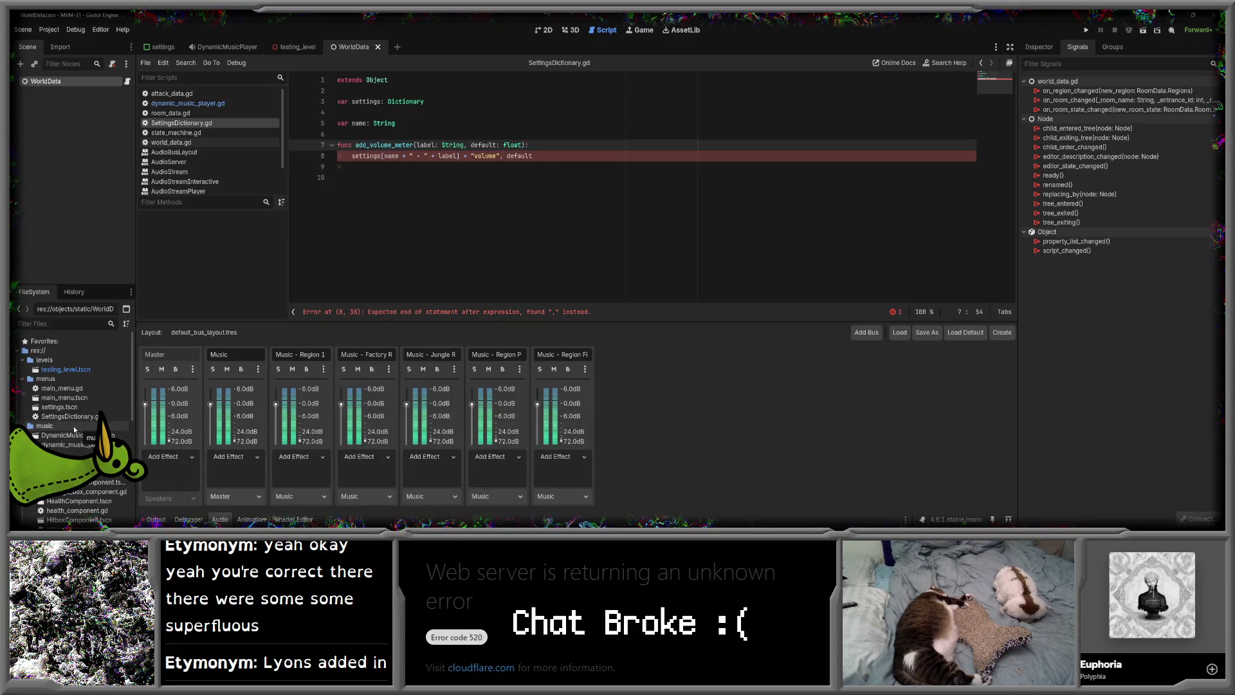
pyautogui.scroll(-5, 78, 431)
pyautogui.scroll(-10, 78, 436)
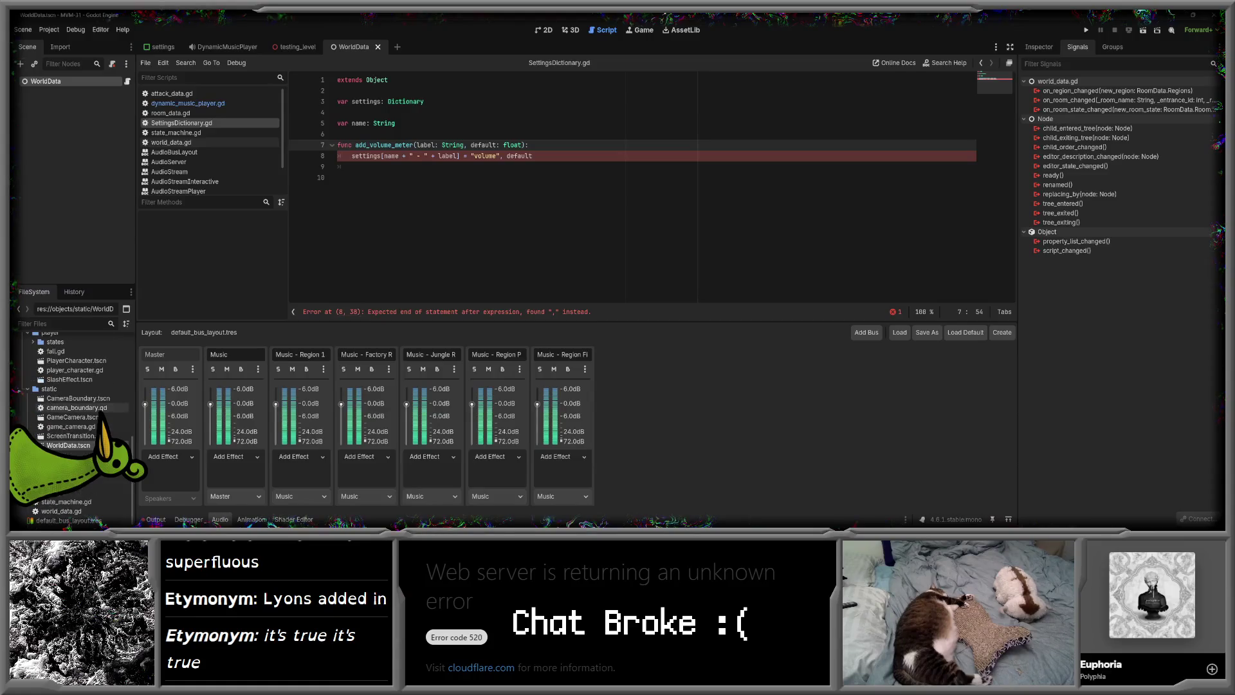
pyautogui.click(60, 30)
pyautogui.click(71, 44)
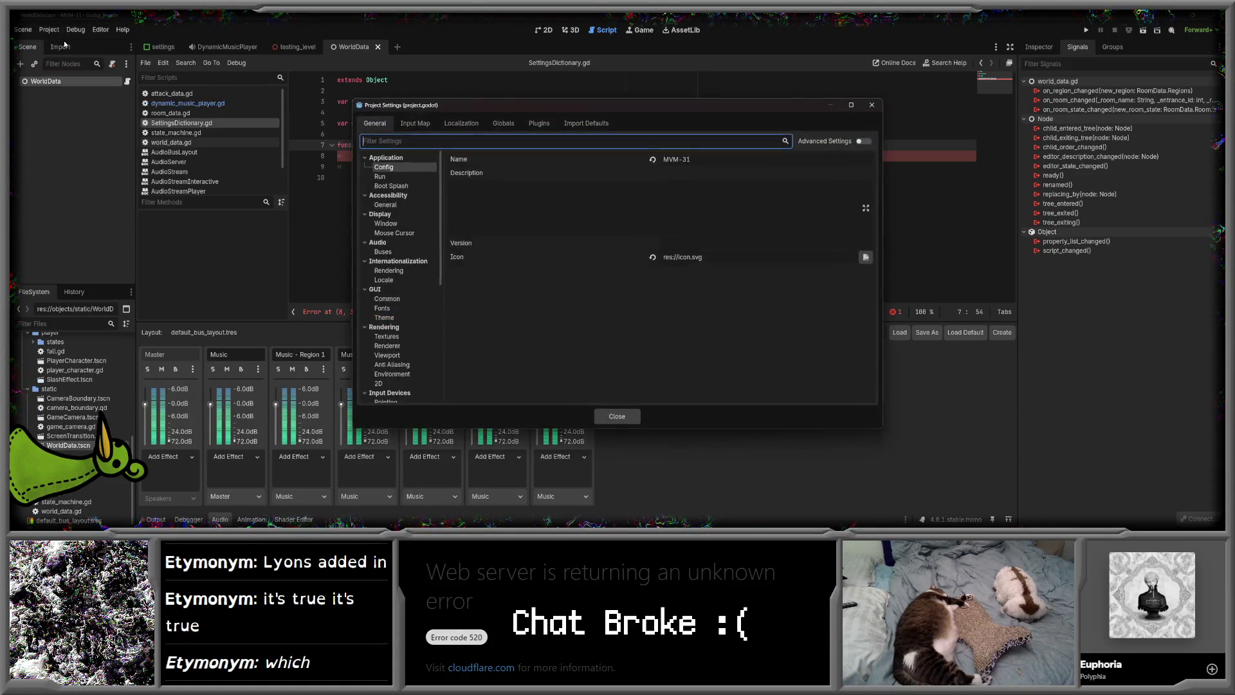
# - Add res://music/DynamicMusicPlayer.tscn as the DynamicMusicPlayer autoload in the Globals list
pyautogui.click(503, 123)
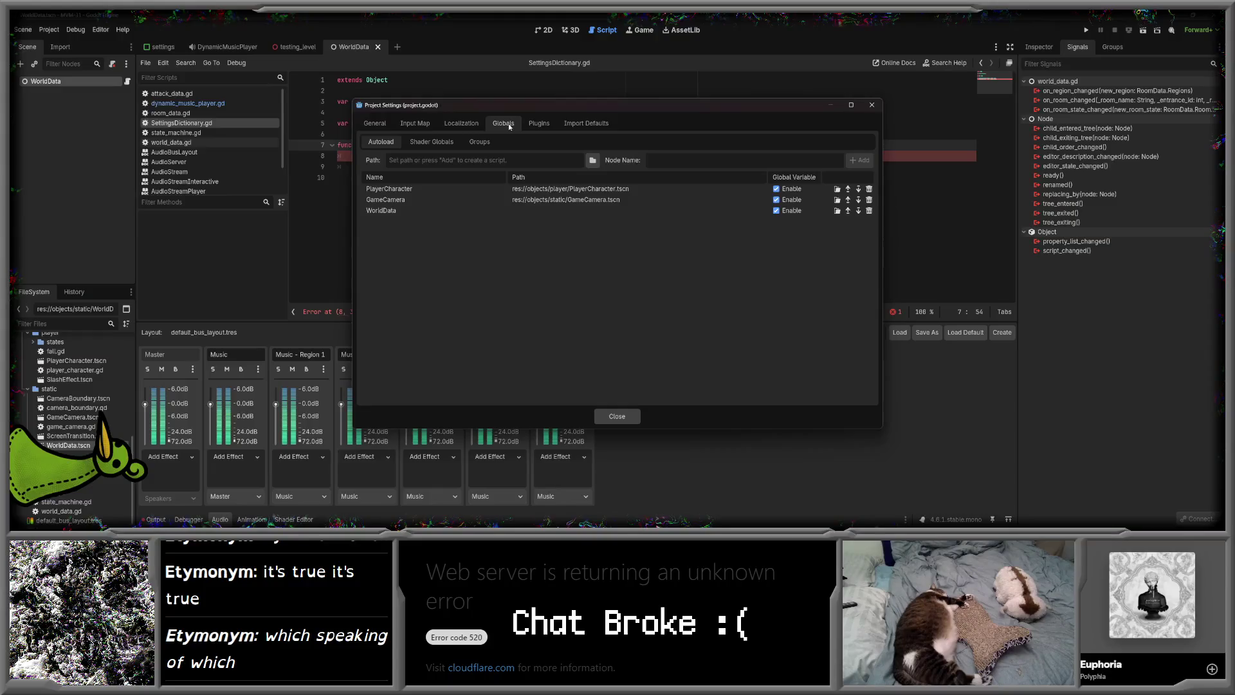
pyautogui.write('dynamic')
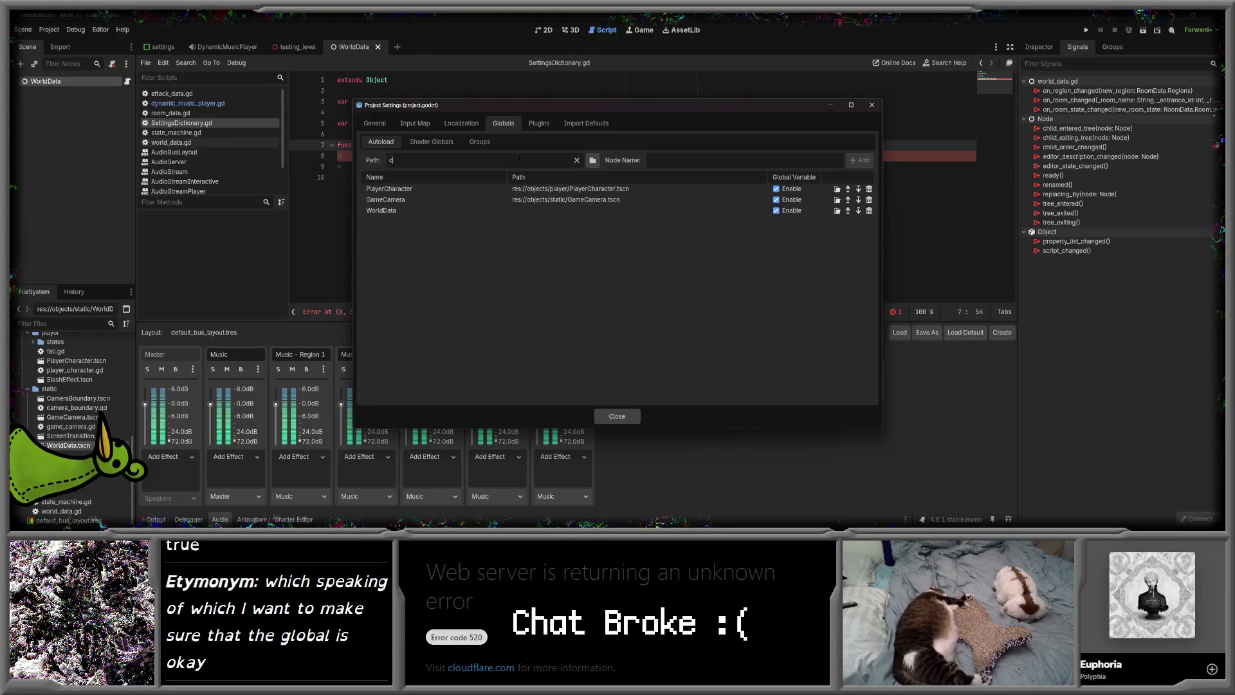
pyautogui.click(593, 160)
pyautogui.doubleClick(570, 166)
pyautogui.click(492, 166)
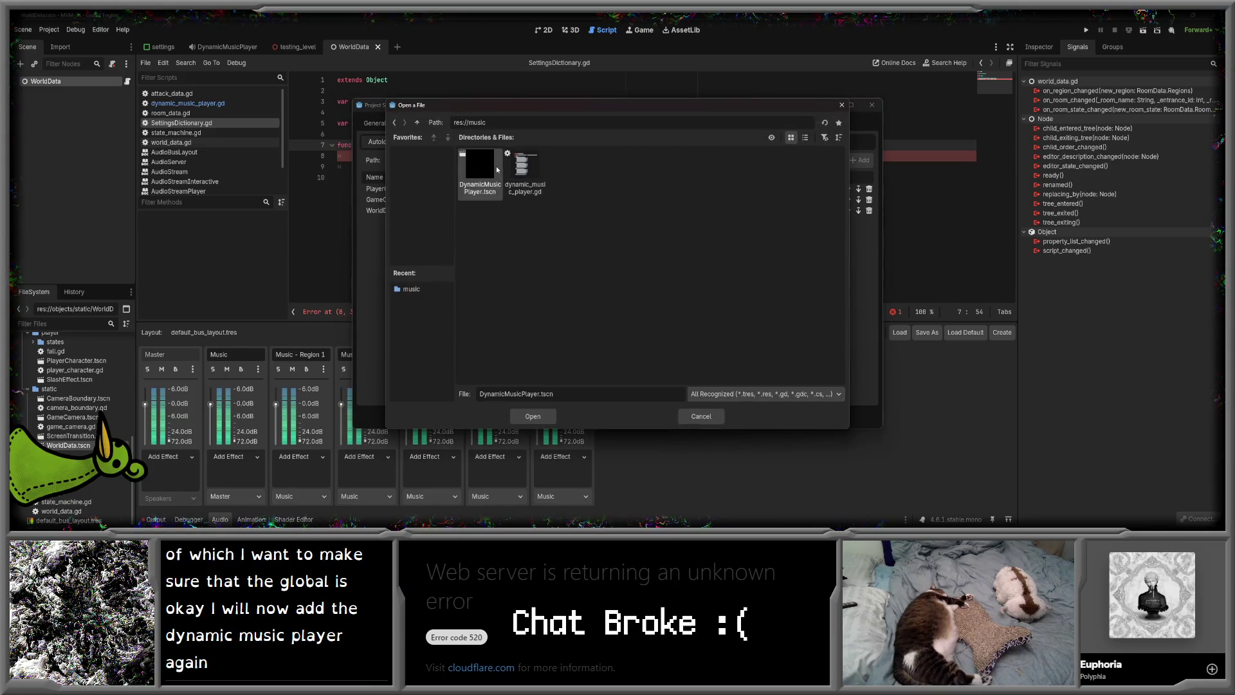
pyautogui.click(532, 416)
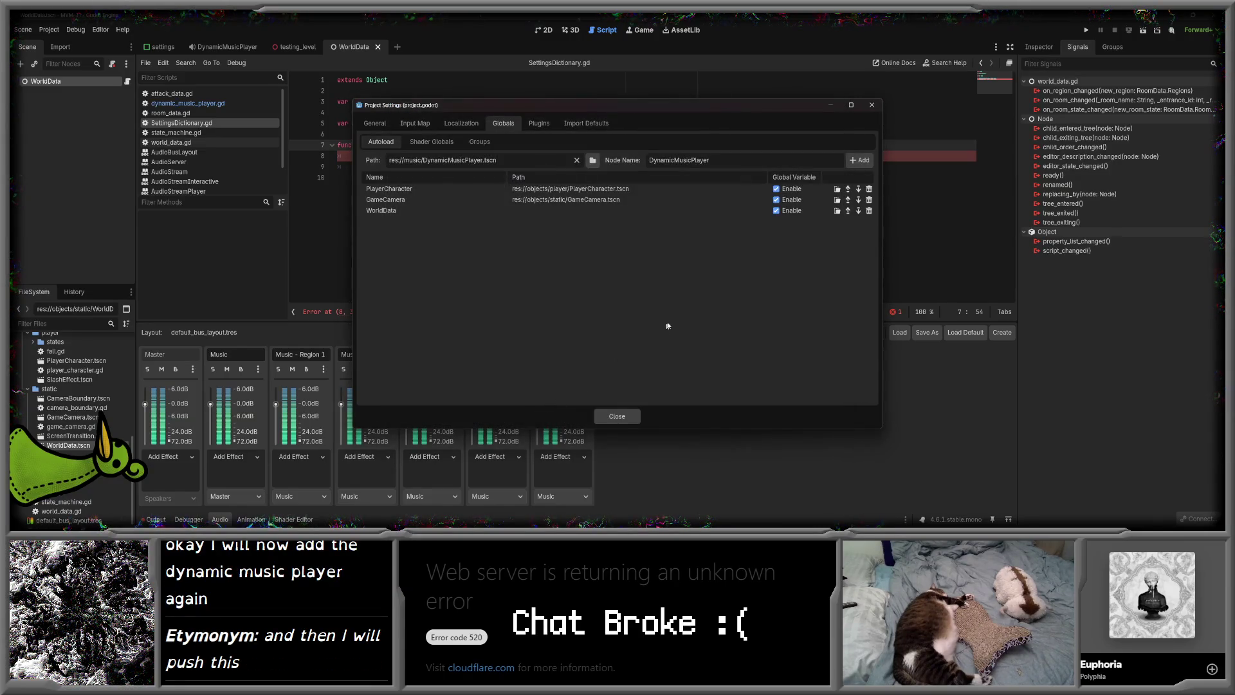
pyautogui.click(861, 161)
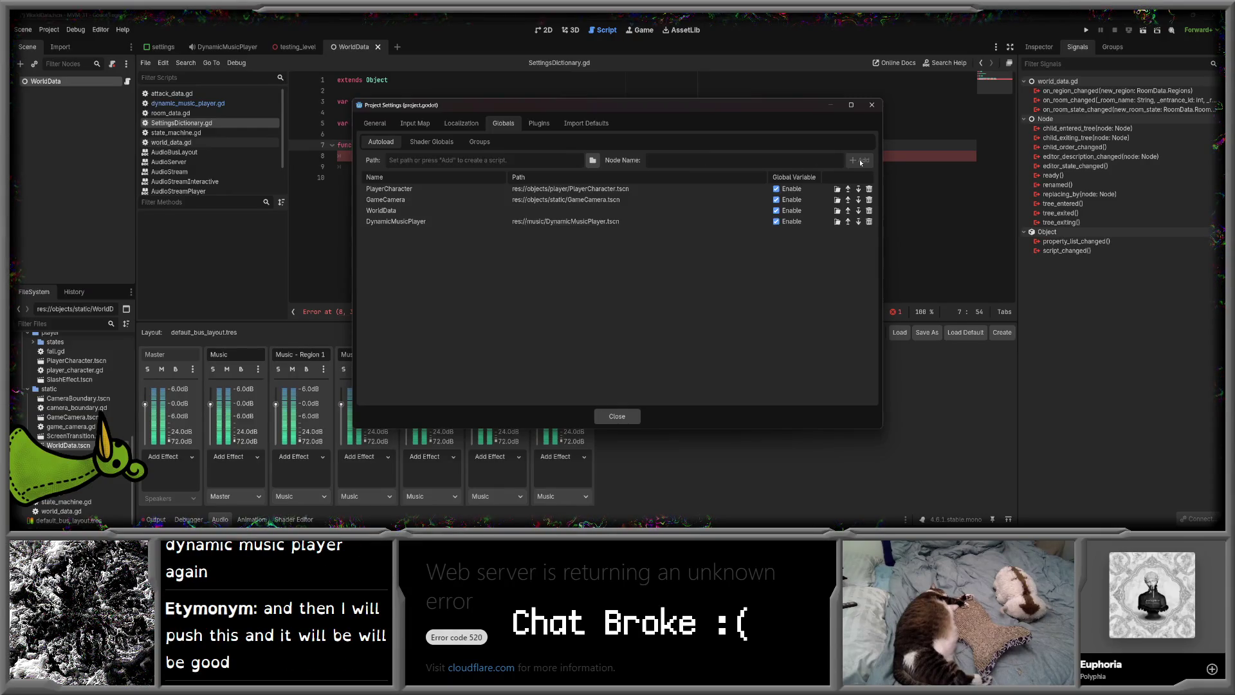
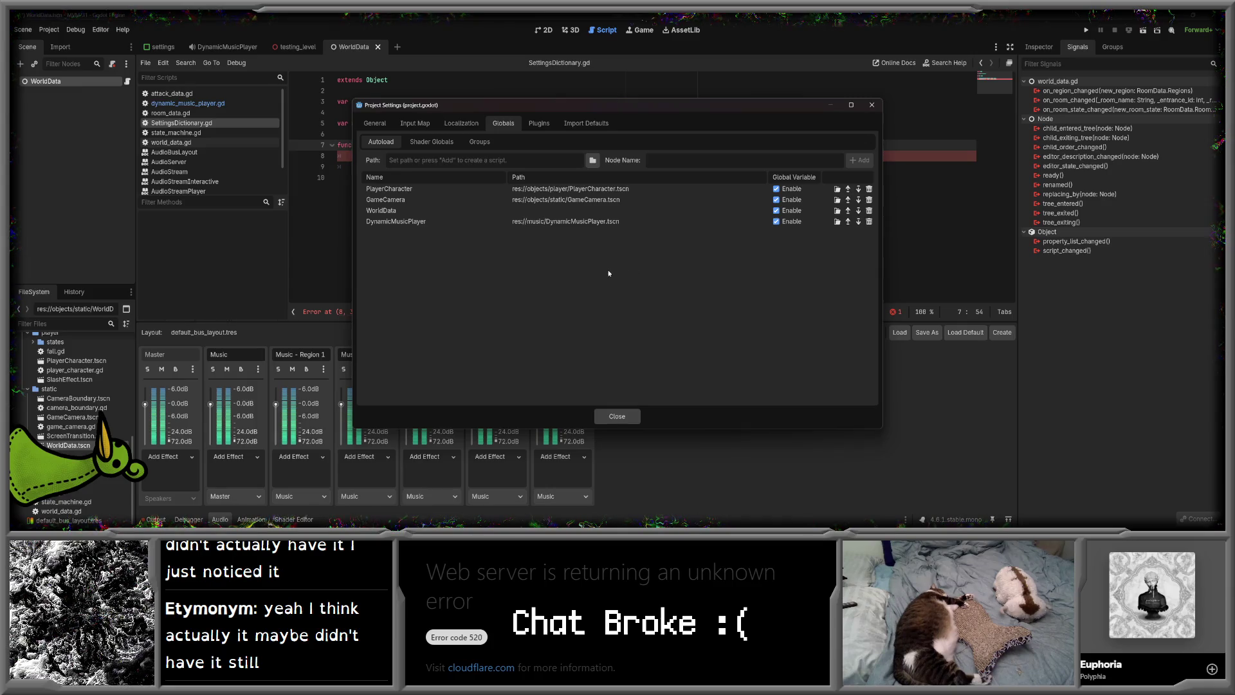
# - Close Project Settings and delete the unused SettingsDictionary.gd script from the menus folder
pyautogui.click(615, 416)
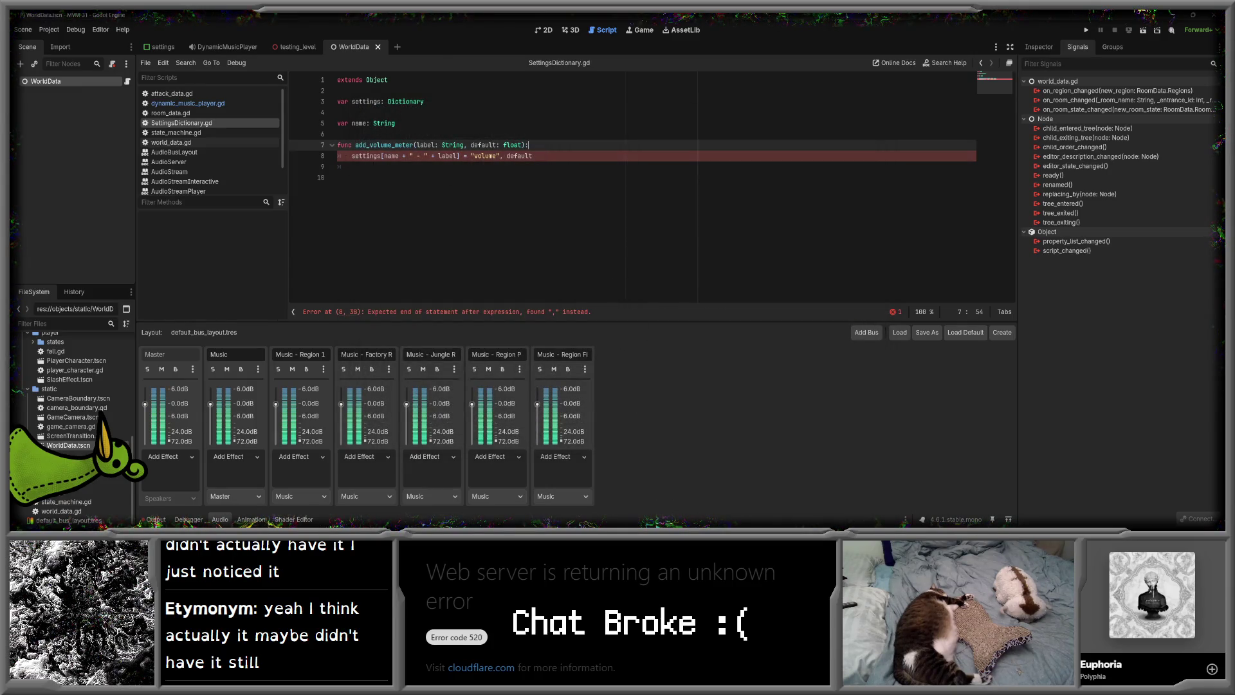
pyautogui.scroll(3, 70, 425)
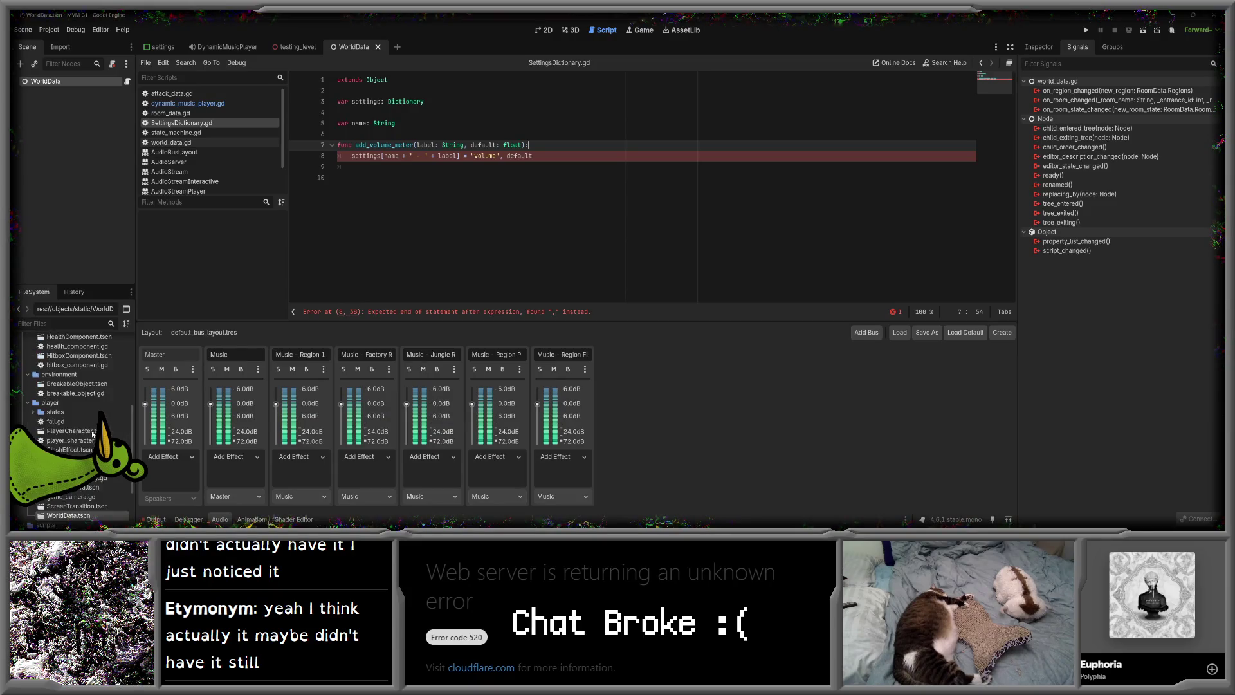
pyautogui.scroll(4, 85, 431)
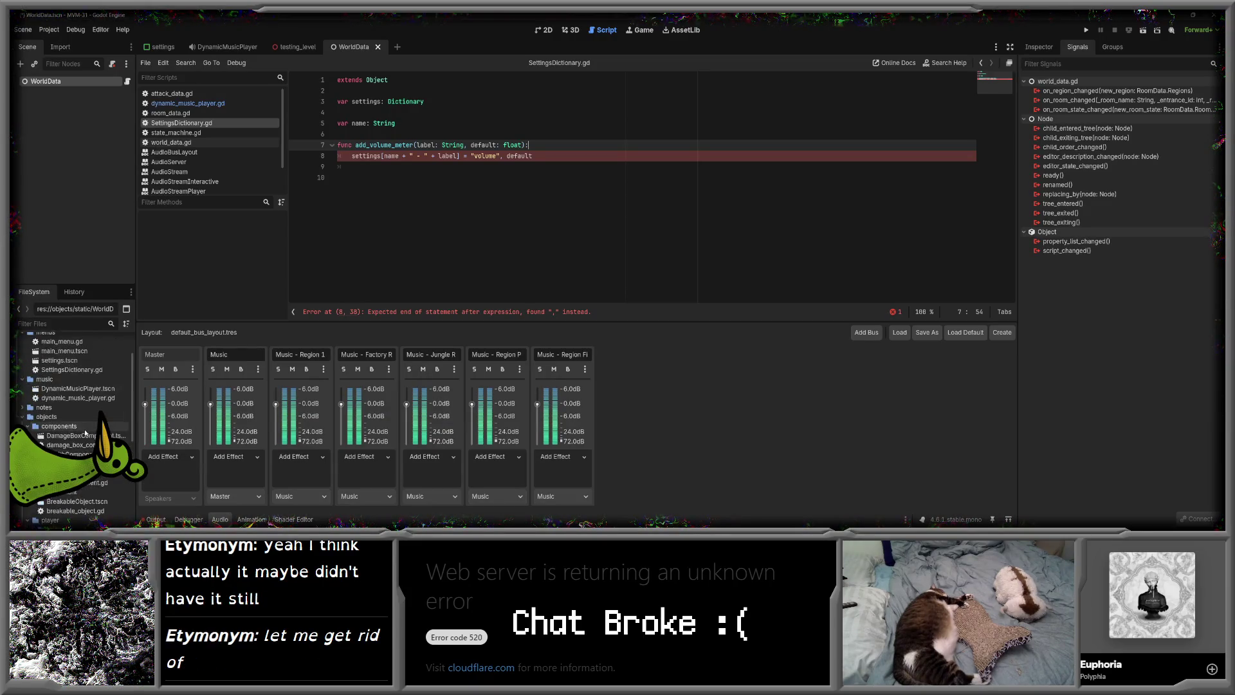
pyautogui.click(71, 417)
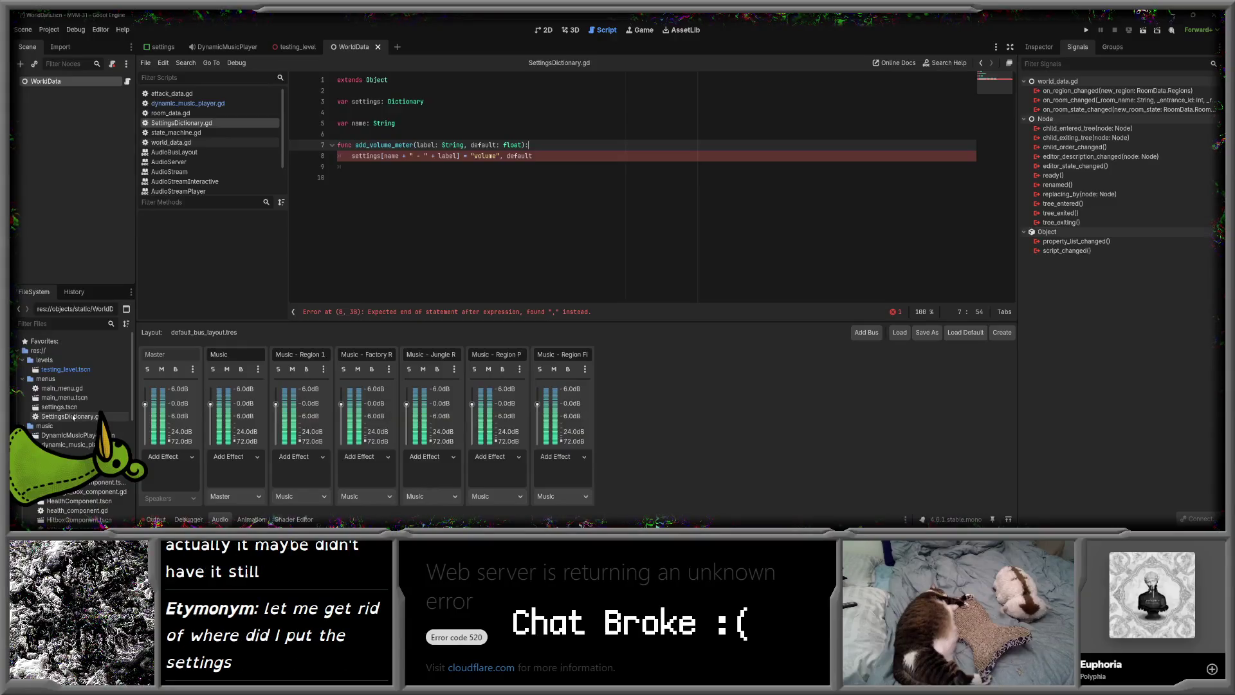
pyautogui.rightClick(72, 417)
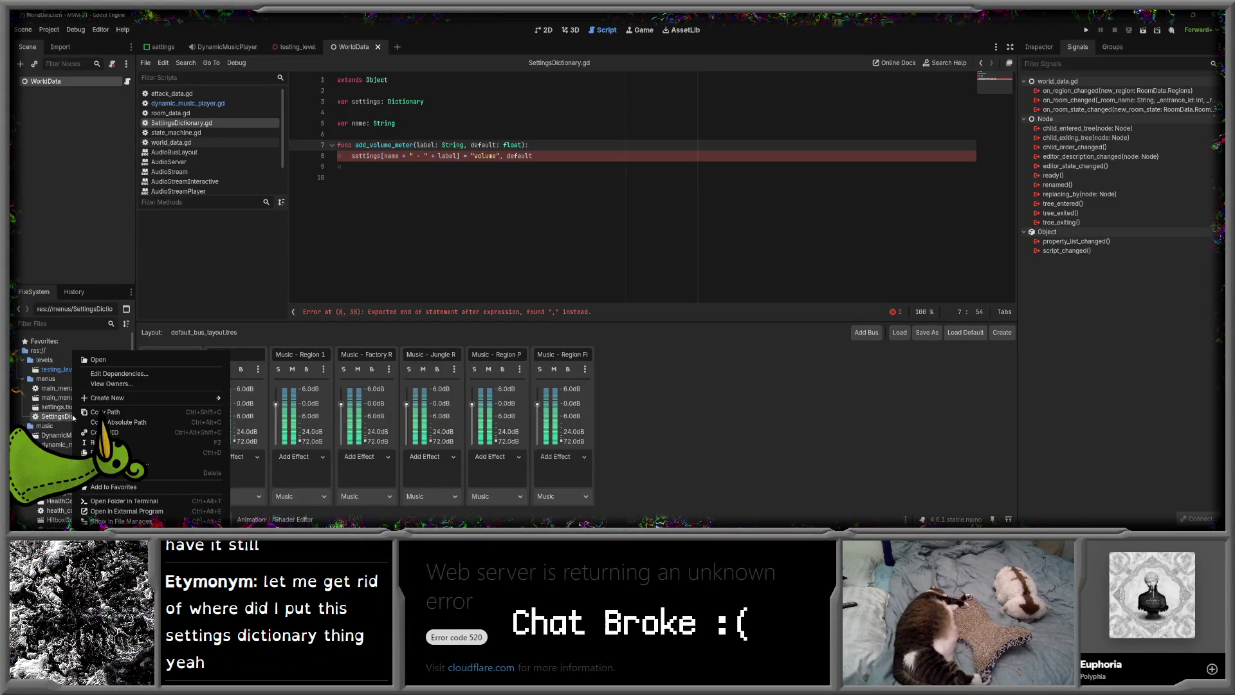
pyautogui.click(161, 473)
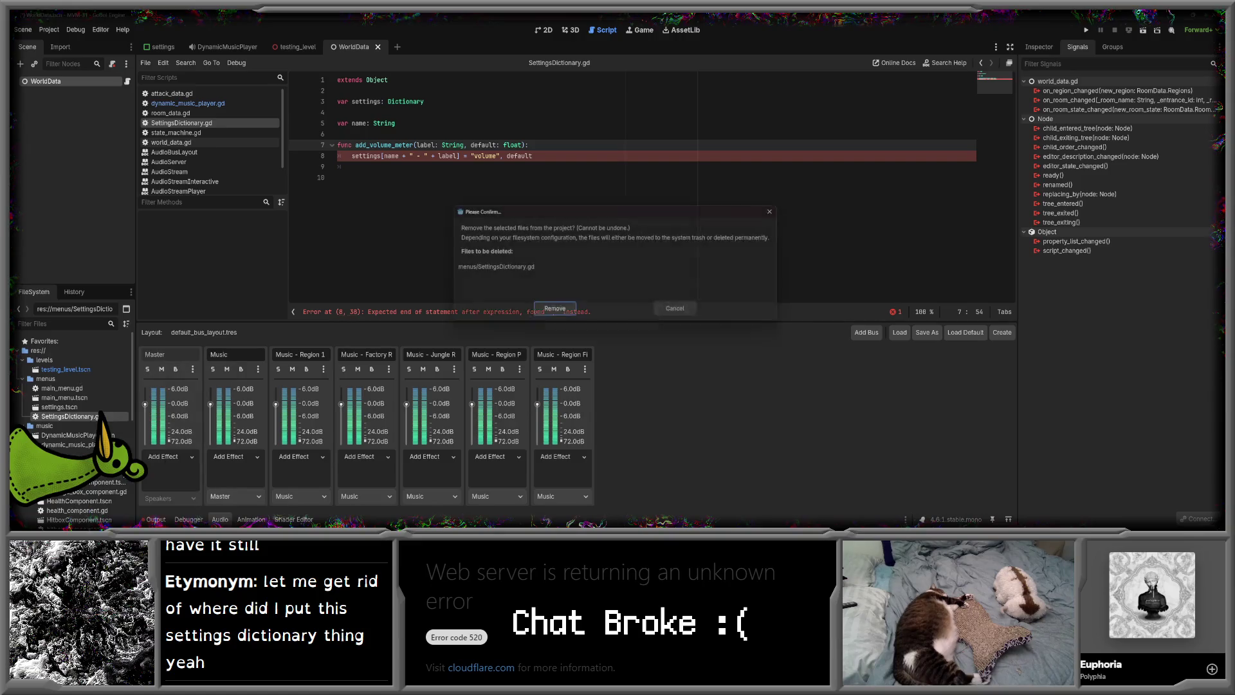
pyautogui.click(555, 308)
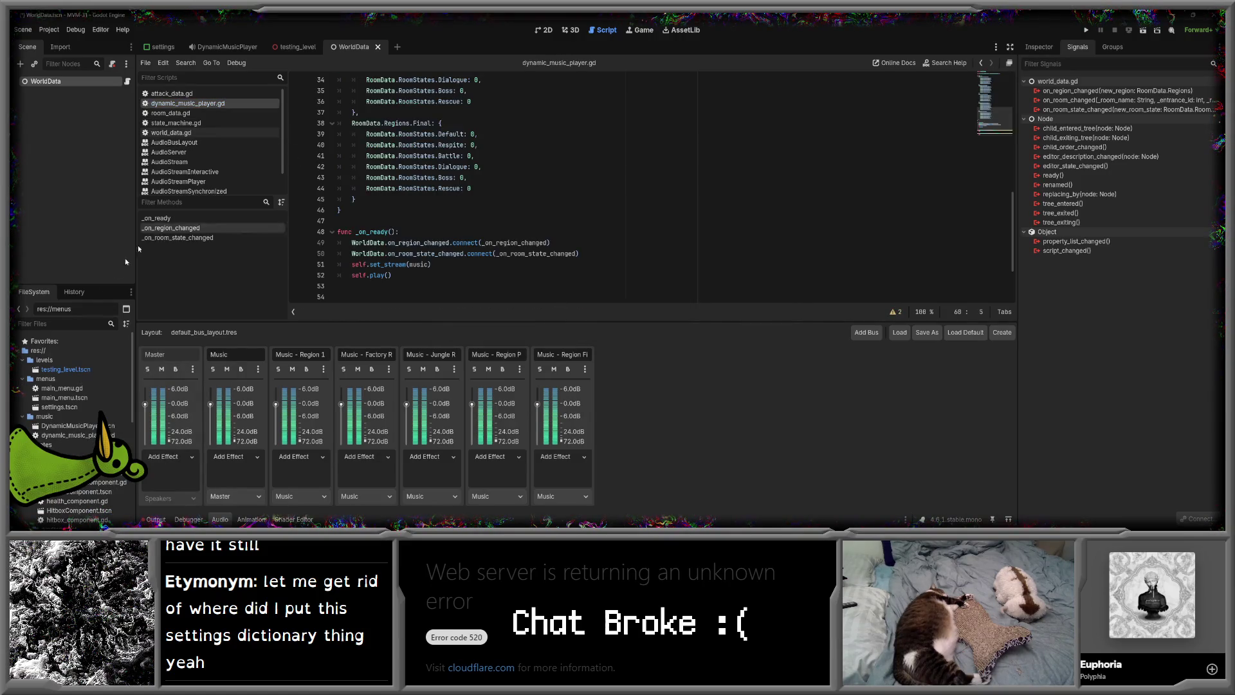
# - Open settings.tscn in its own tab and inspect its MarginContainer and Settings root nodes
pyautogui.click(60, 407)
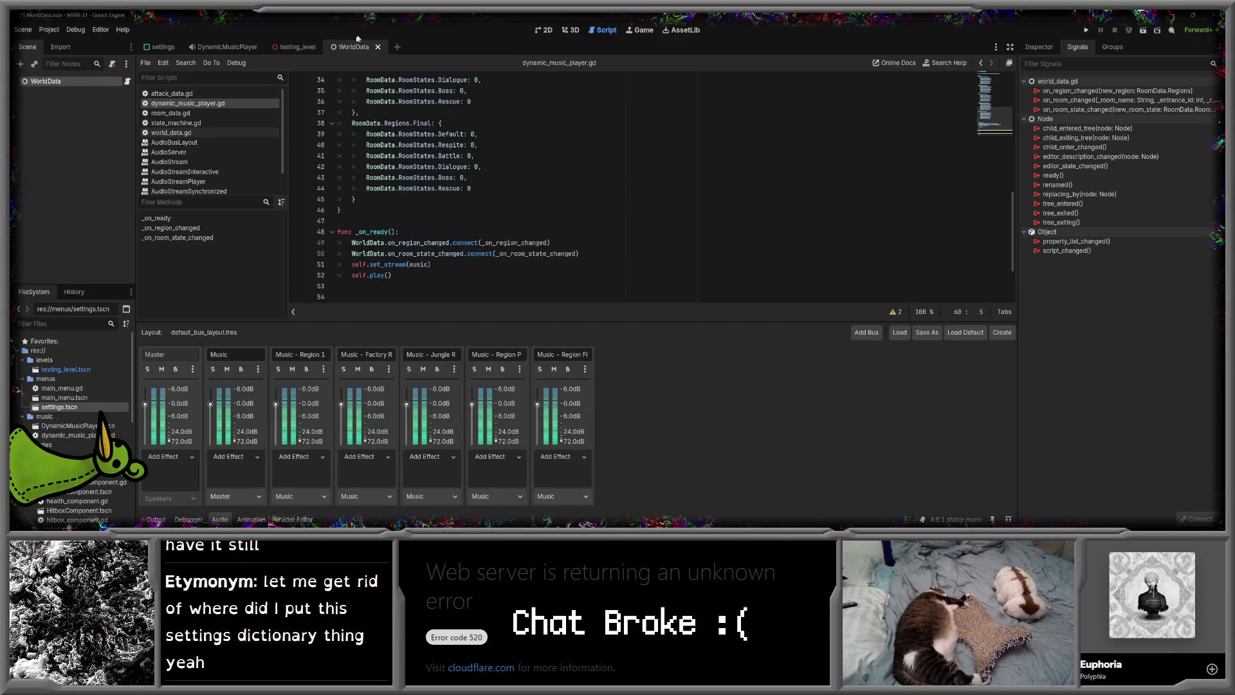
pyautogui.doubleClick(59, 406)
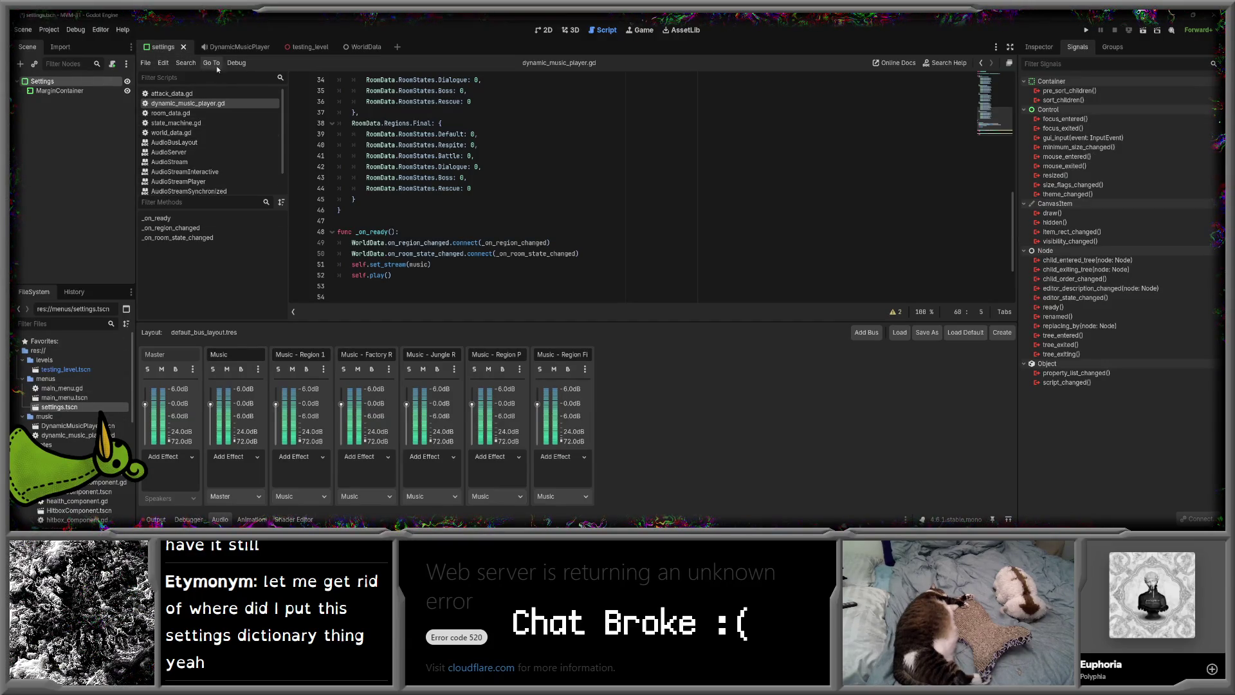
pyautogui.click(64, 92)
pyautogui.click(110, 84)
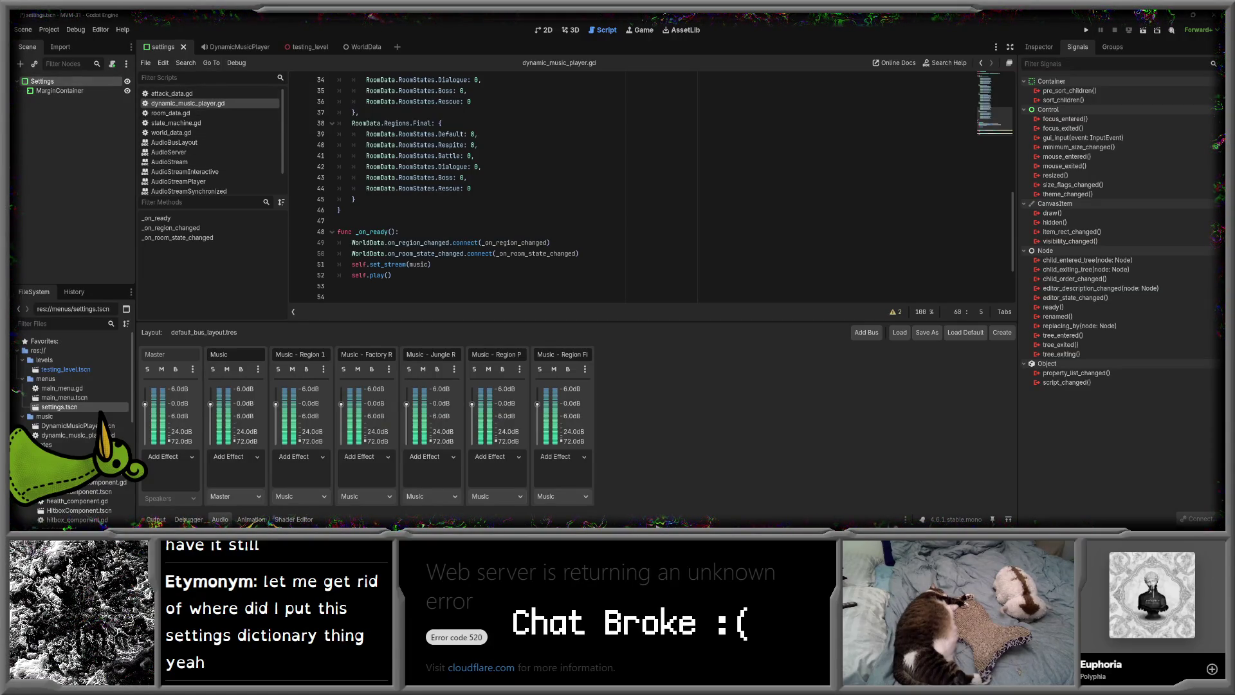
pyautogui.click(376, 519)
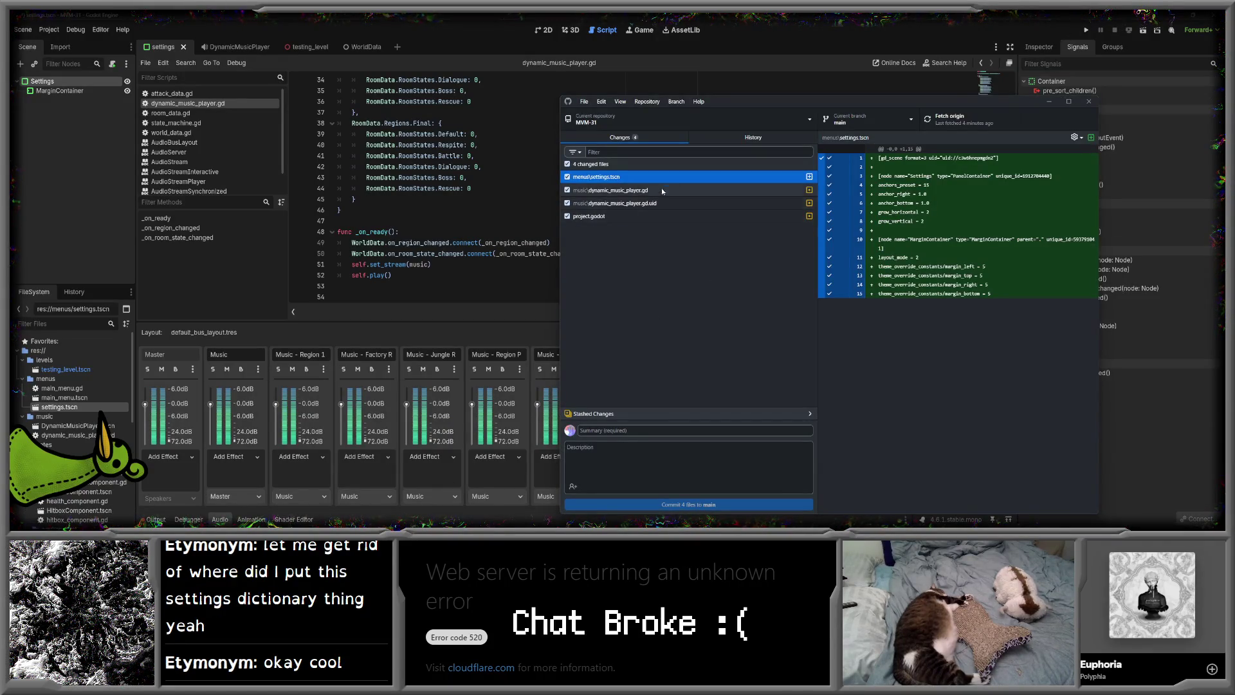
# - Review the stashed changes in GitHub Desktop, starting a discard but backing out
pyautogui.click(644, 430)
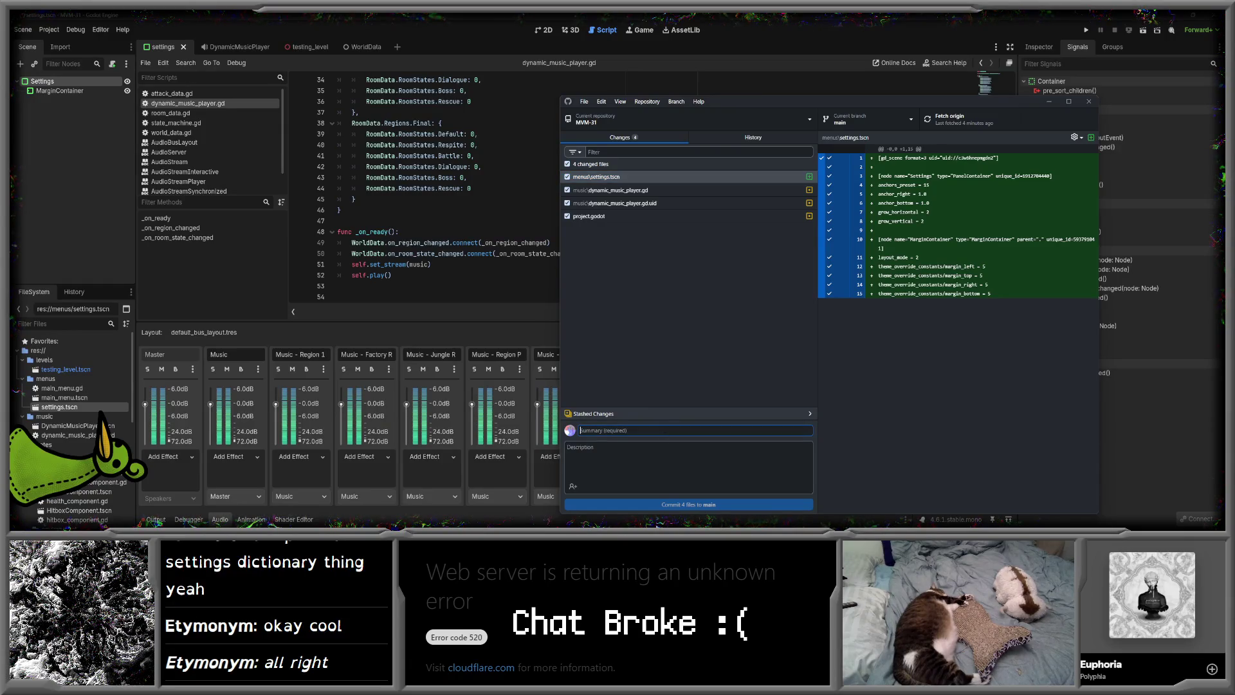
pyautogui.click(792, 412)
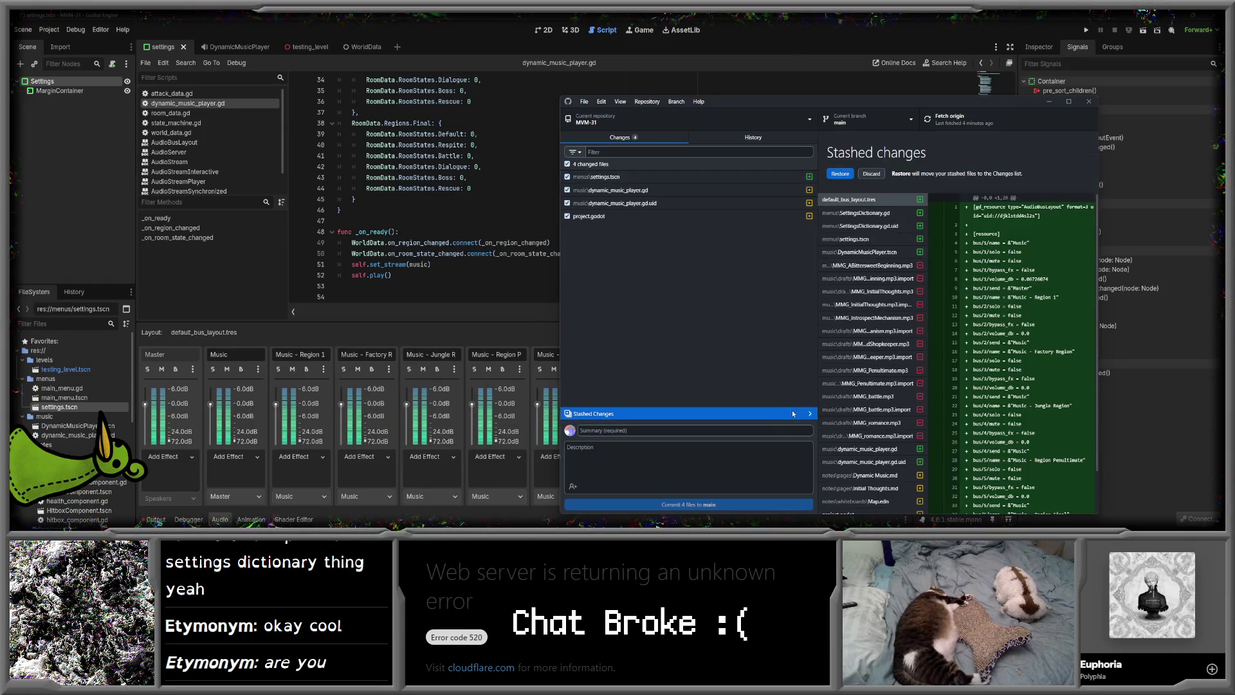
pyautogui.click(872, 174)
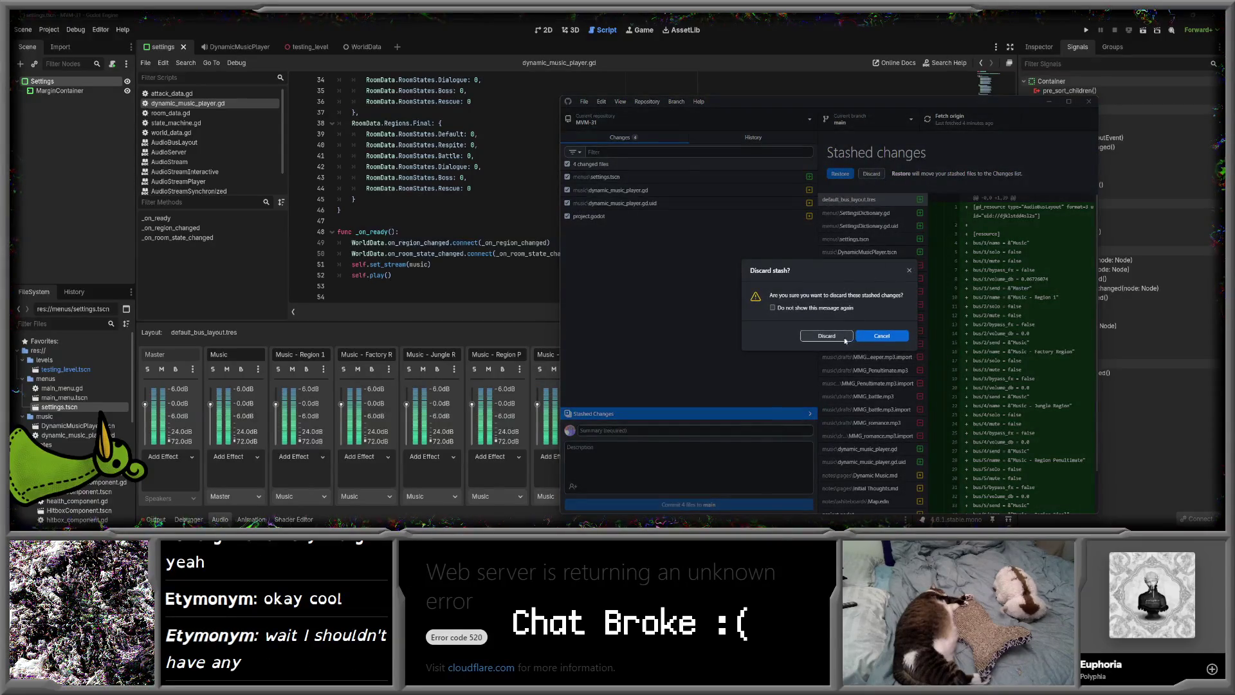
pyautogui.click(898, 336)
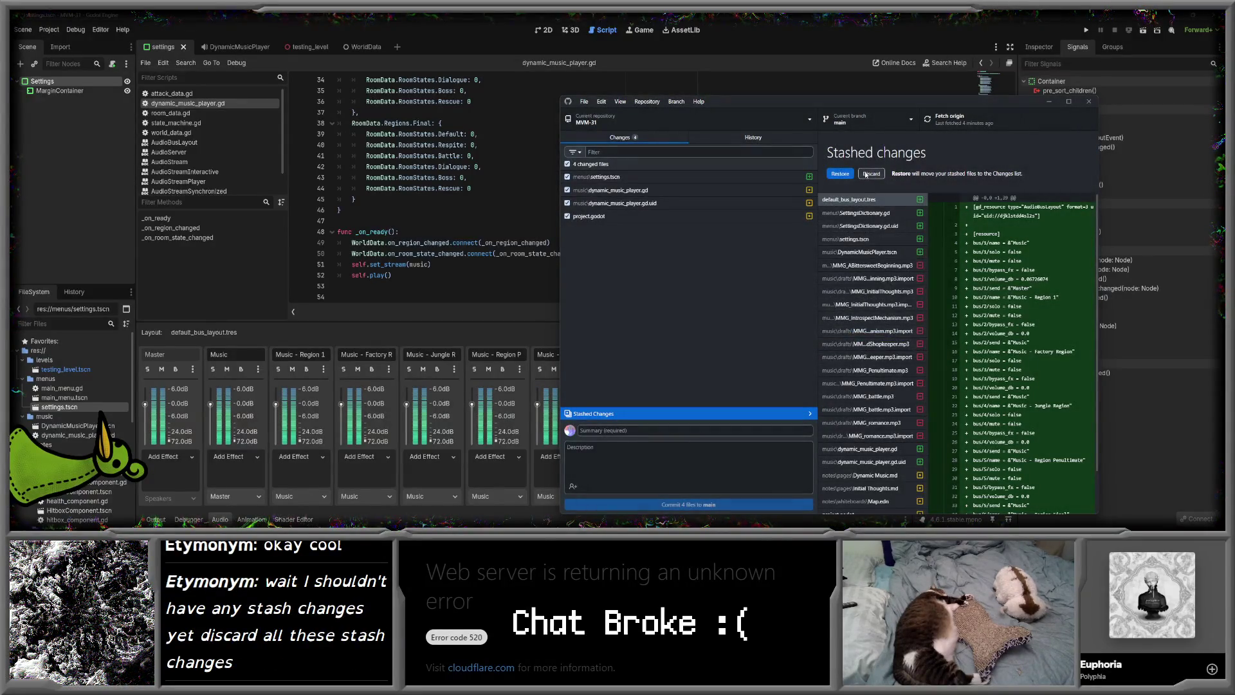
pyautogui.click(734, 429)
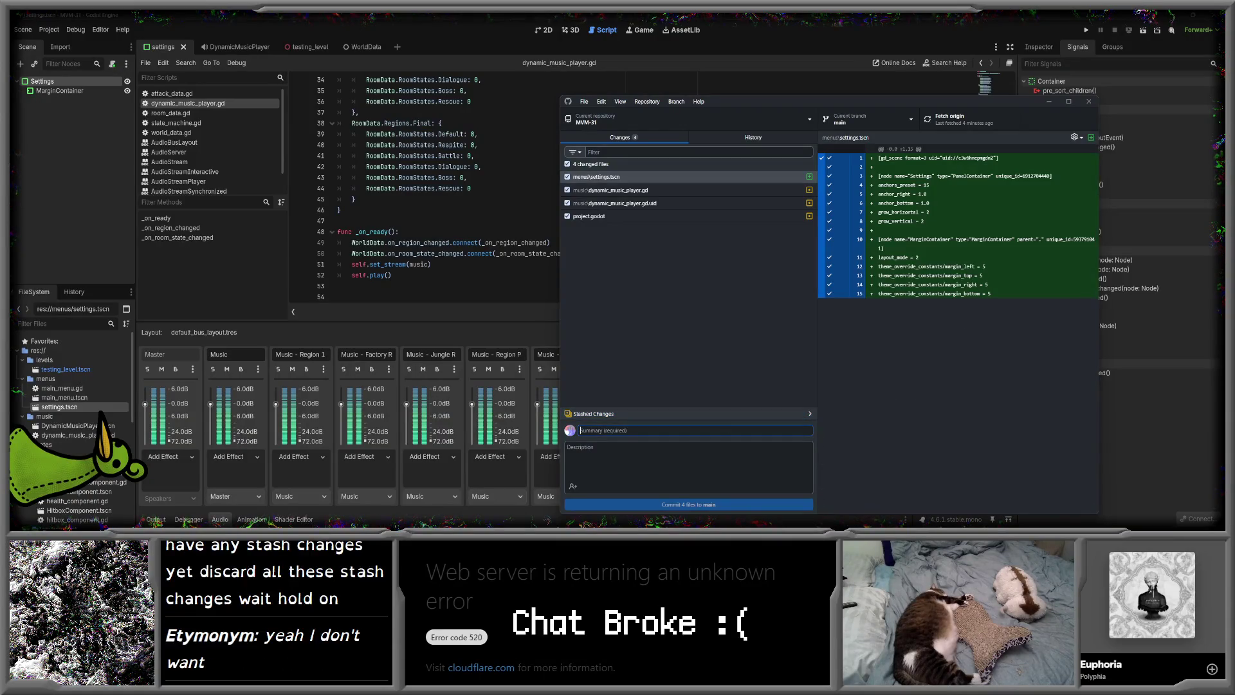
pyautogui.click(734, 414)
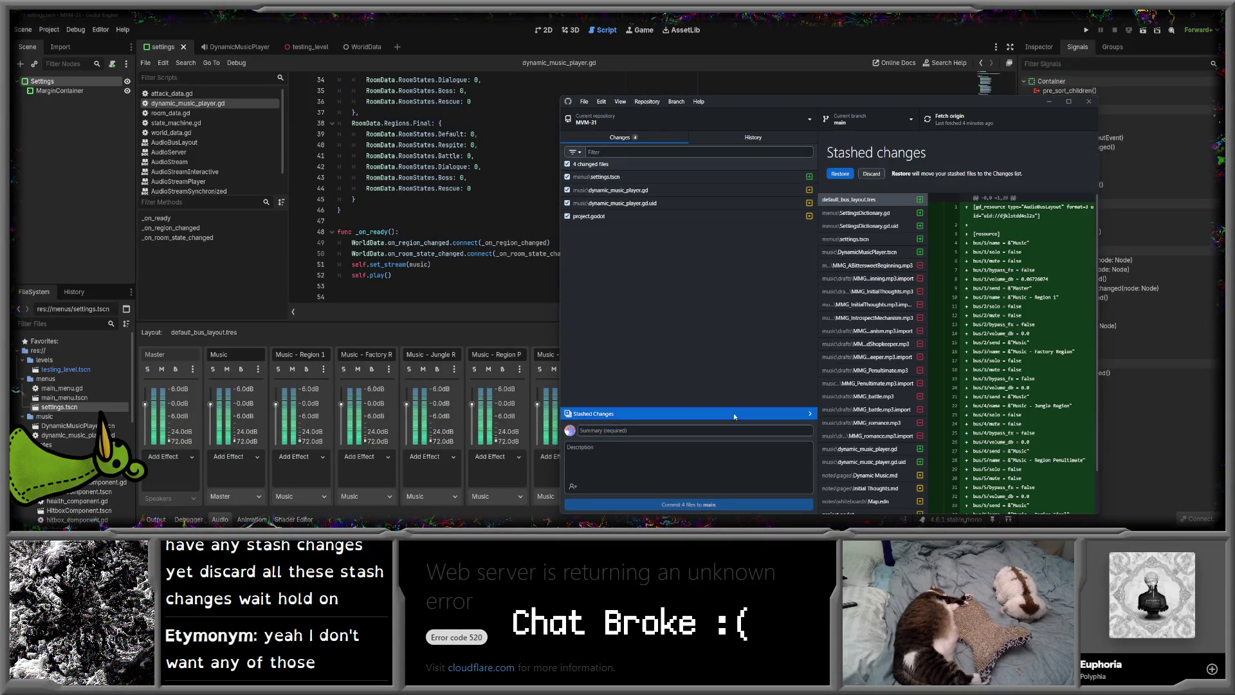
pyautogui.click(696, 431)
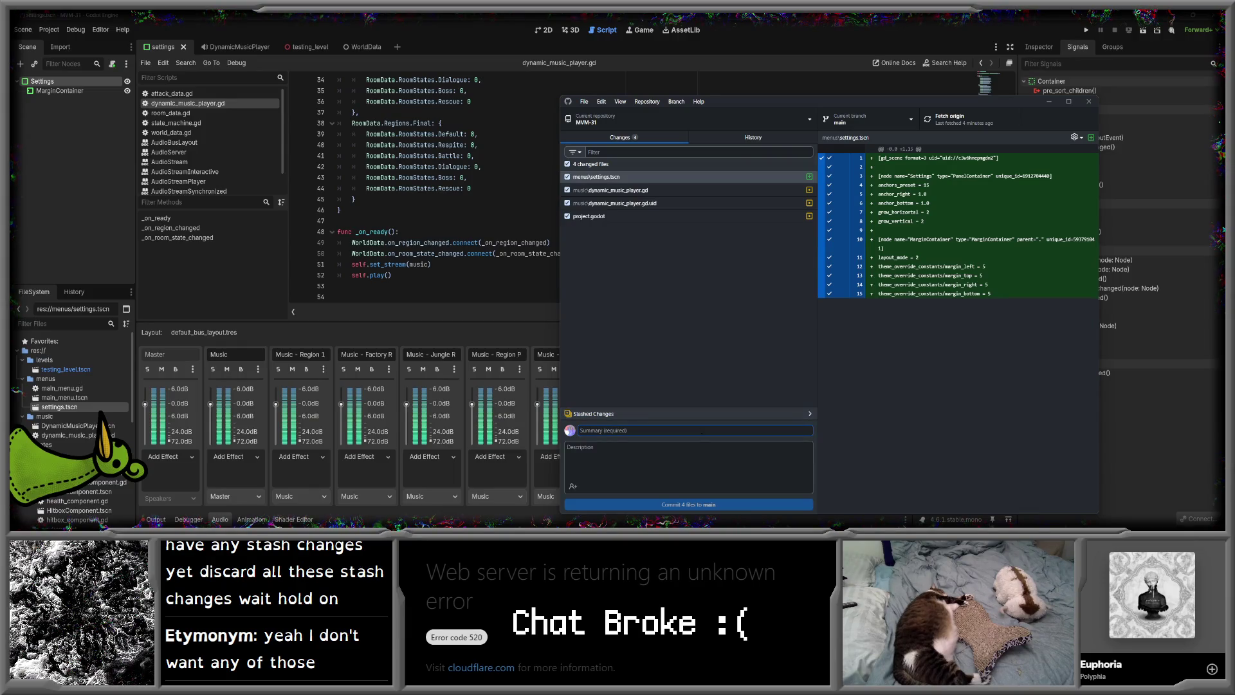
# - Discard the old stash, confirming in the Discard stash? dialog
pyautogui.click(696, 412)
pyautogui.scroll(2, 884, 340)
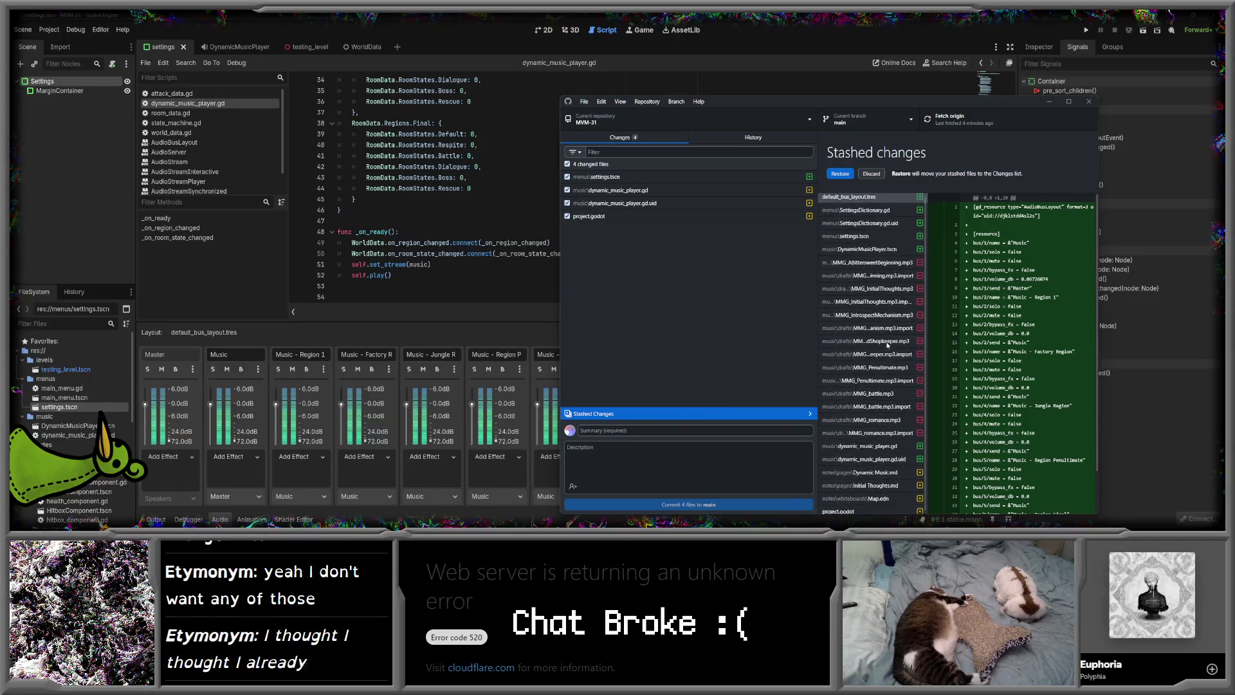
pyautogui.scroll(1, 889, 345)
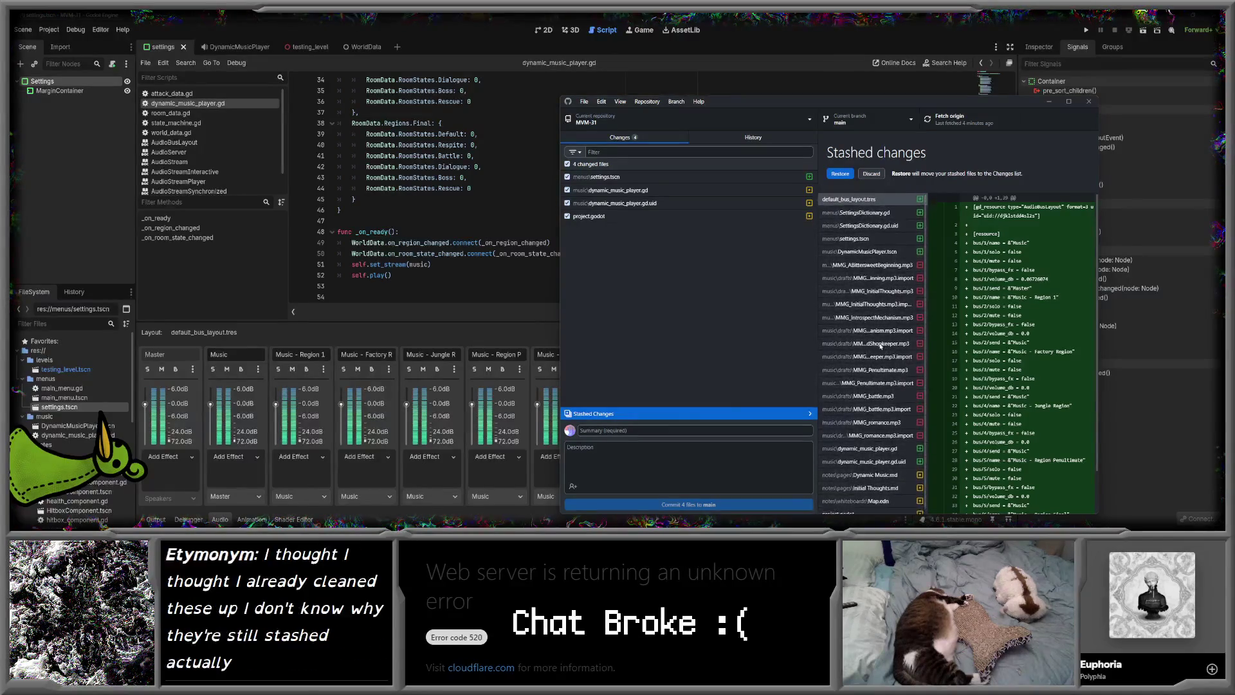
pyautogui.scroll(1, 873, 344)
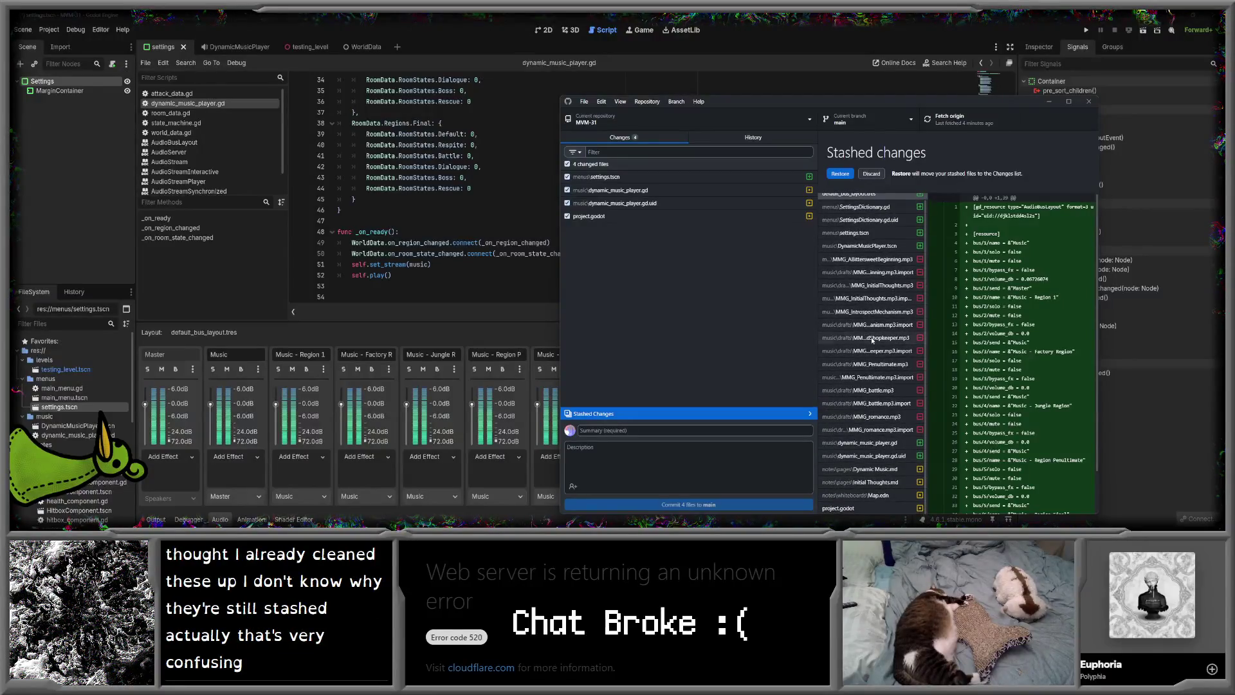
pyautogui.click(872, 174)
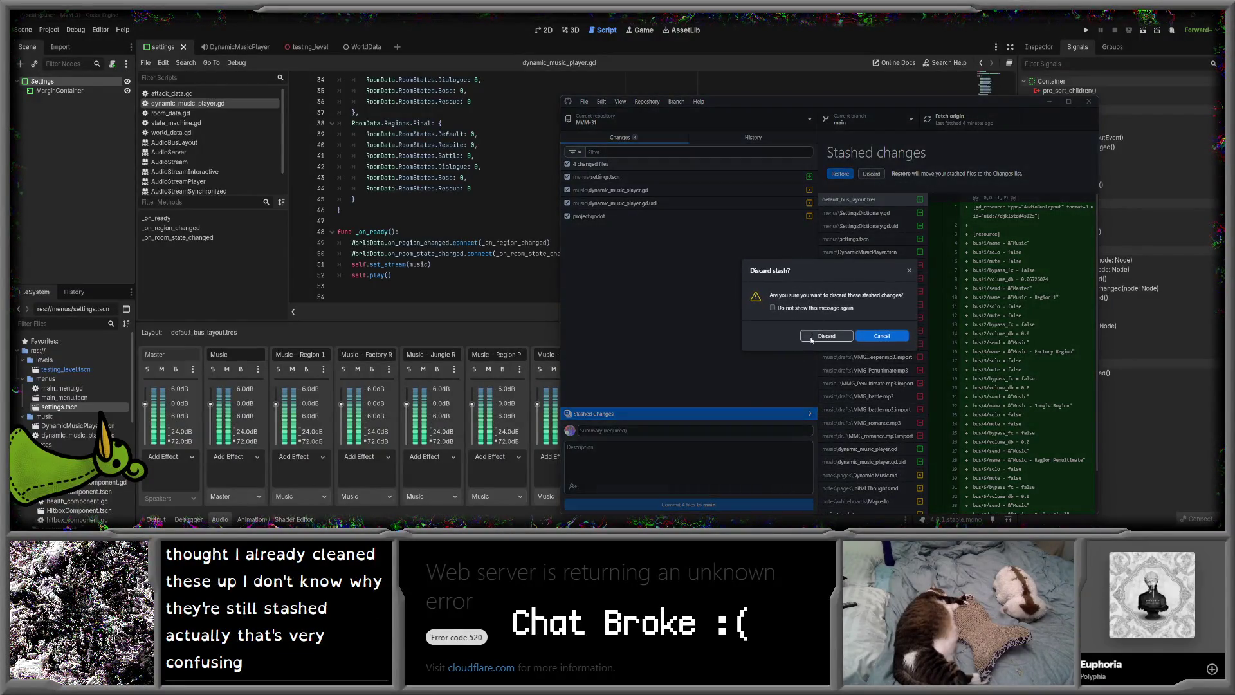
pyautogui.click(829, 336)
pyautogui.click(701, 428)
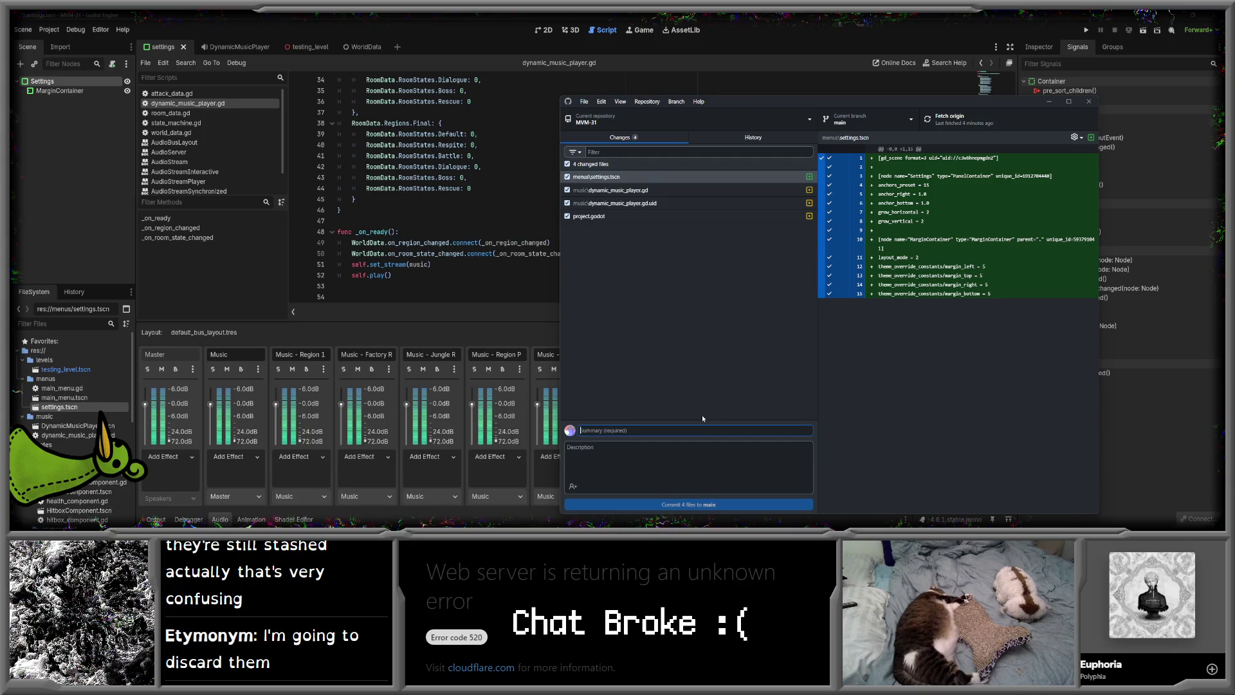
# - Commit the four files to main as 'Registering Dynamic Music System as Global', push to origin, and return to Godot
pyautogui.write('Registering Dynamic Music System as Global')
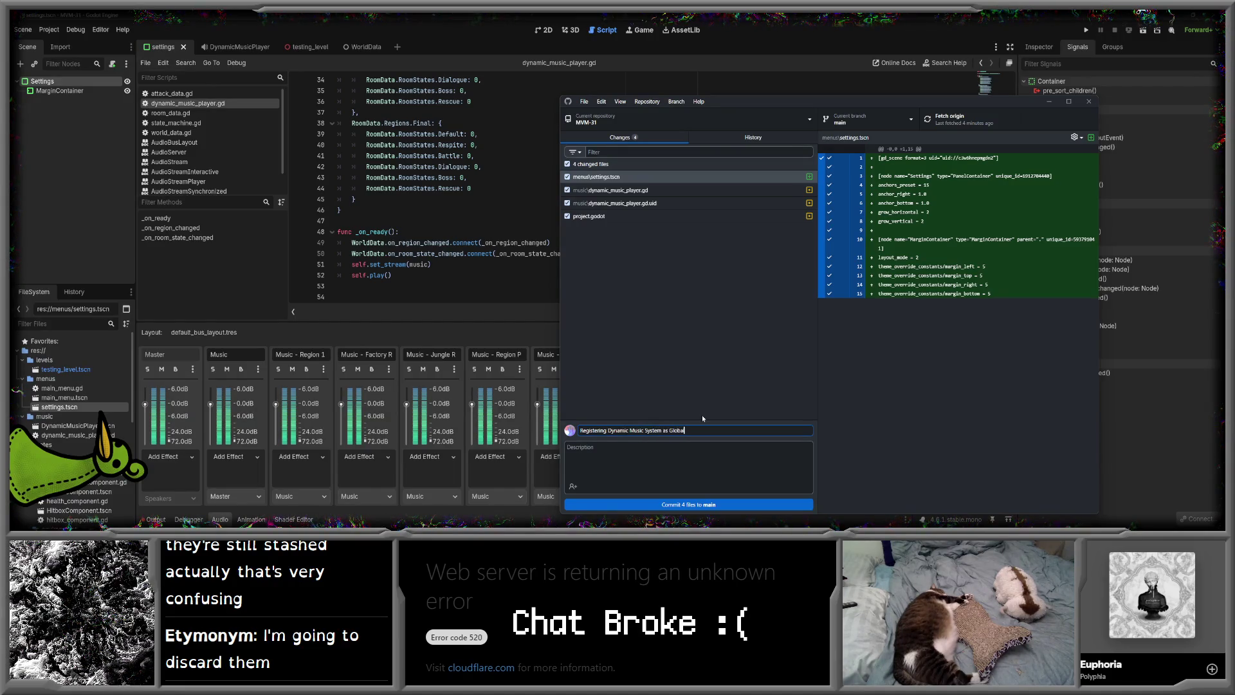
pyautogui.hotkey('ctrl', 'Return')
pyautogui.click(957, 120)
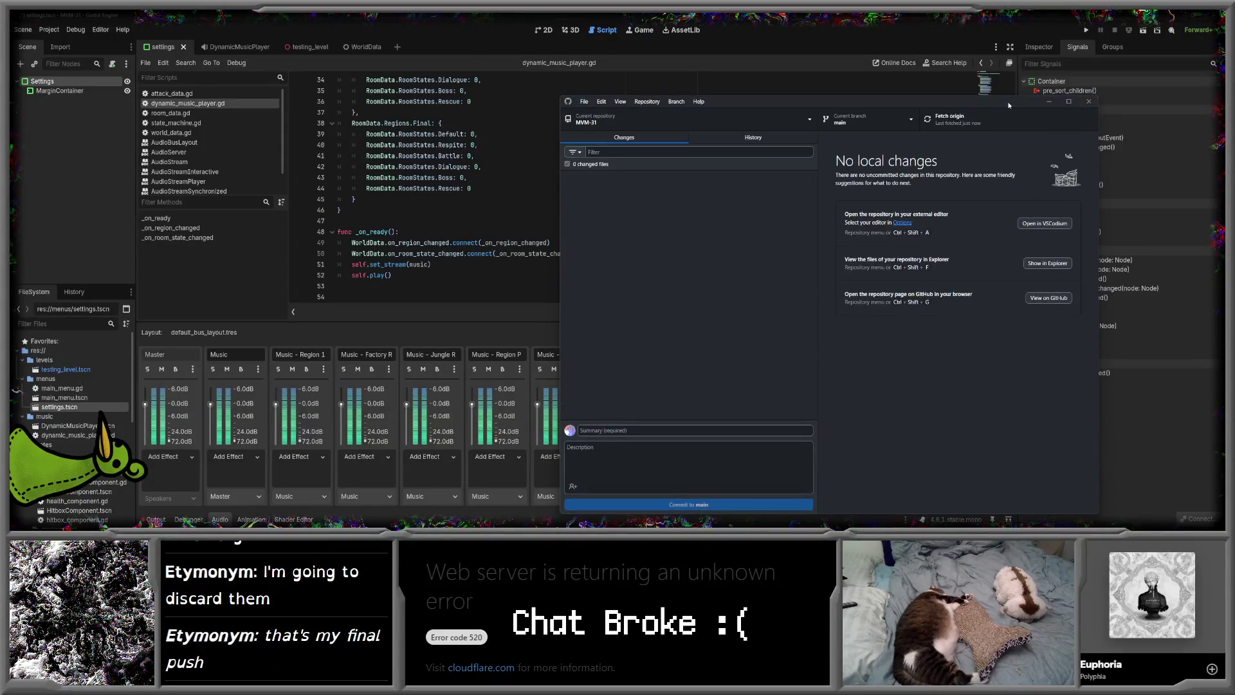
pyautogui.click(1049, 101)
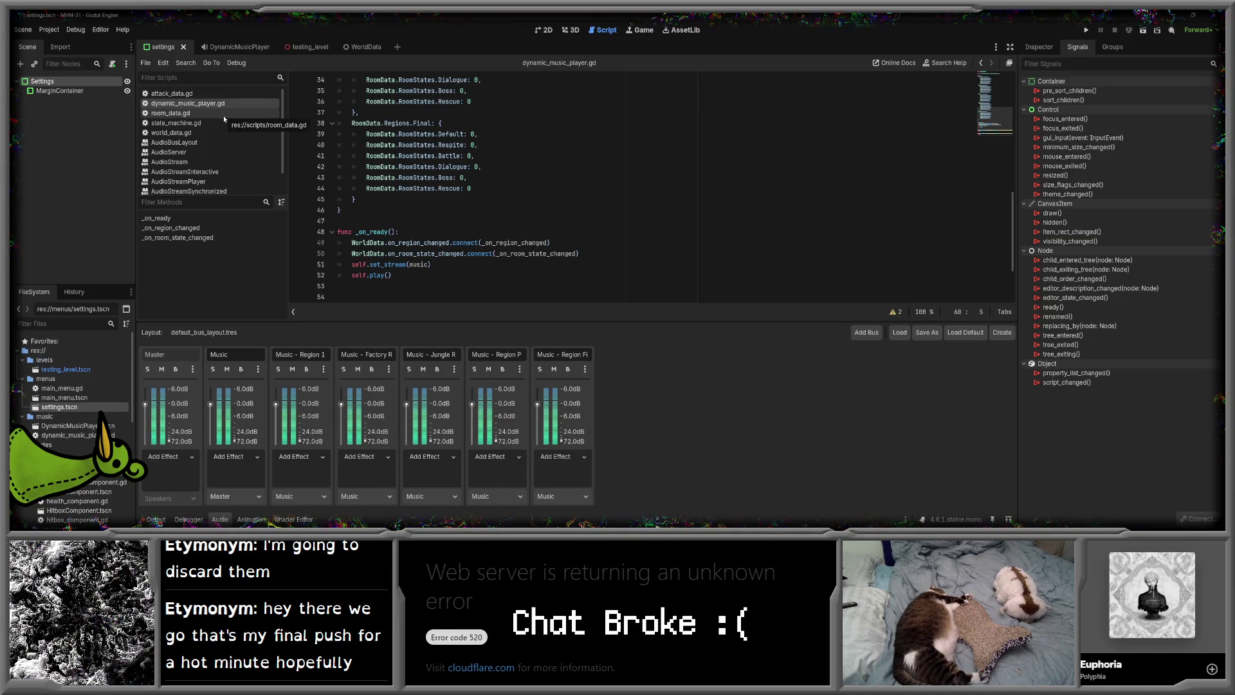
pyautogui.moveTo(67, 525)
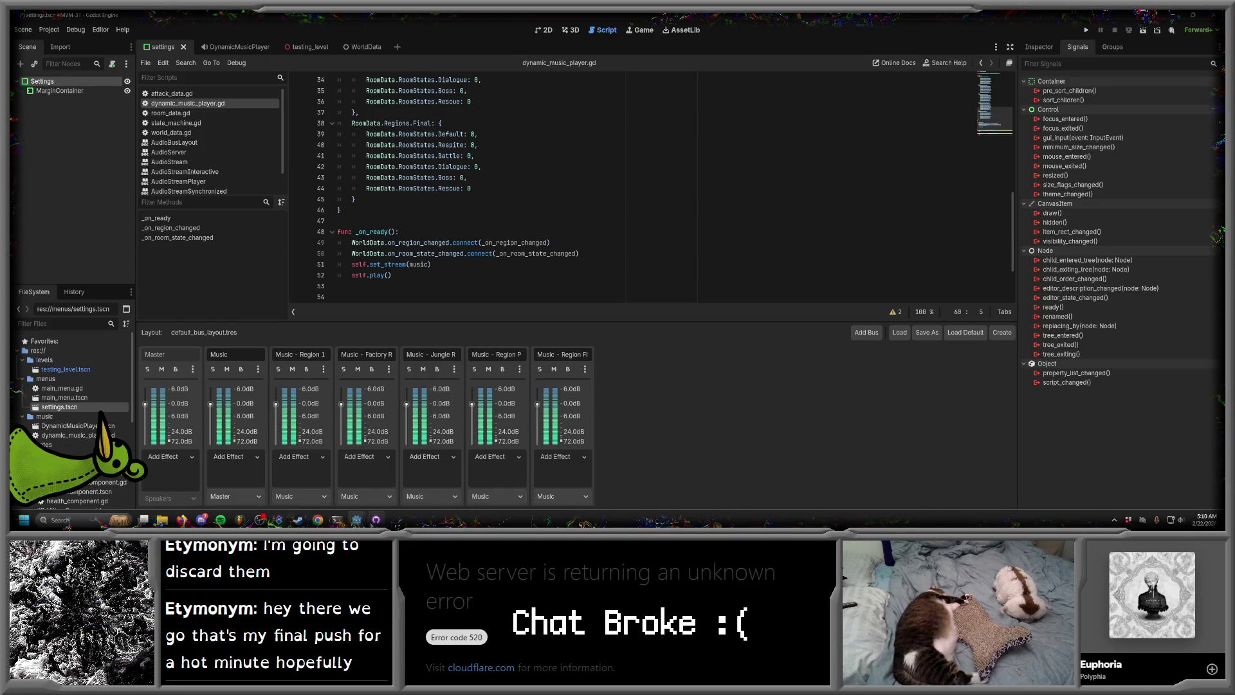
pyautogui.hotkey('alt', 'Tab')
pyautogui.click(1049, 101)
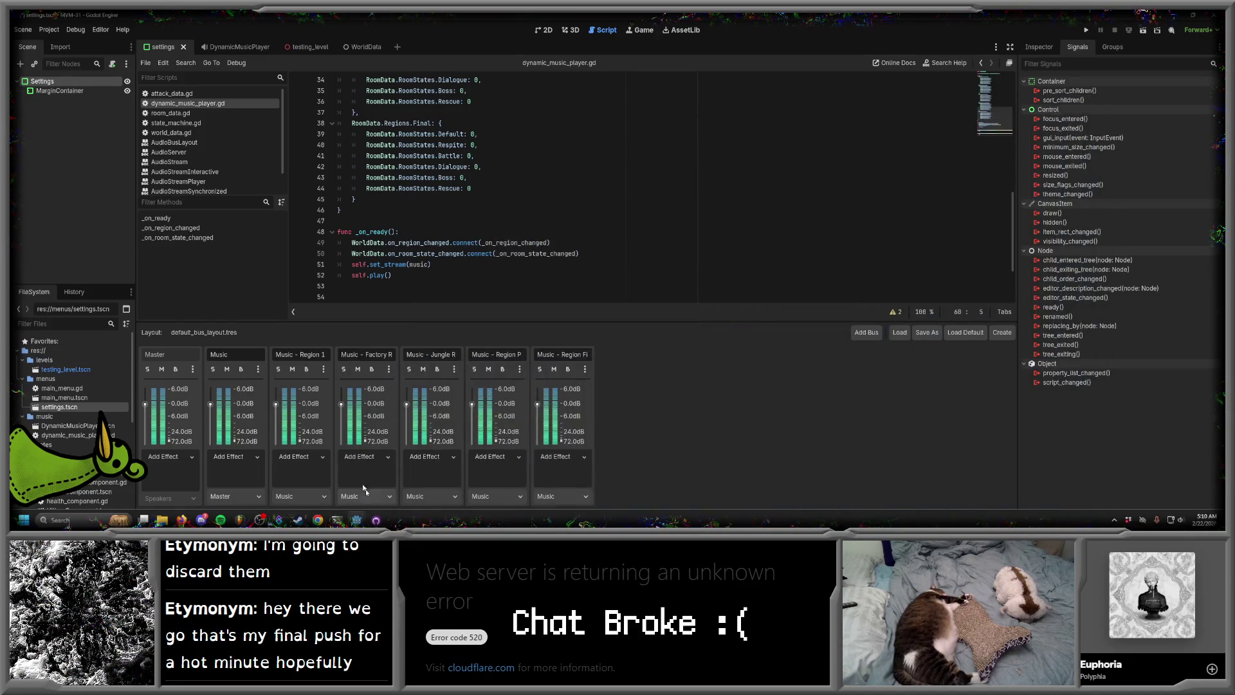
pyautogui.scroll(-5, 63, 389)
pyautogui.scroll(-3, 63, 389)
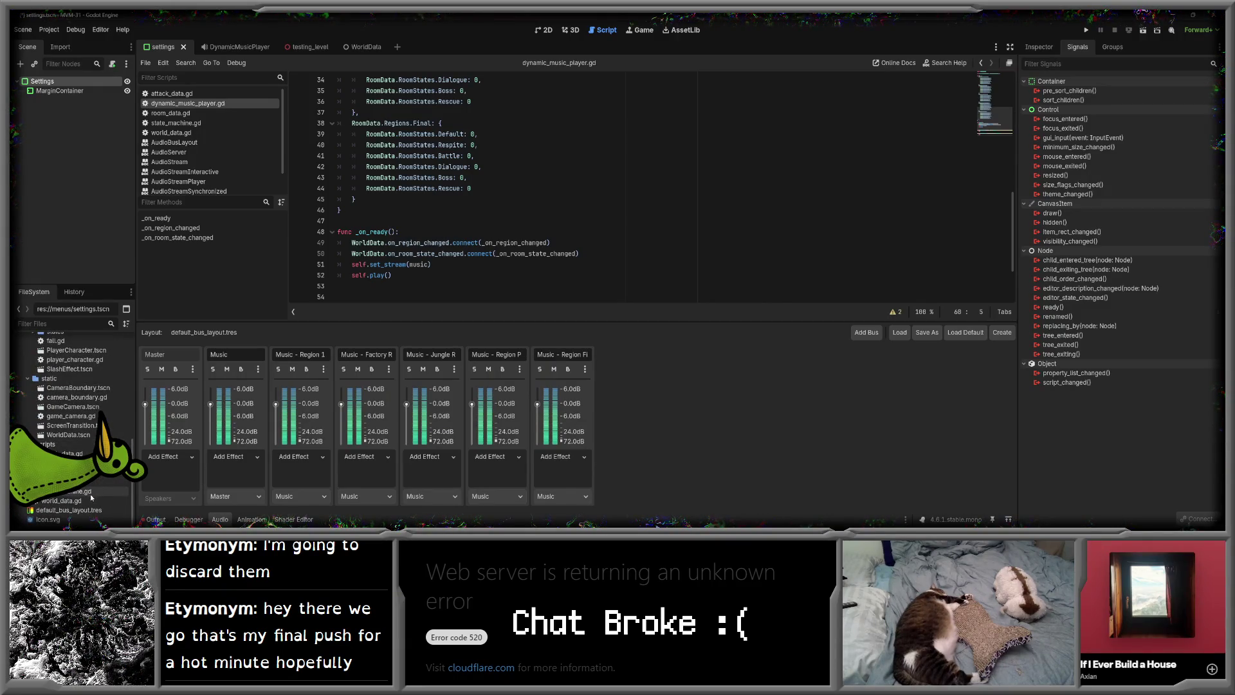
pyautogui.scroll(3, 82, 504)
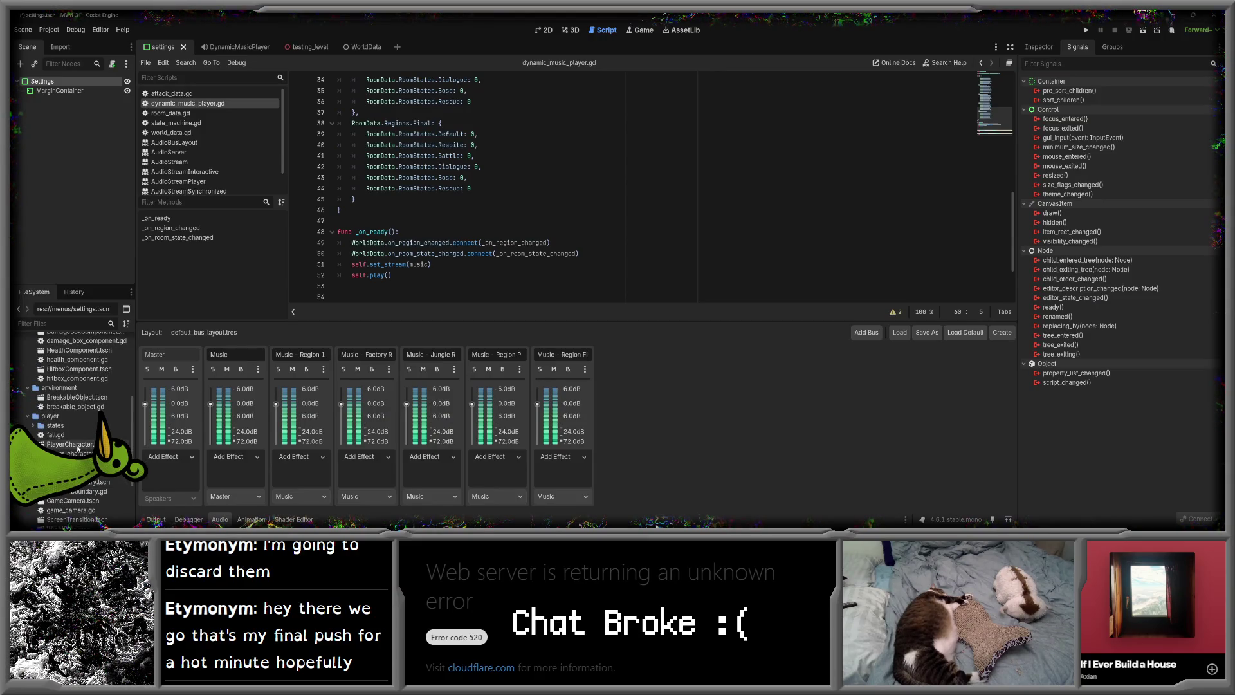
pyautogui.scroll(4, 71, 412)
pyautogui.click(70, 402)
pyautogui.doubleClick(70, 402)
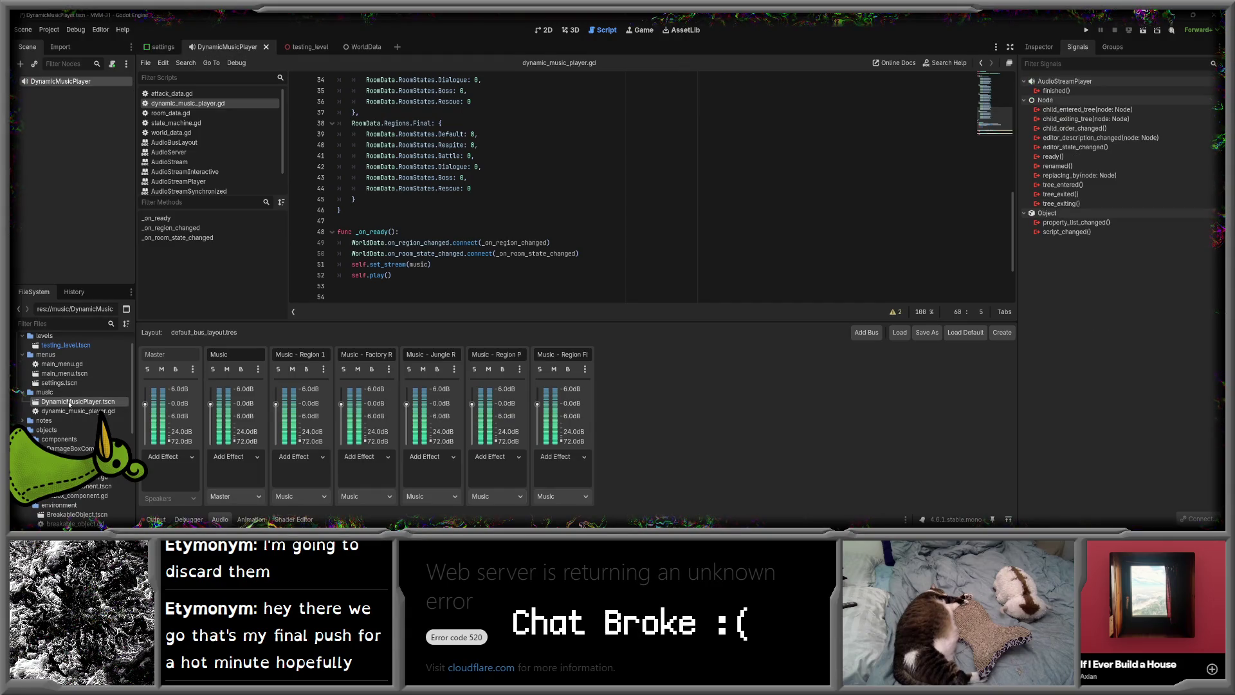
pyautogui.scroll(8, 545, 250)
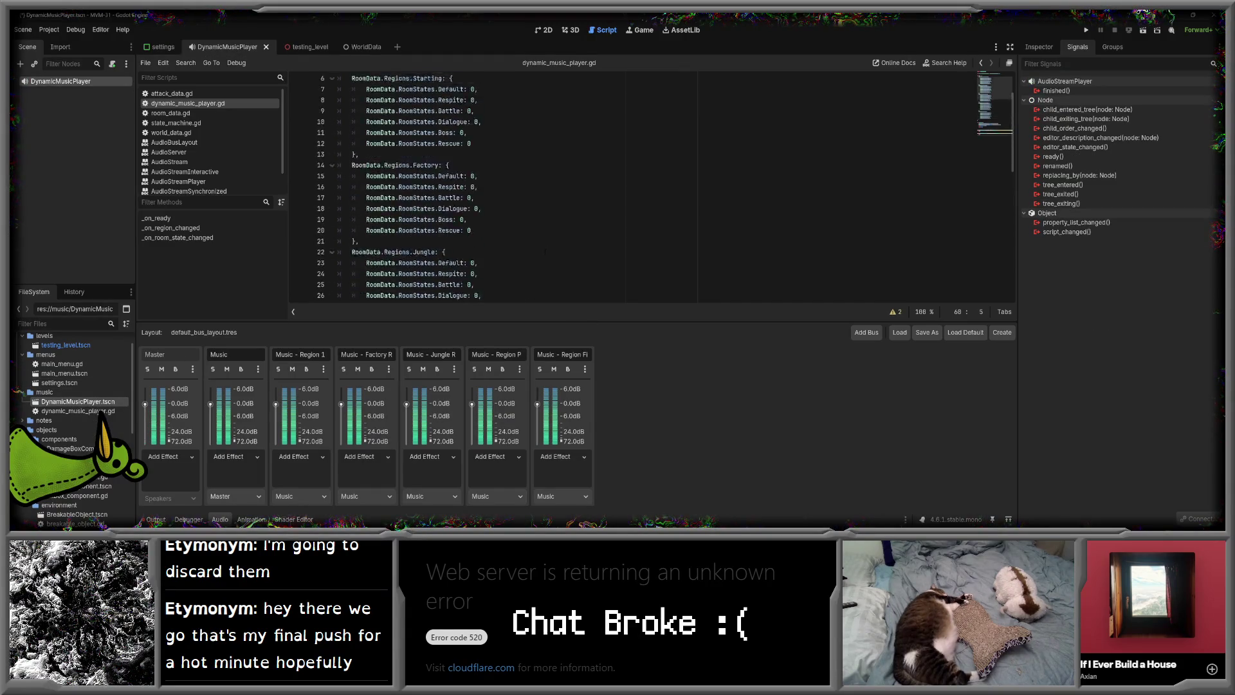
pyautogui.scroll(-7, 545, 254)
pyautogui.scroll(-6, 544, 253)
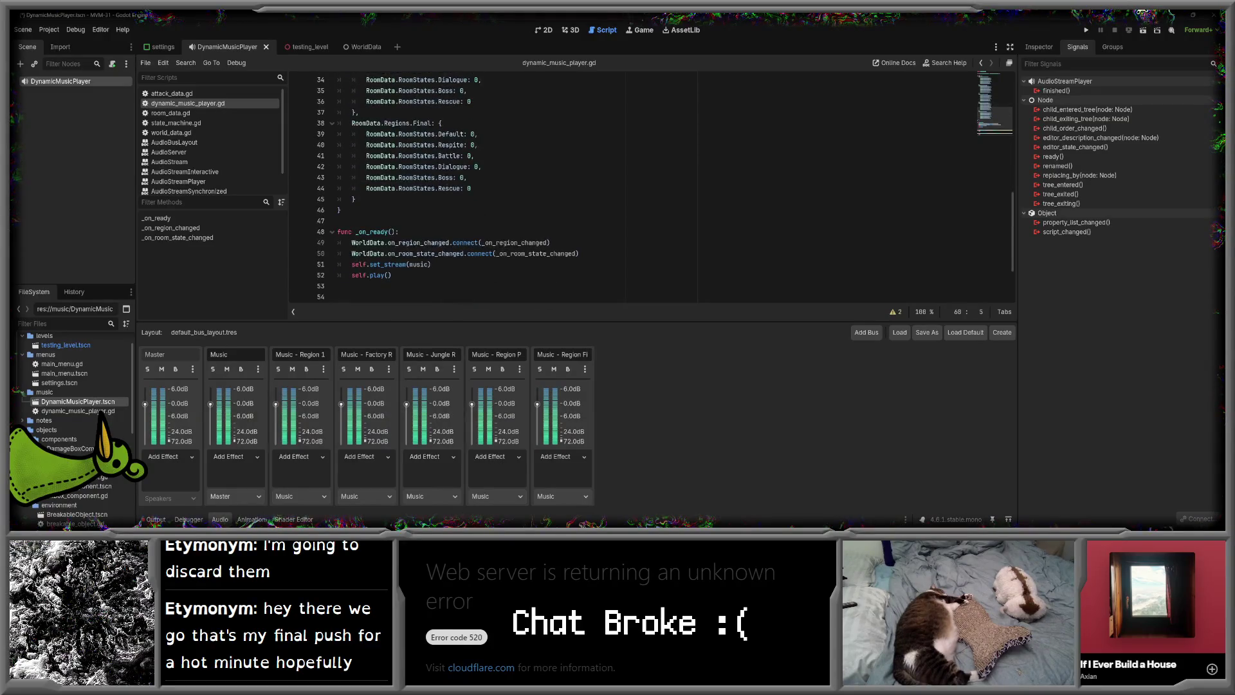
pyautogui.scroll(-1, 496, 272)
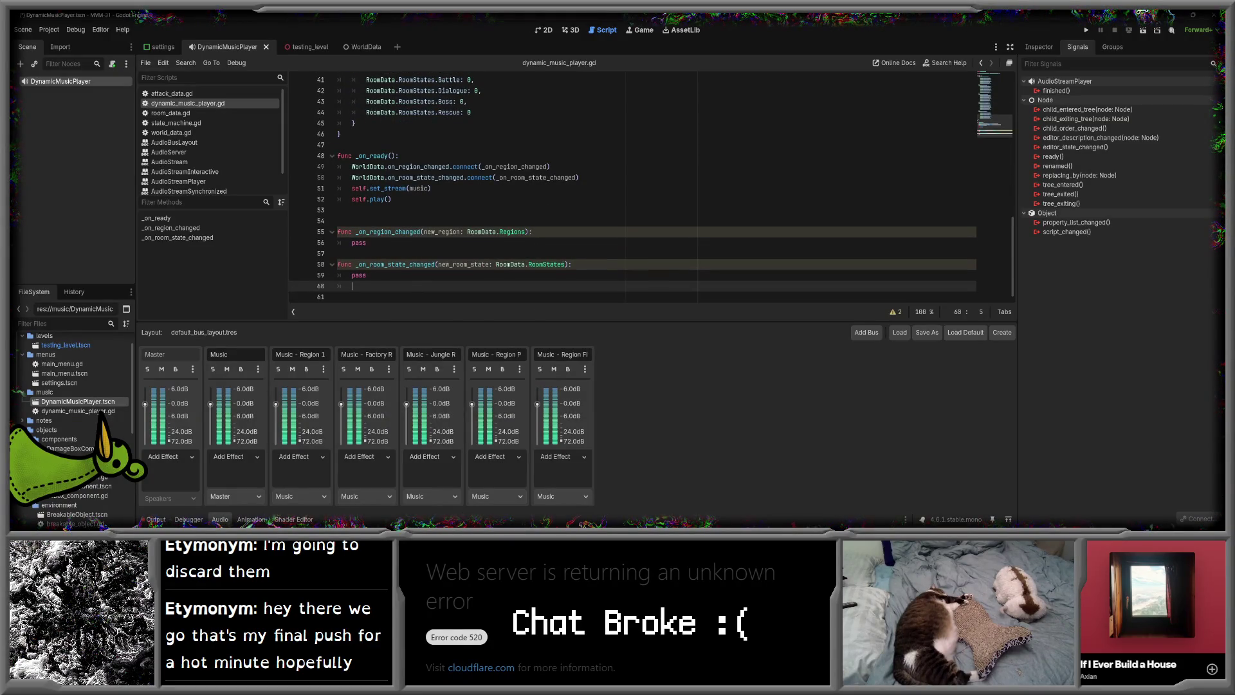
pyautogui.click(406, 296)
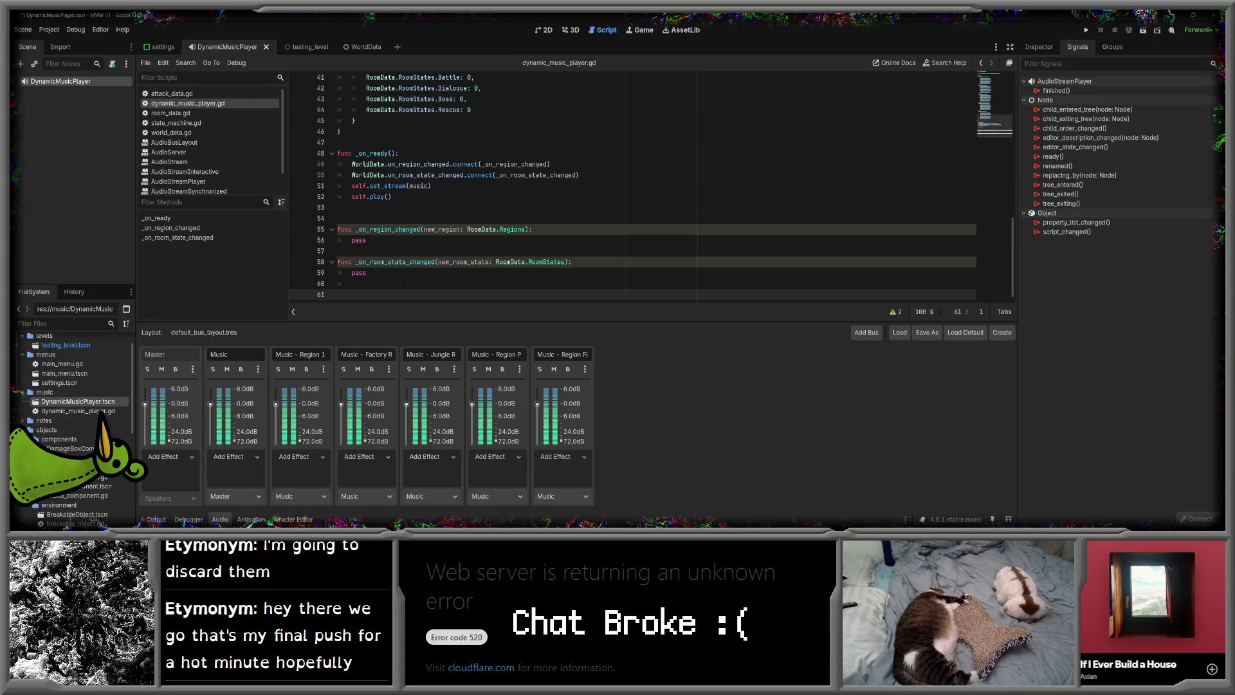
pyautogui.scroll(13, 544, 187)
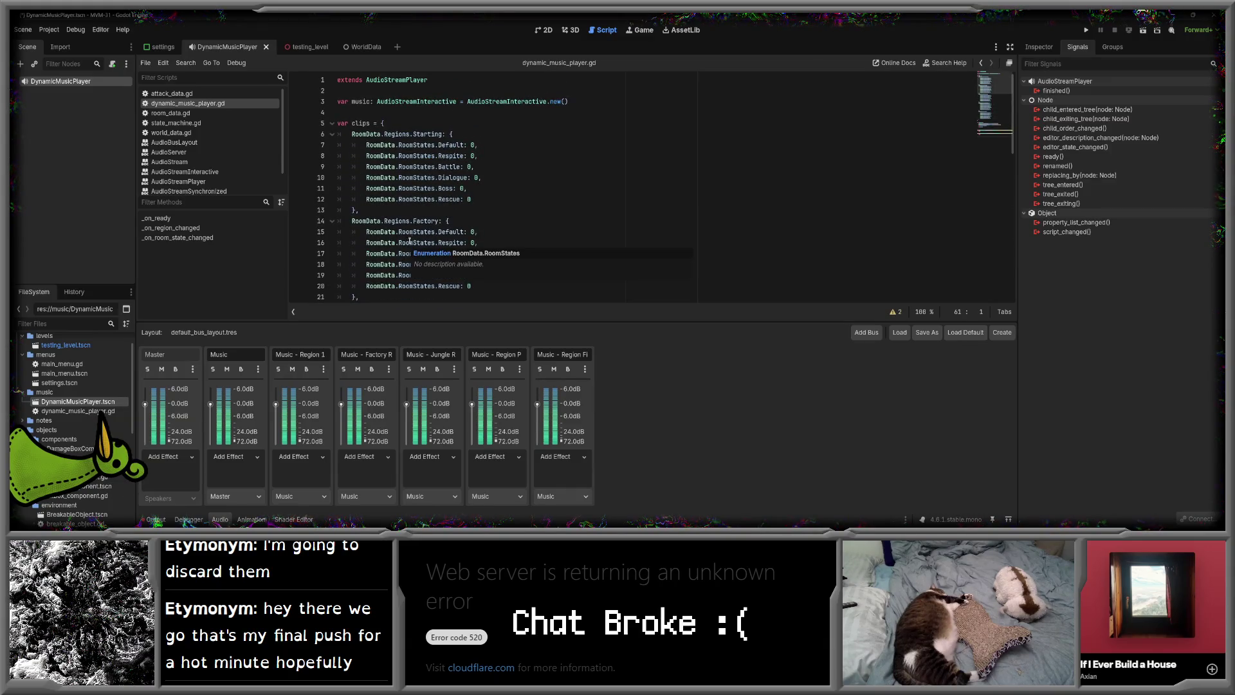
pyautogui.click(49, 29)
pyautogui.click(67, 44)
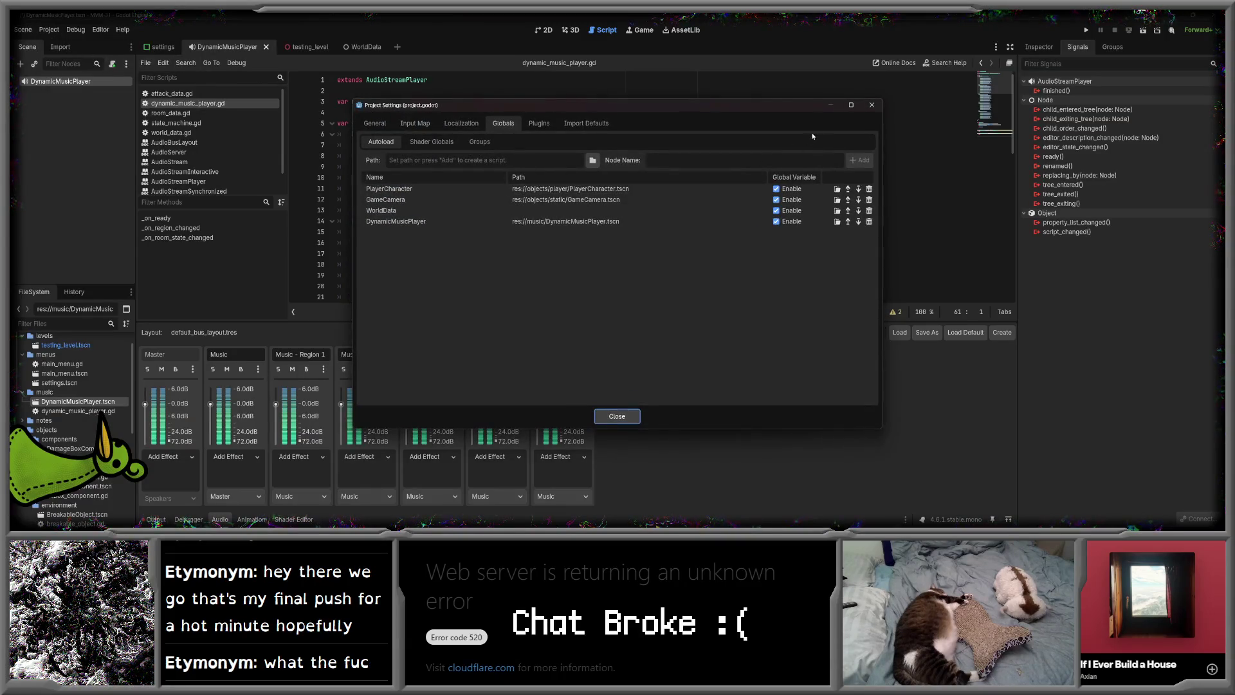
pyautogui.click(873, 105)
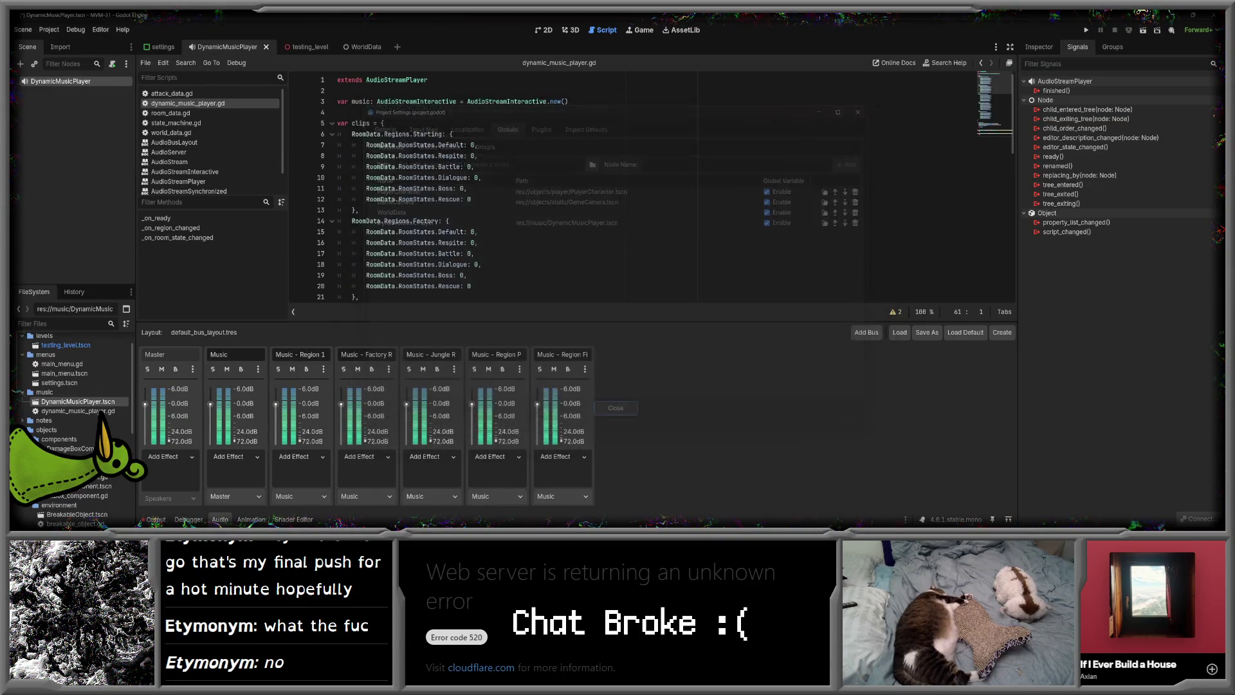
pyautogui.click(69, 30)
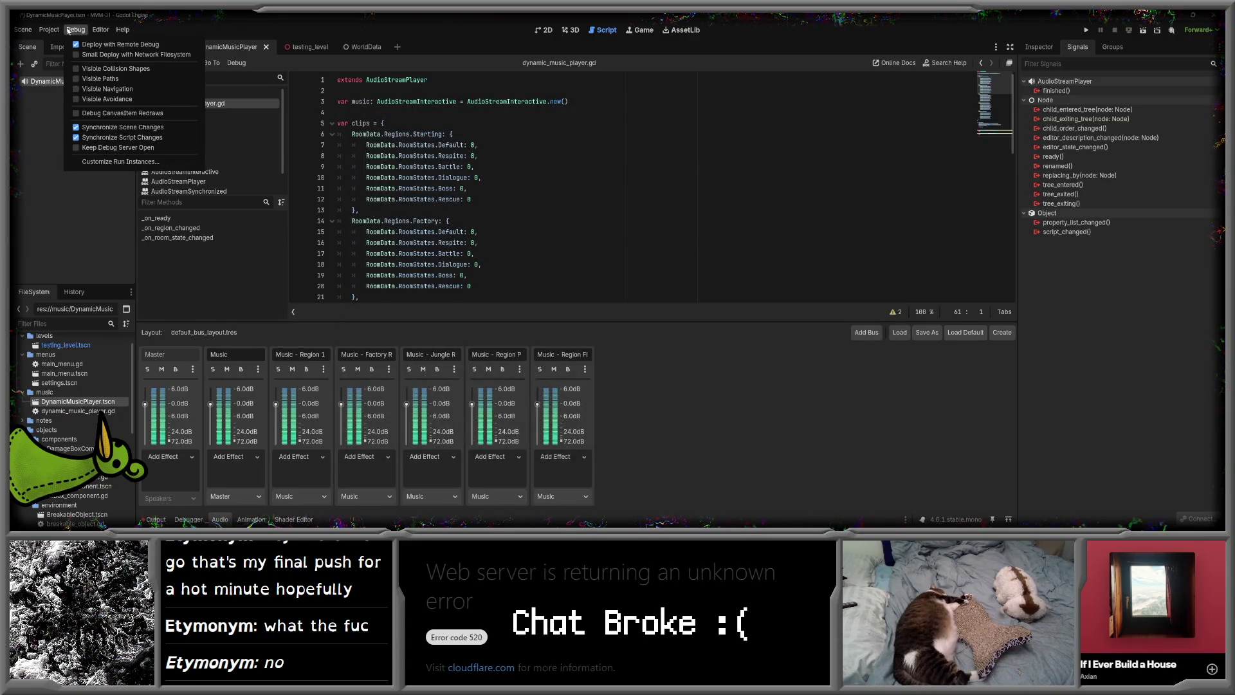
pyautogui.click(49, 30)
pyautogui.click(450, 210)
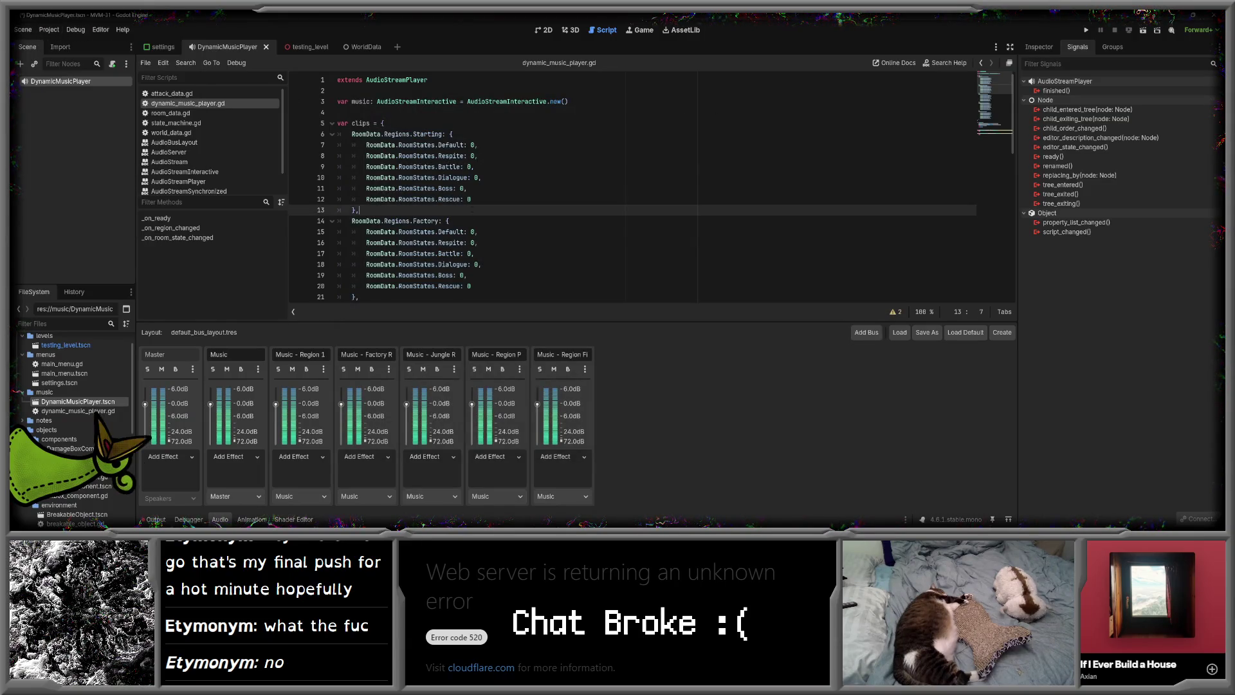
pyautogui.click(49, 29)
pyautogui.click(55, 44)
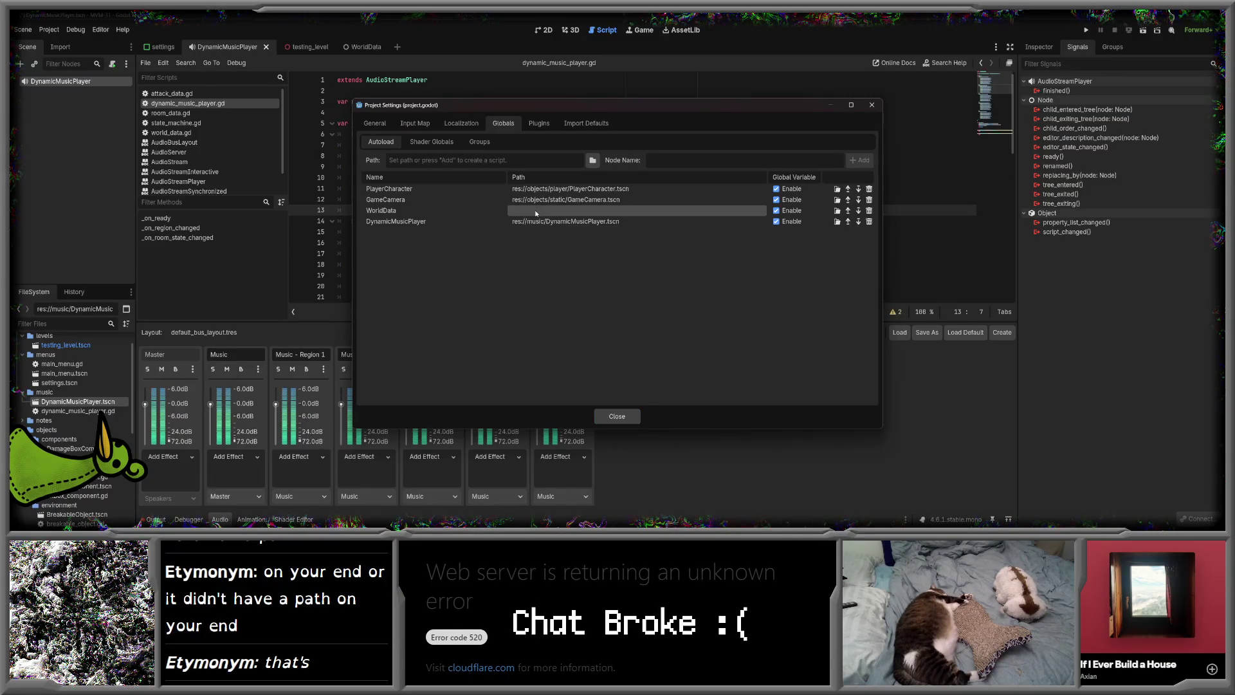
pyautogui.press('Escape')
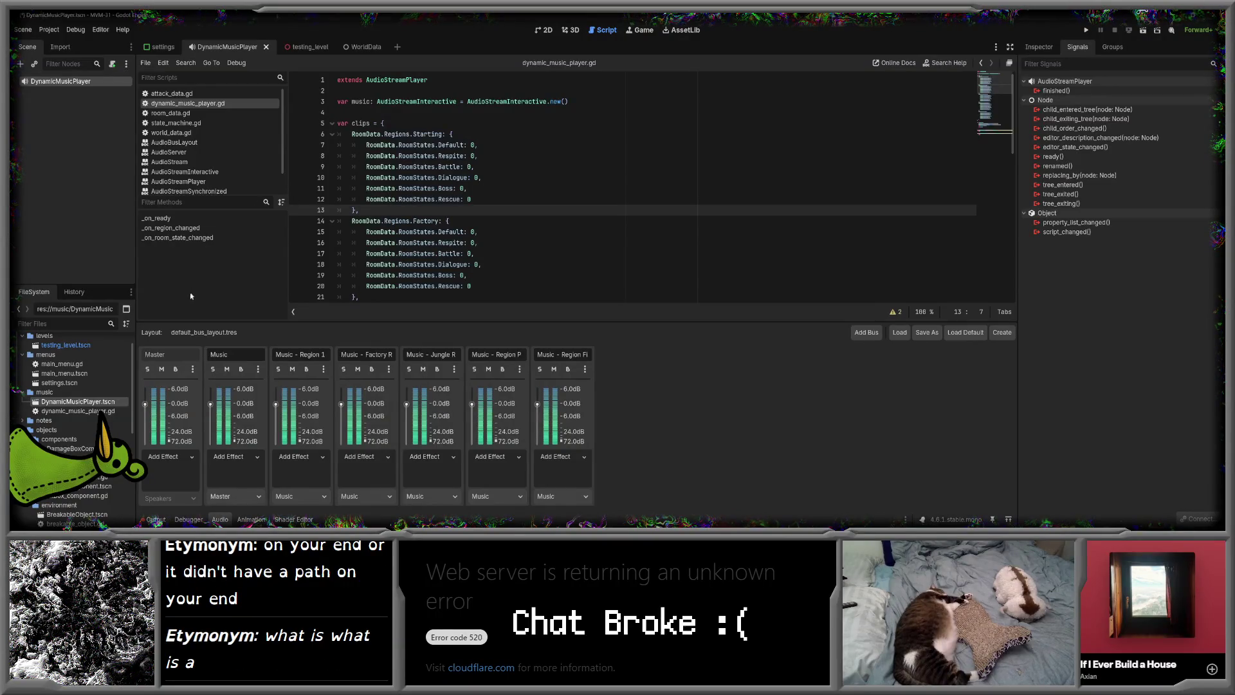
pyautogui.click(49, 30)
pyautogui.click(65, 42)
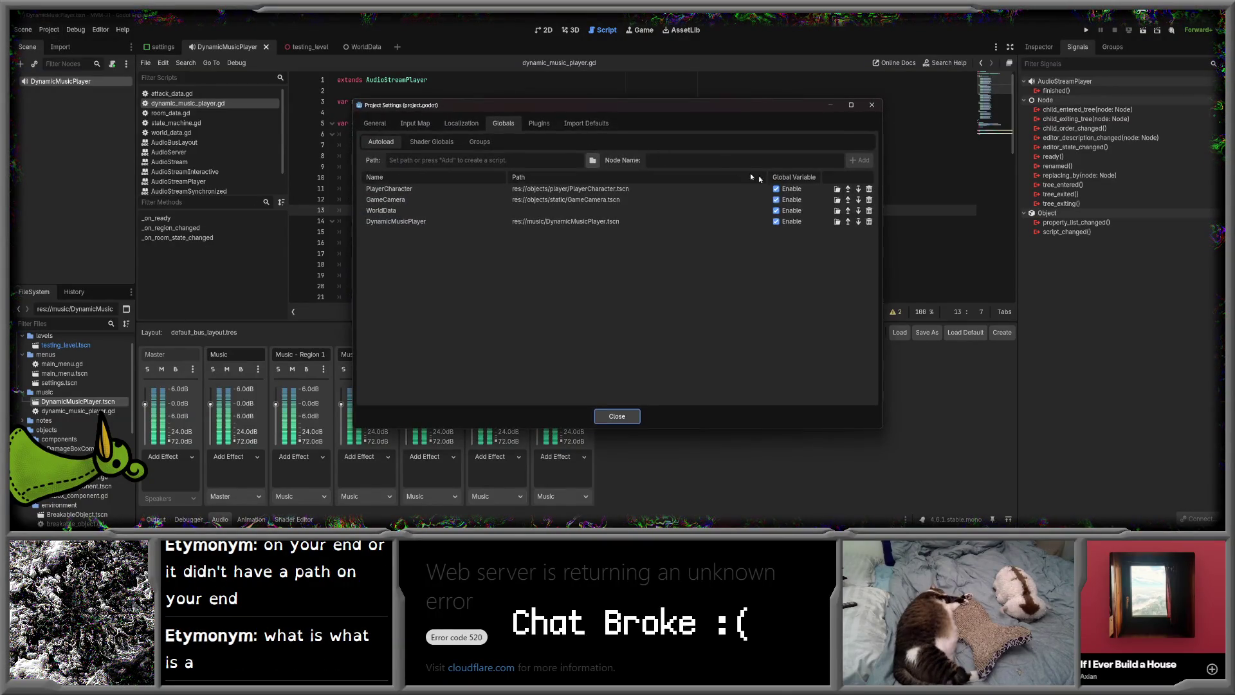
pyautogui.click(617, 416)
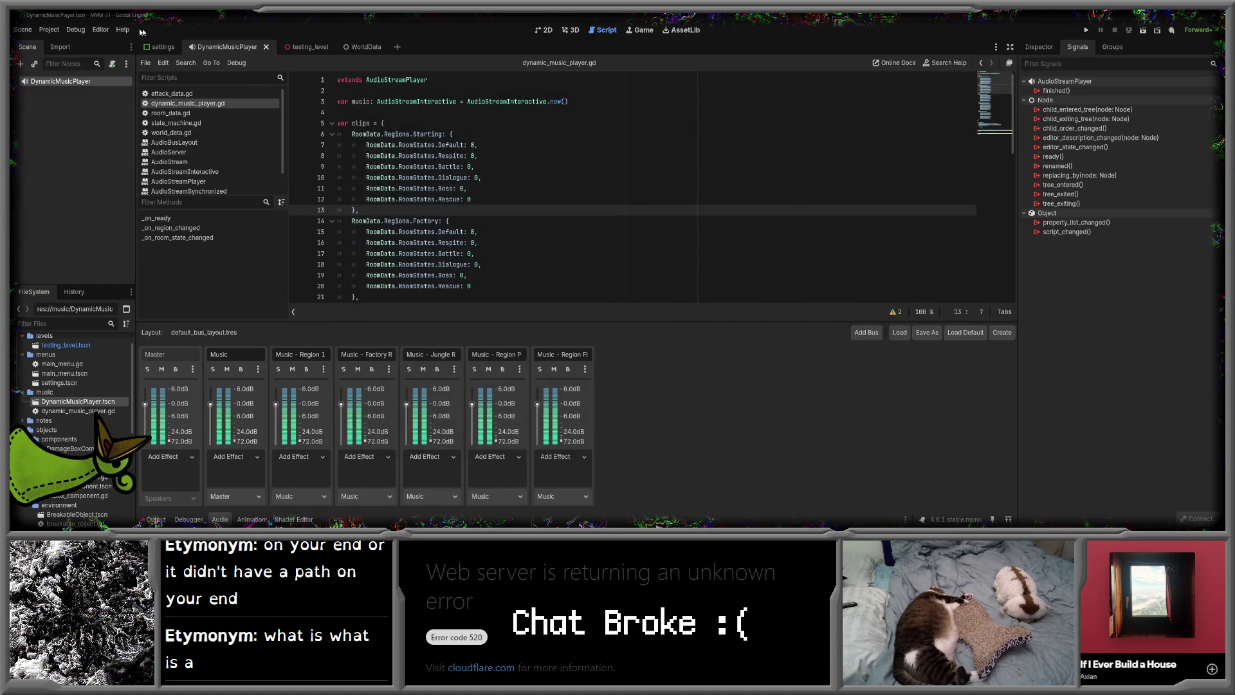
pyautogui.click(49, 30)
pyautogui.click(64, 43)
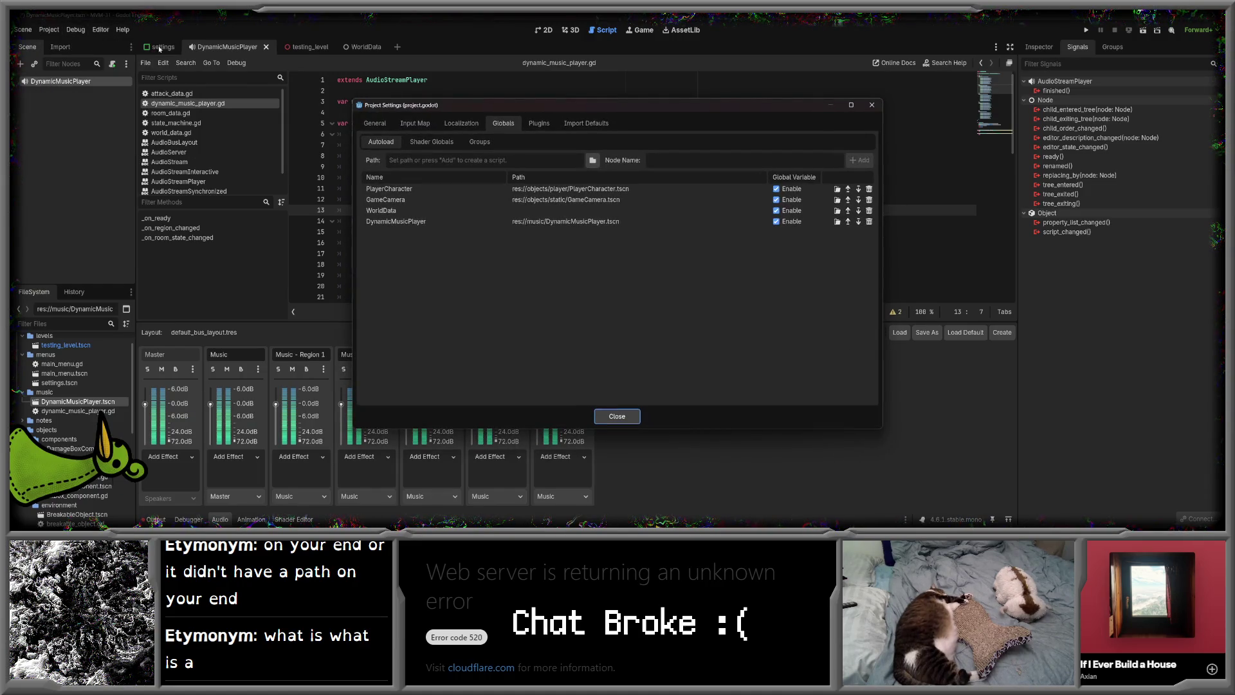
pyautogui.click(575, 210)
pyautogui.press('Escape')
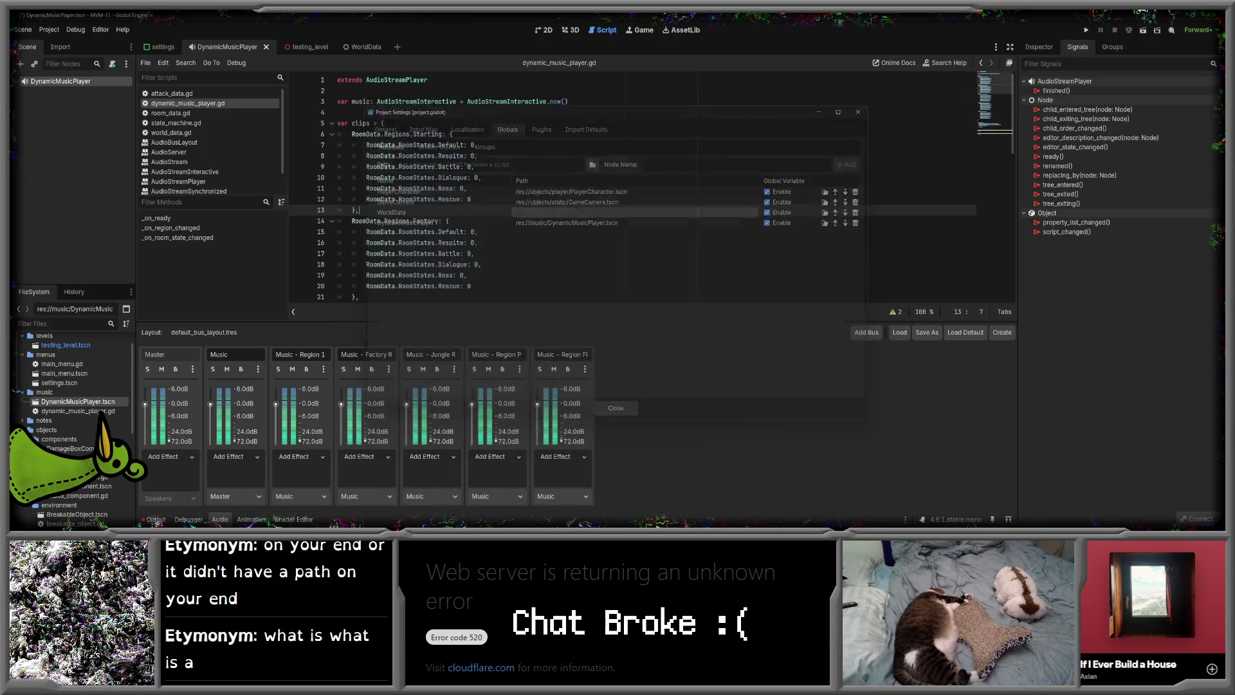
pyautogui.click(65, 31)
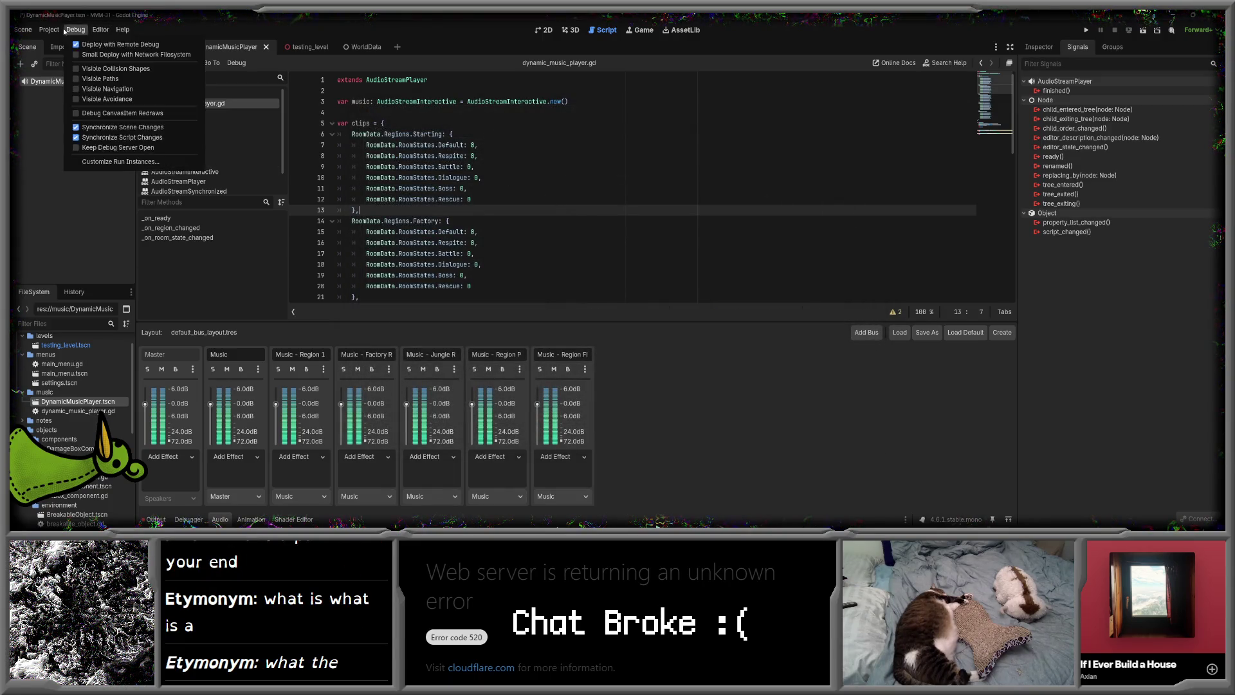
pyautogui.click(65, 43)
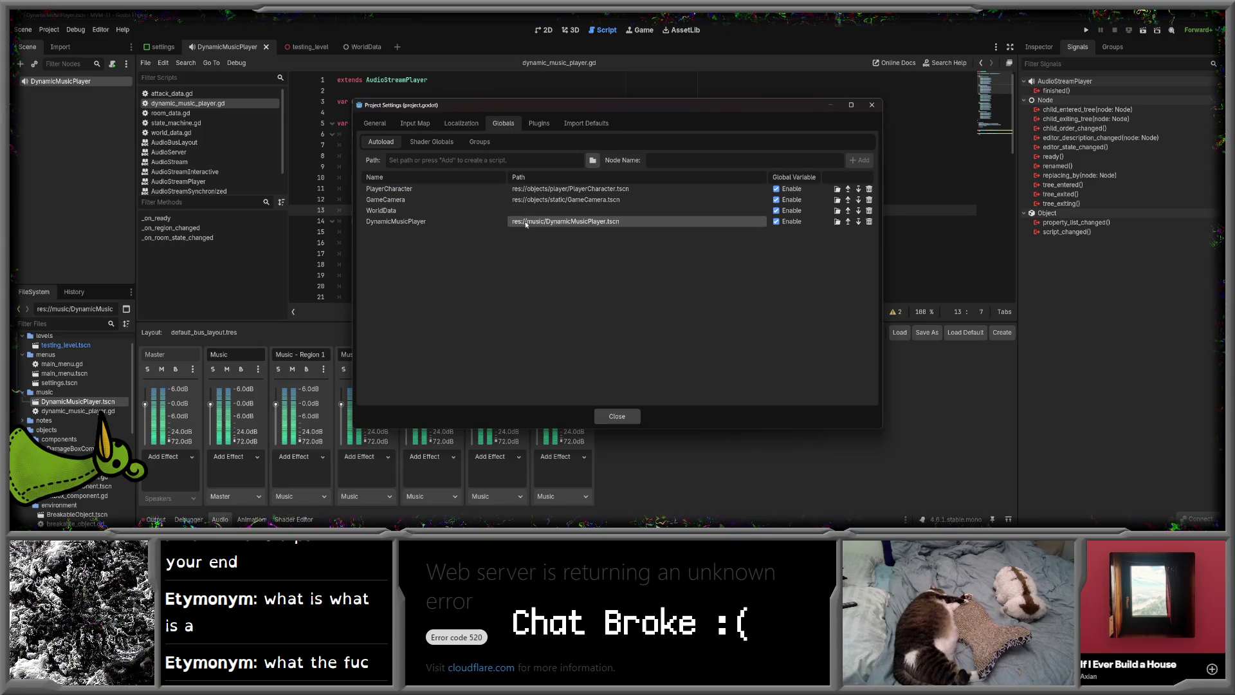
pyautogui.press('Escape')
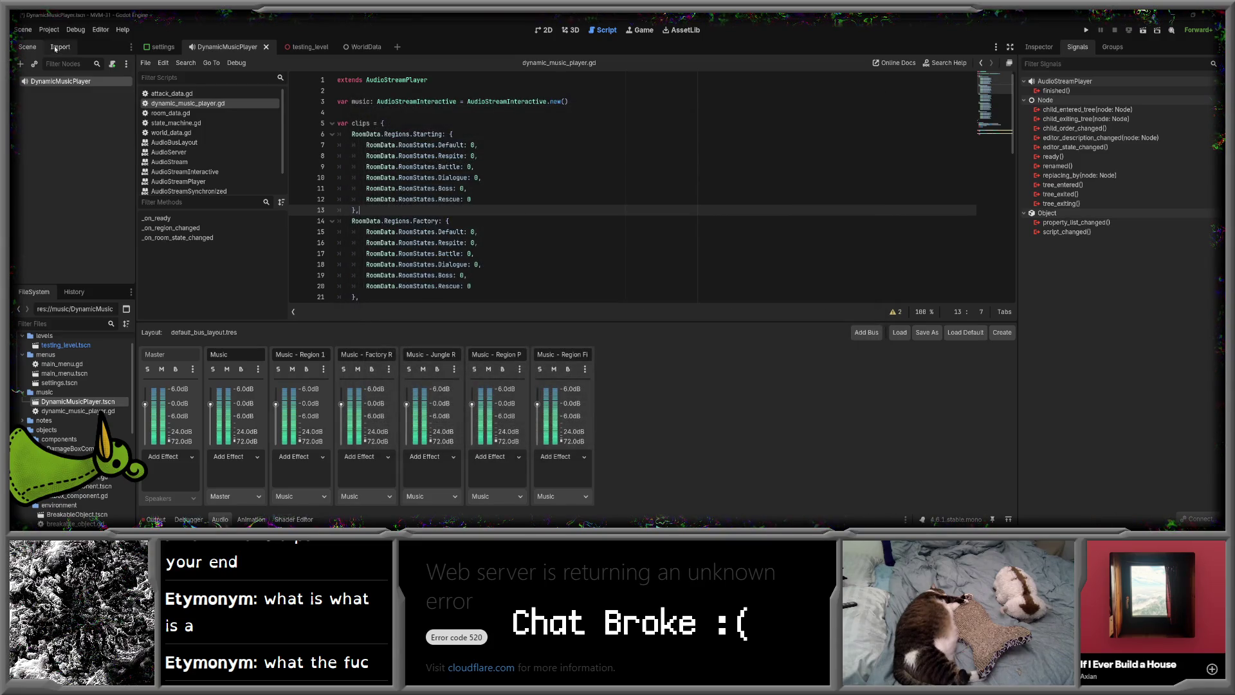
pyautogui.click(49, 30)
pyautogui.click(64, 43)
pyautogui.click(567, 212)
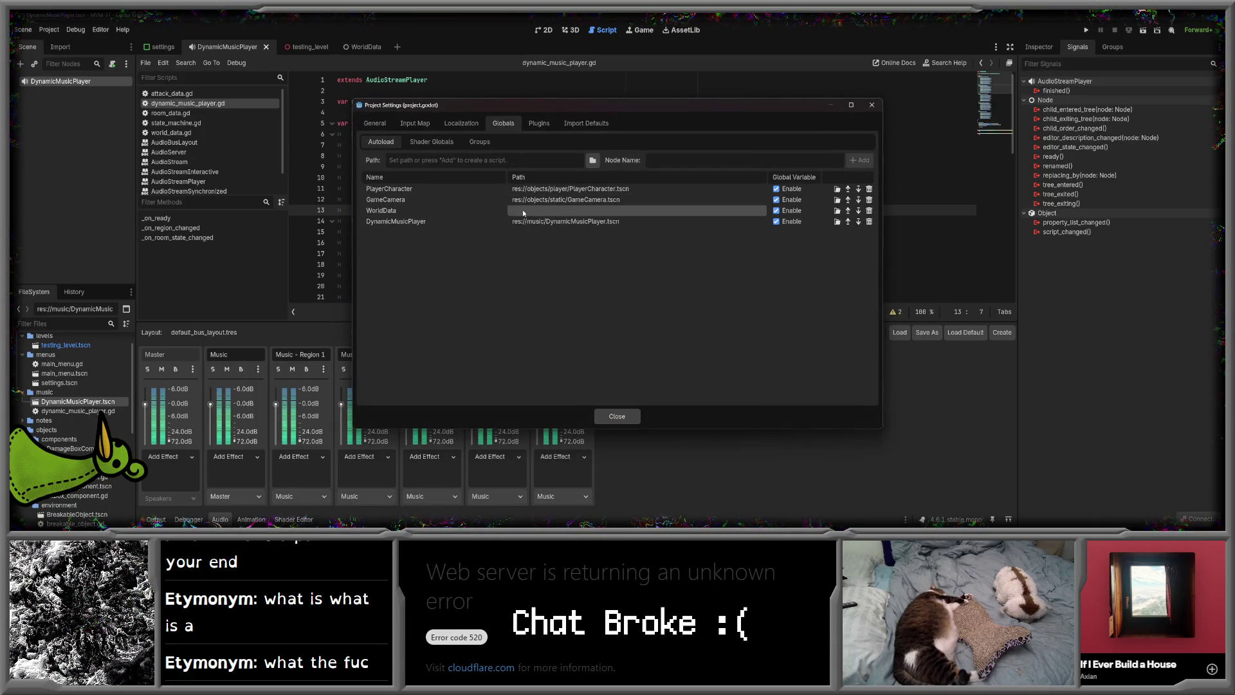
pyautogui.press('Escape')
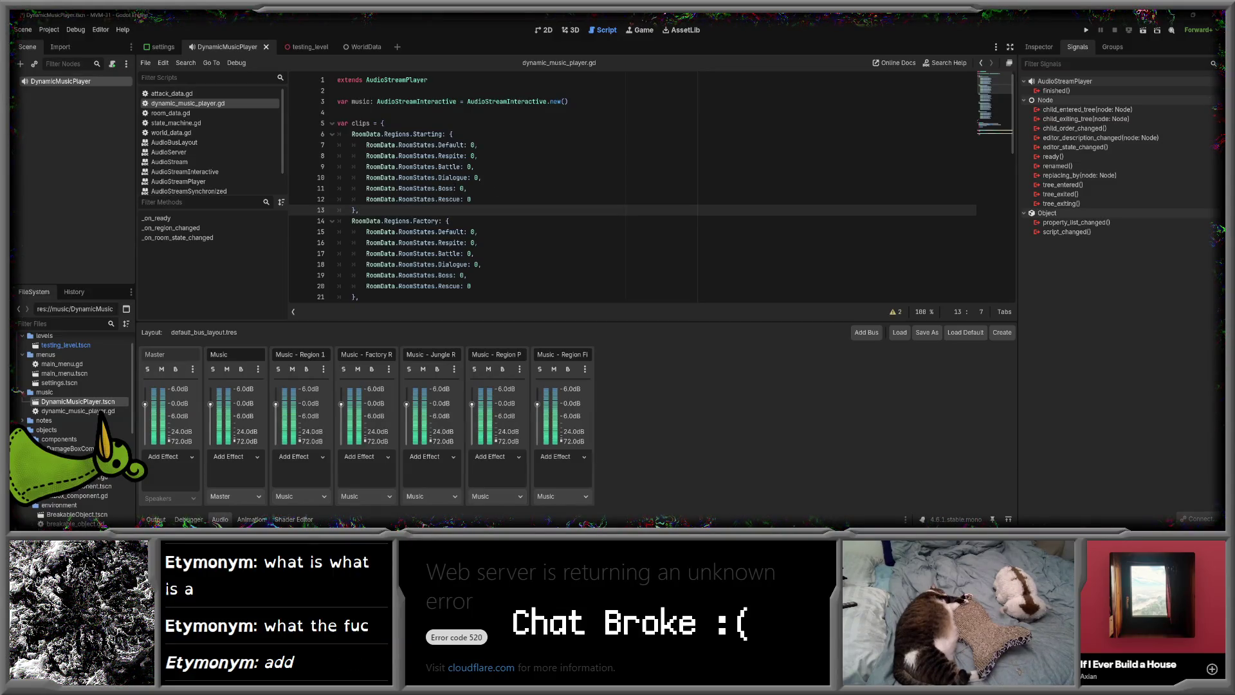
# - Declare 'var current_region: RoomData.Regions' below the music variable
pyautogui.scroll(-6, 451, 183)
pyautogui.scroll(6, 450, 187)
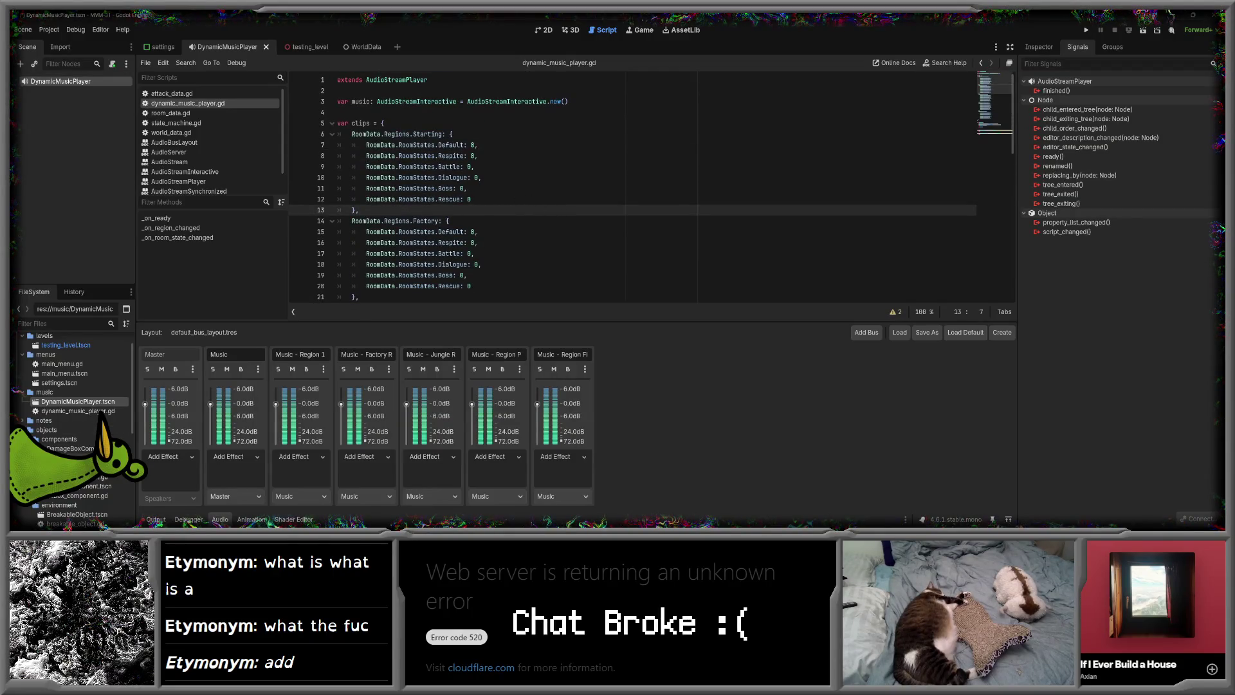
pyautogui.scroll(-2, 112, 412)
pyautogui.scroll(-5, 112, 412)
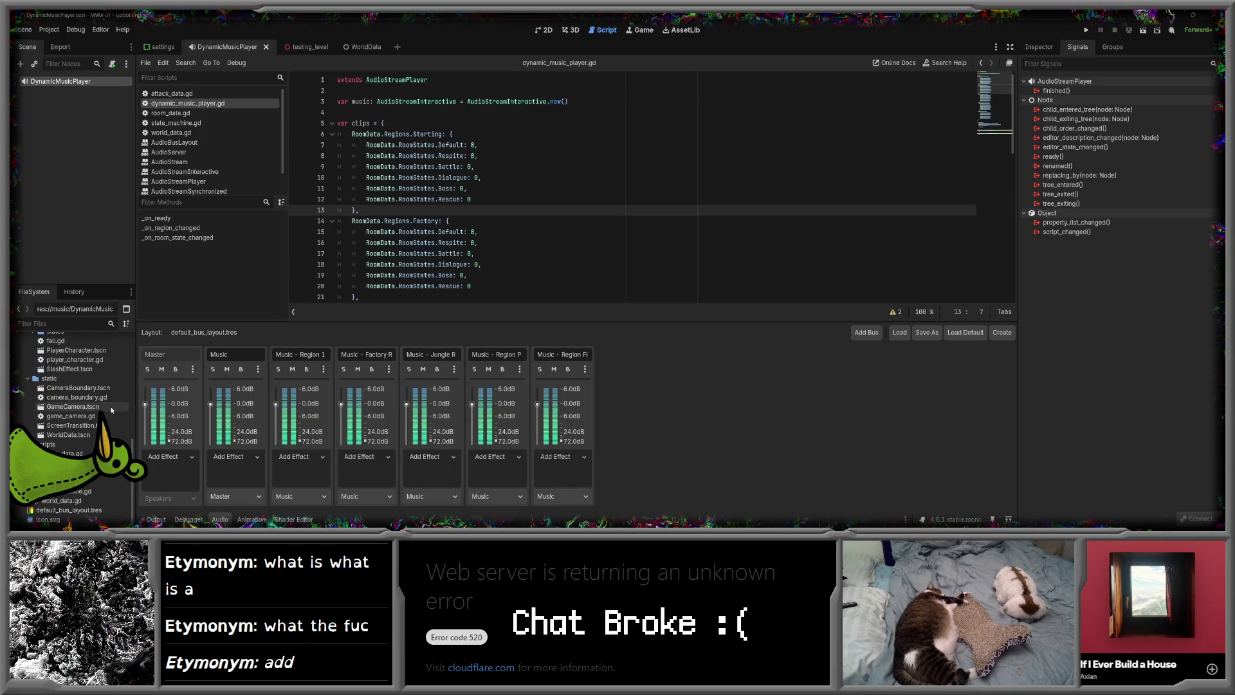
pyautogui.scroll(8, 106, 408)
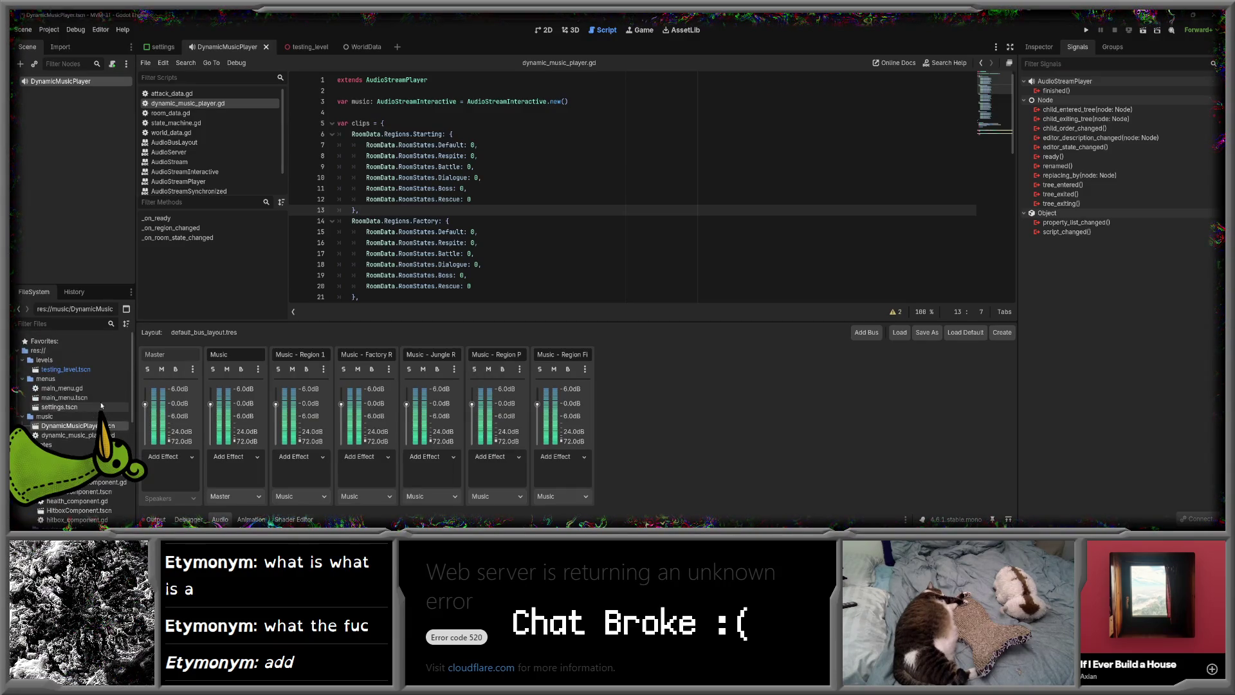
pyautogui.scroll(-10, 584, 229)
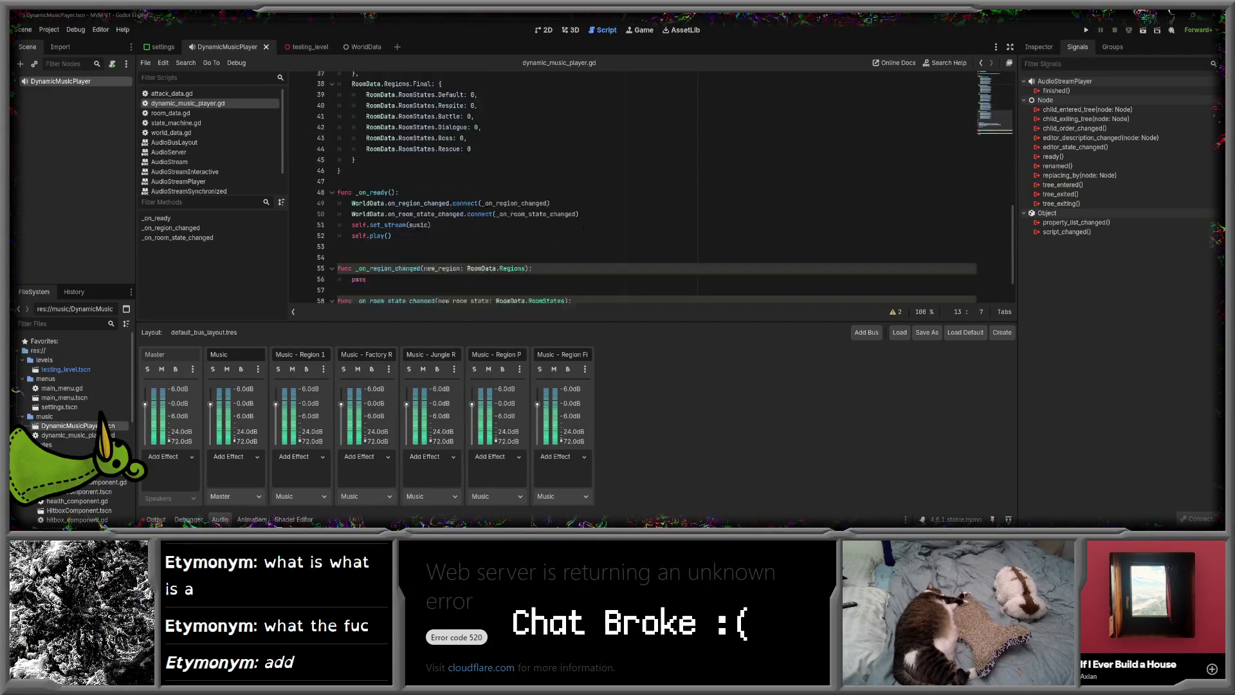
pyautogui.scroll(-1, 584, 228)
pyautogui.scroll(10, 490, 206)
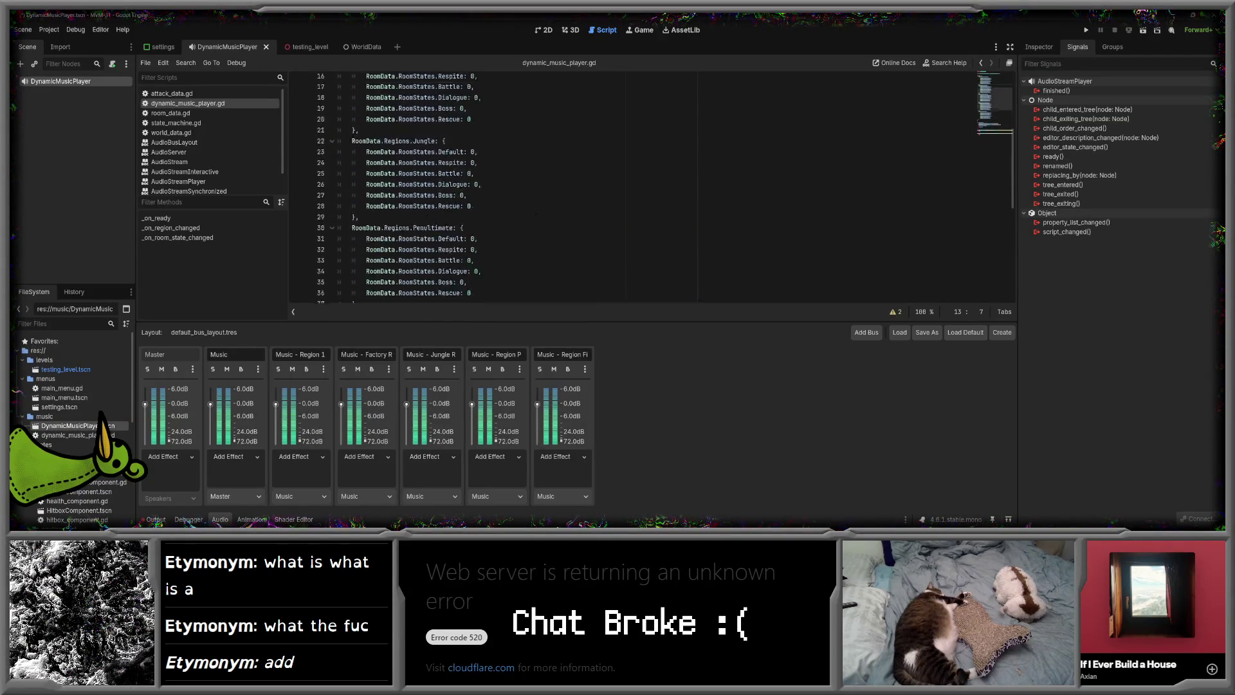
pyautogui.click(337, 112)
pyautogui.press('Return')
pyautogui.press('Return')
pyautogui.press('Up')
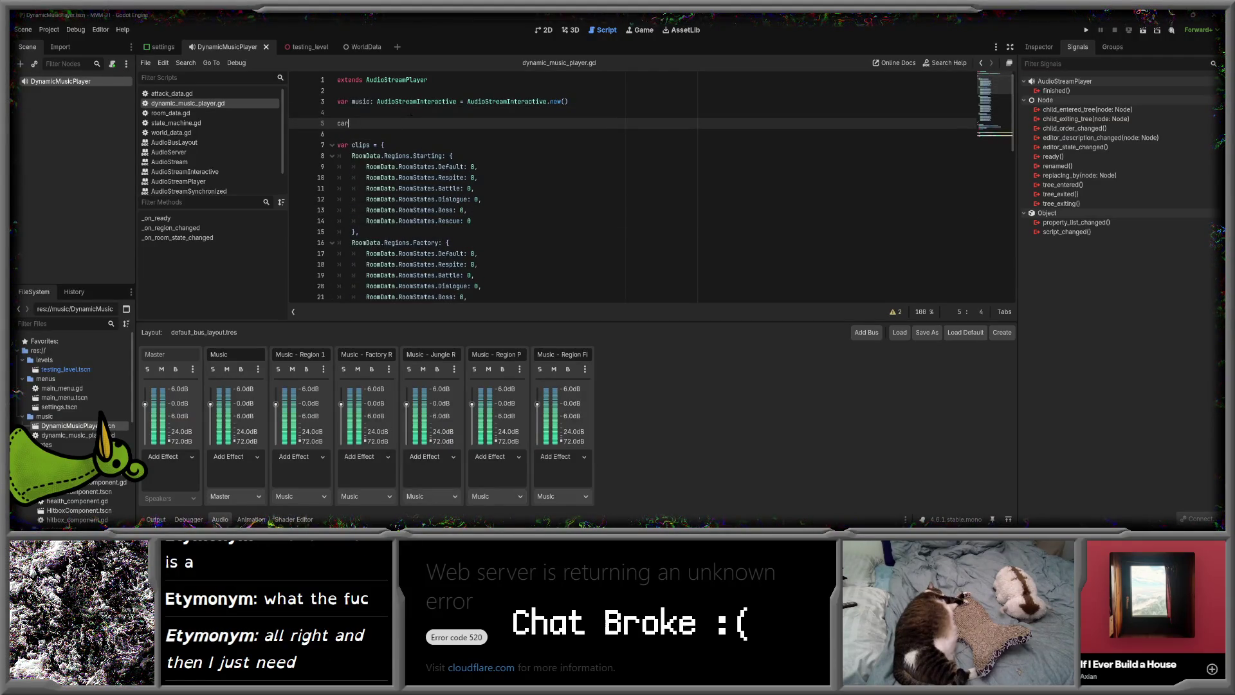
pyautogui.press('BackSpace')
pyautogui.press('BackSpace')
pyautogui.press('BackSpace')
pyautogui.write('var ')
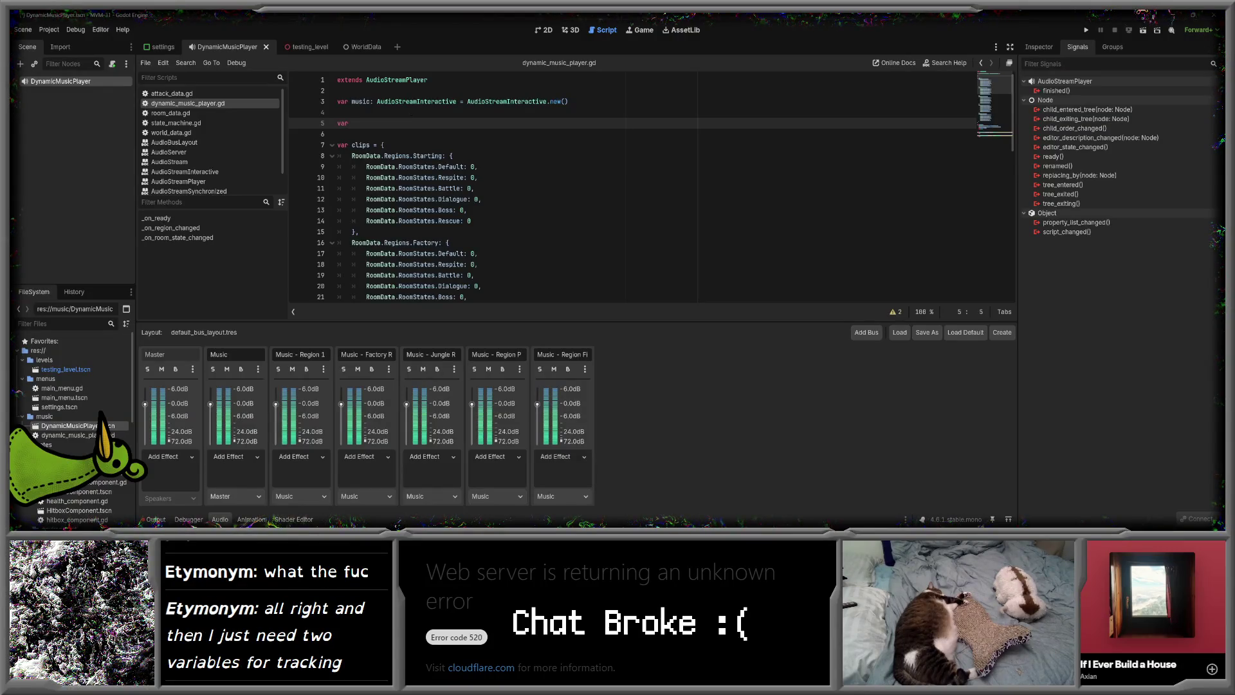
pyautogui.write('current_regi')
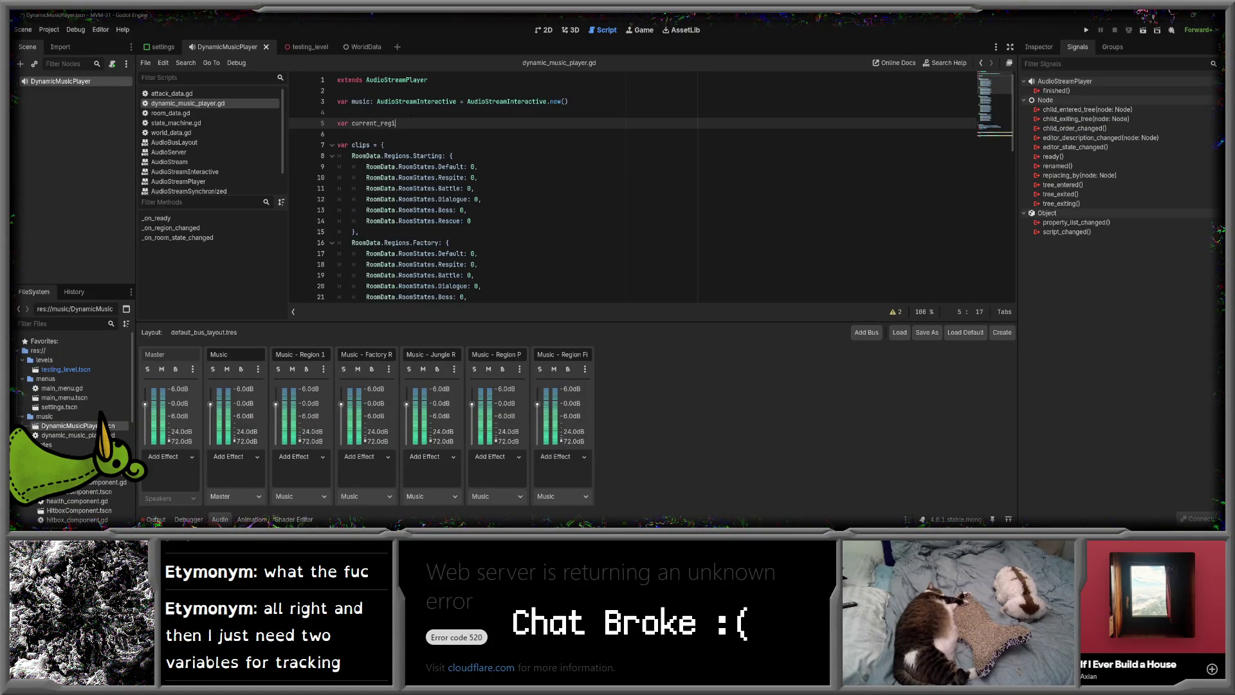
pyautogui.write('on: R')
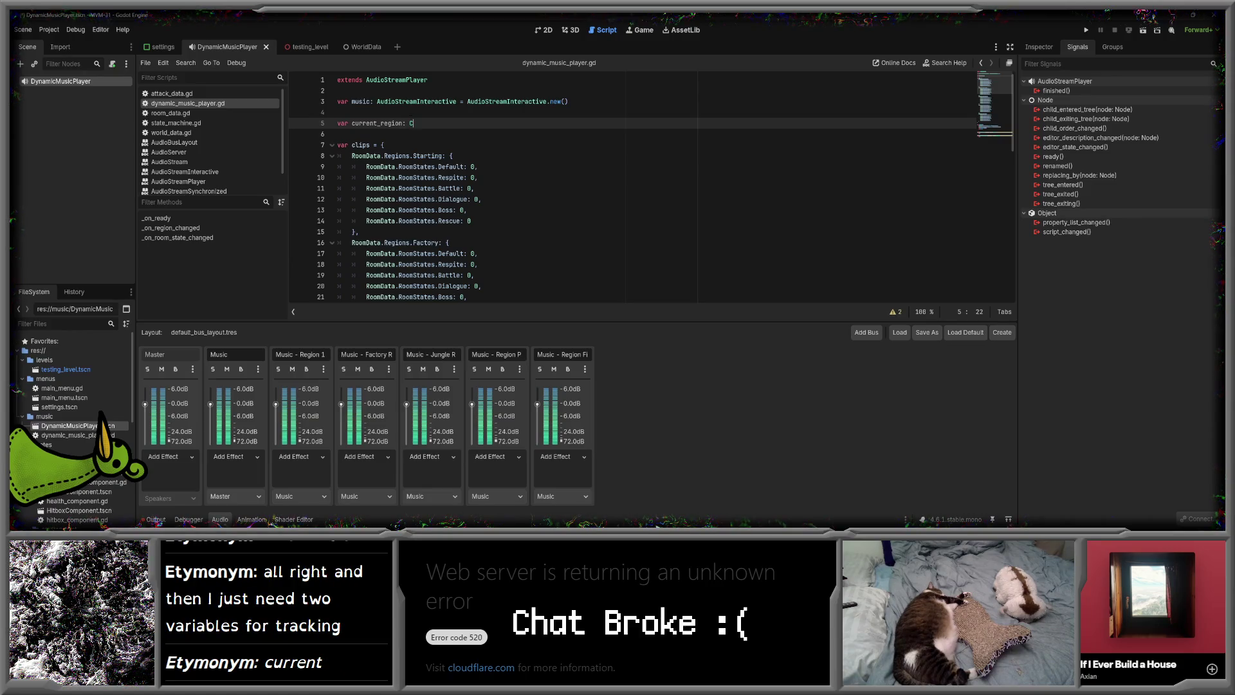
pyautogui.write('oomDat')
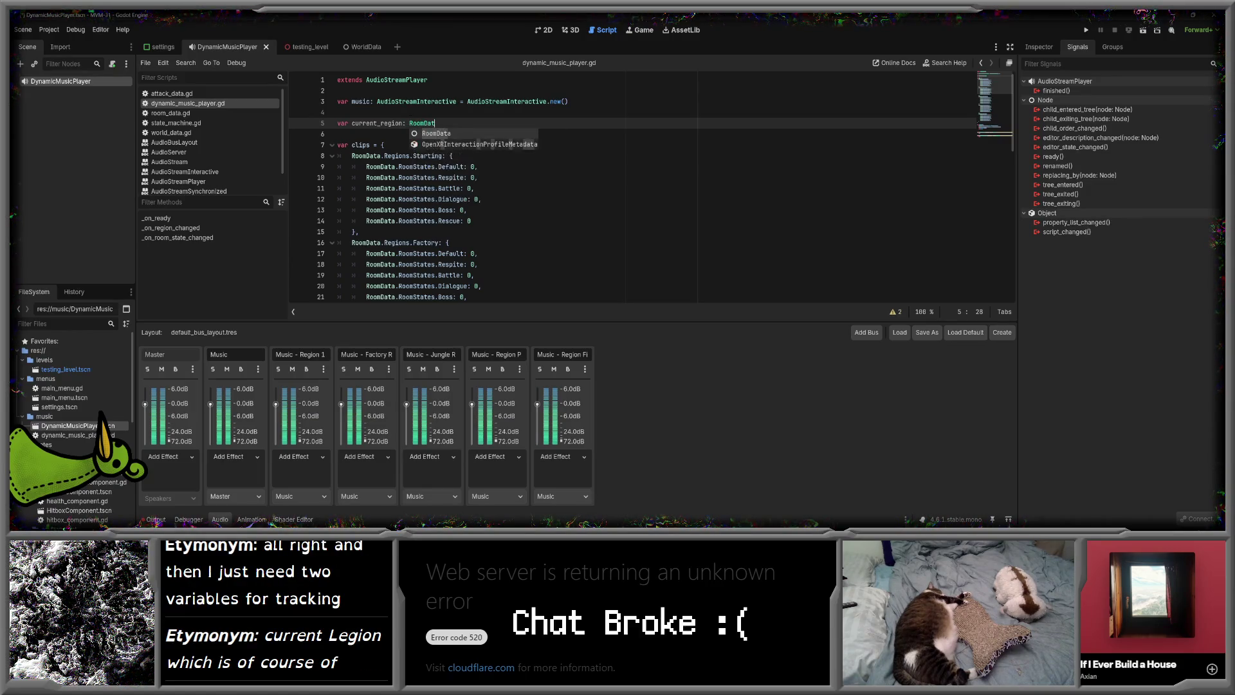
pyautogui.write('a.Reg')
pyautogui.press('Return')
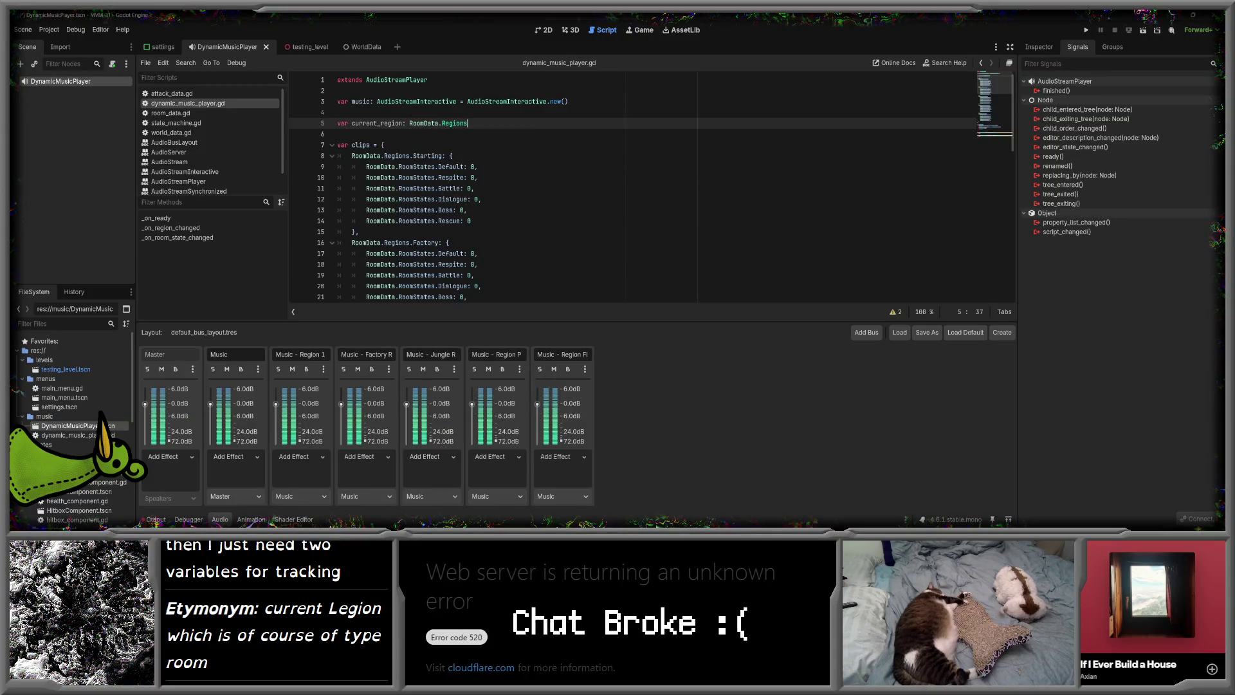
# - Add 'var current_room_state: RoomData.RoomStates' on the next line
pyautogui.press('Return')
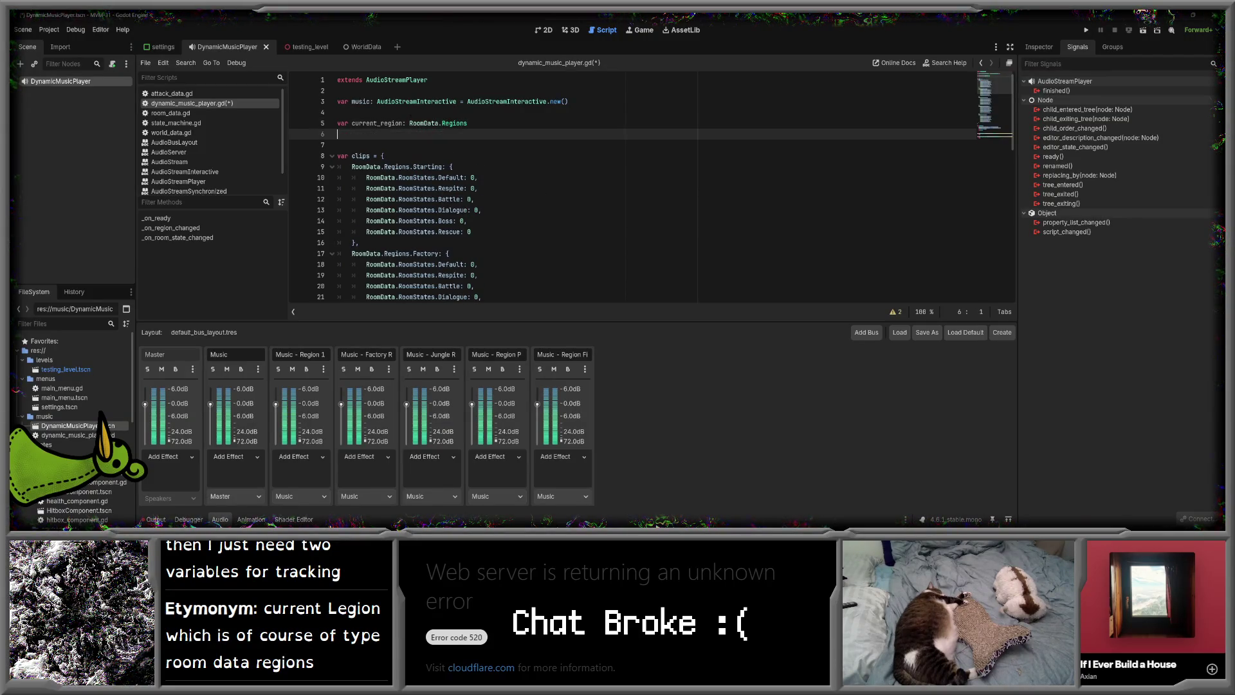
pyautogui.write('var current_room_st')
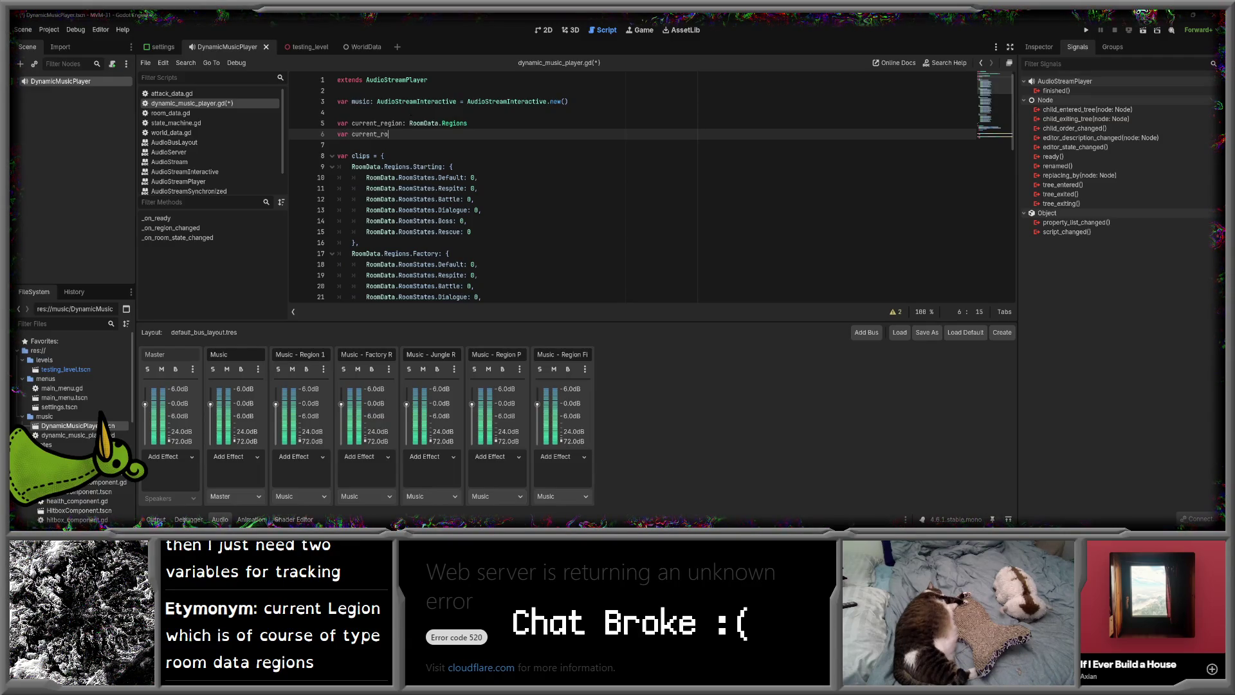
pyautogui.write('ate: RoomData.')
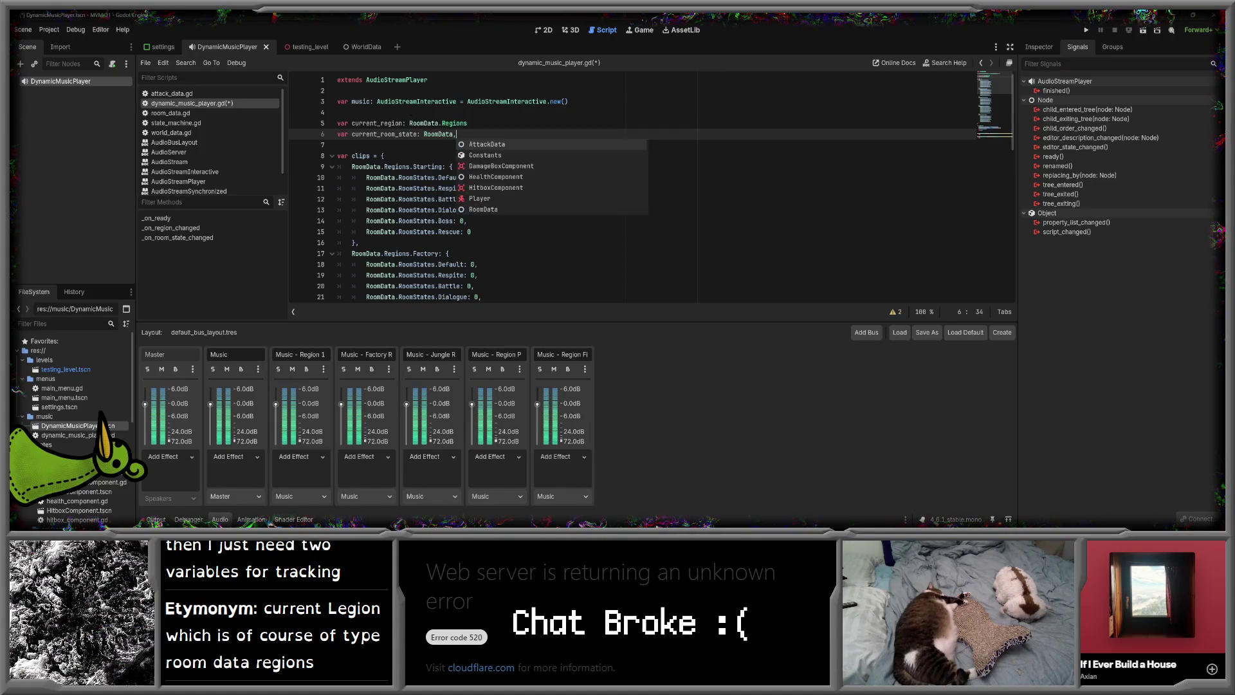
pyautogui.write('Ro')
pyautogui.press('Return')
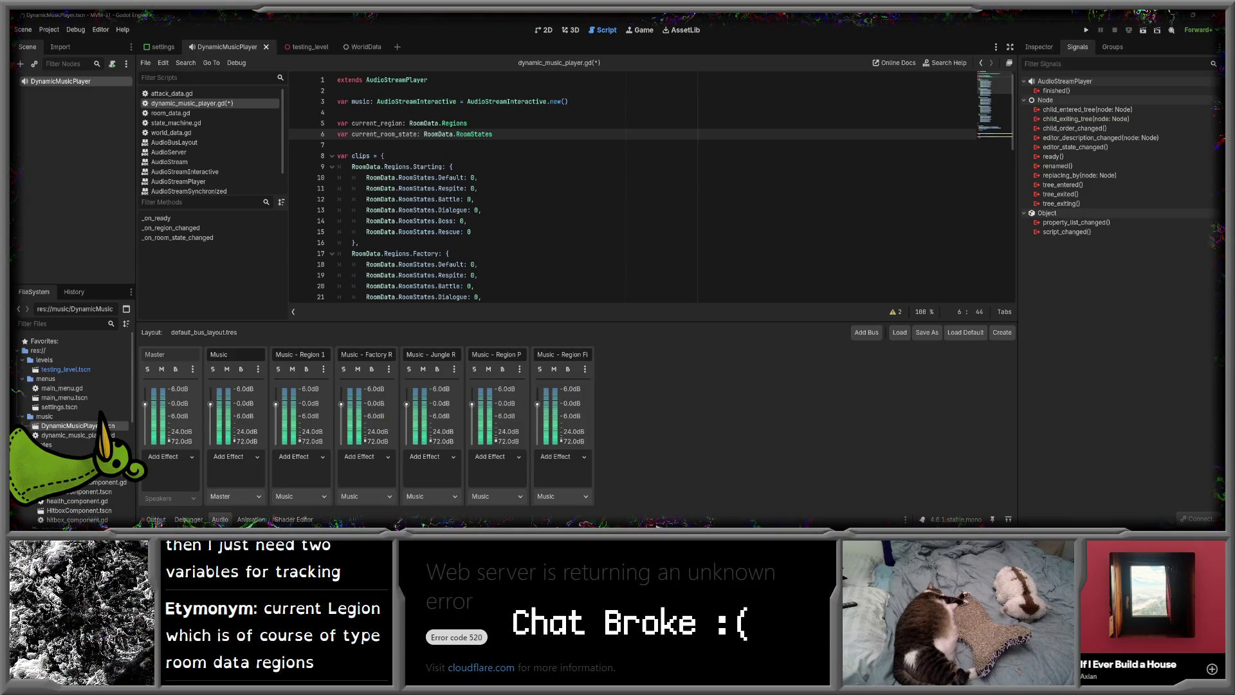
pyautogui.scroll(-2, 446, 156)
pyautogui.scroll(-5, 449, 150)
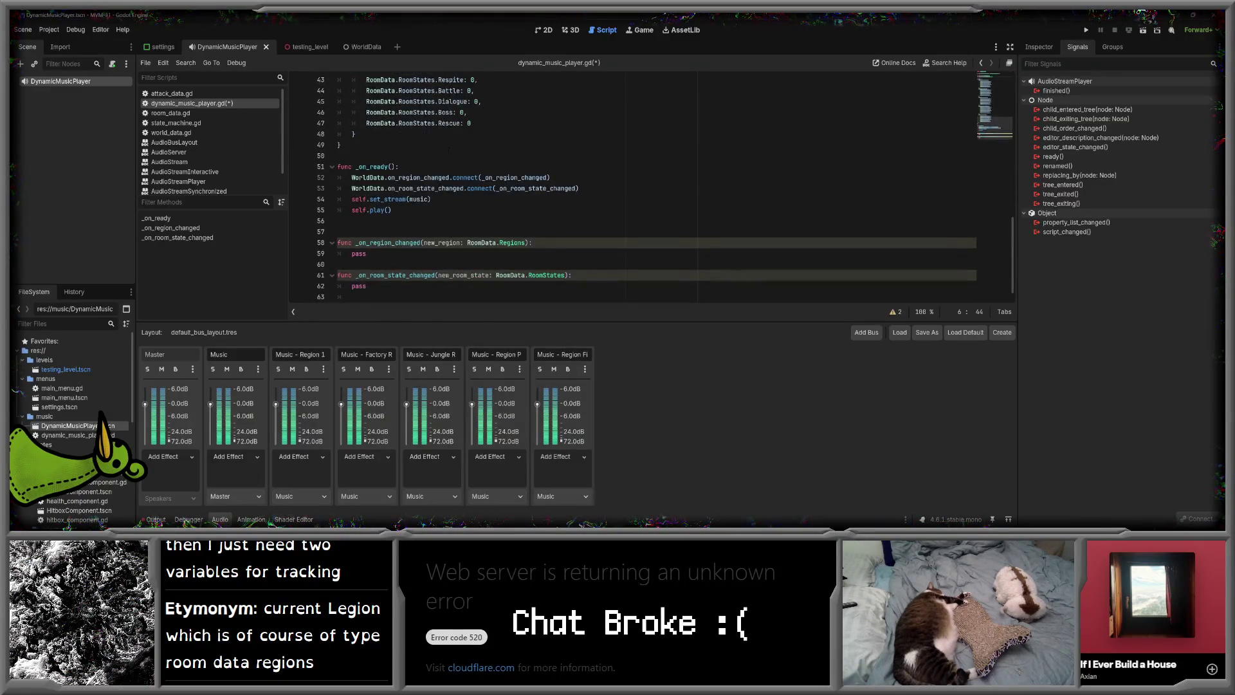
# - Add a commented music.set(clips[new_region]...) line under pass in _on_region_changed
pyautogui.click(395, 253)
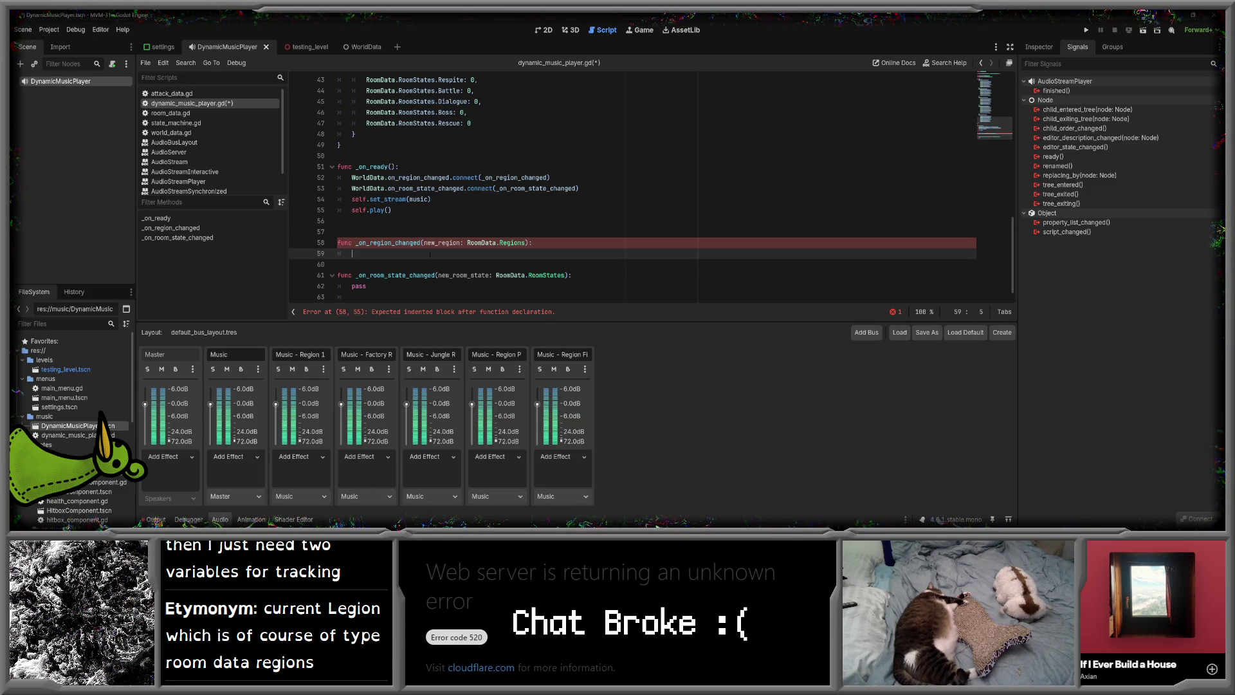
pyautogui.write('copass')
pyautogui.press('Return')
pyautogui.write('# su')
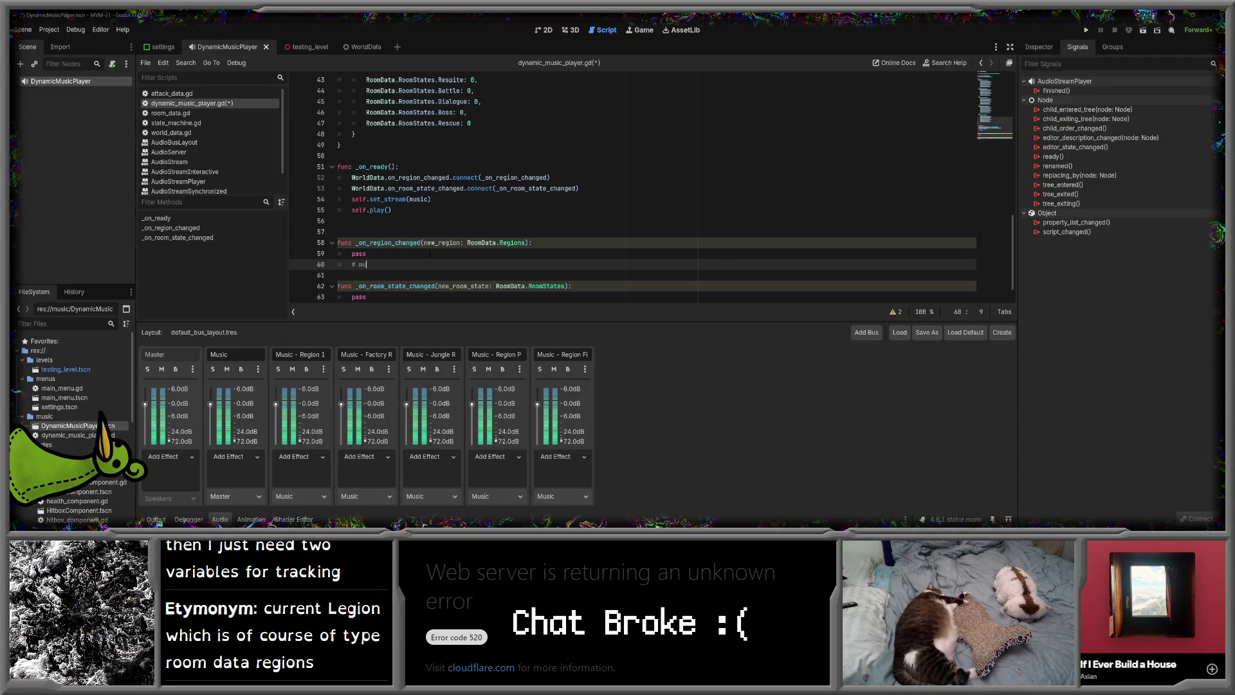
pyautogui.write('sic.se')
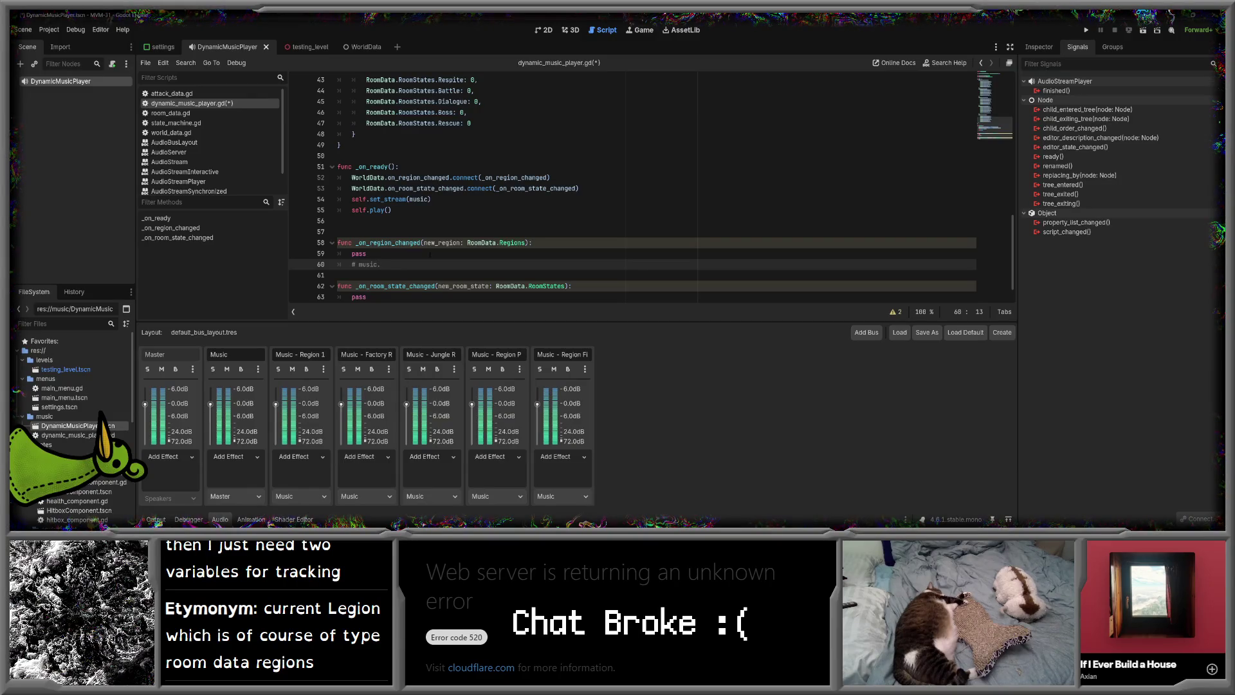
pyautogui.write('t(')
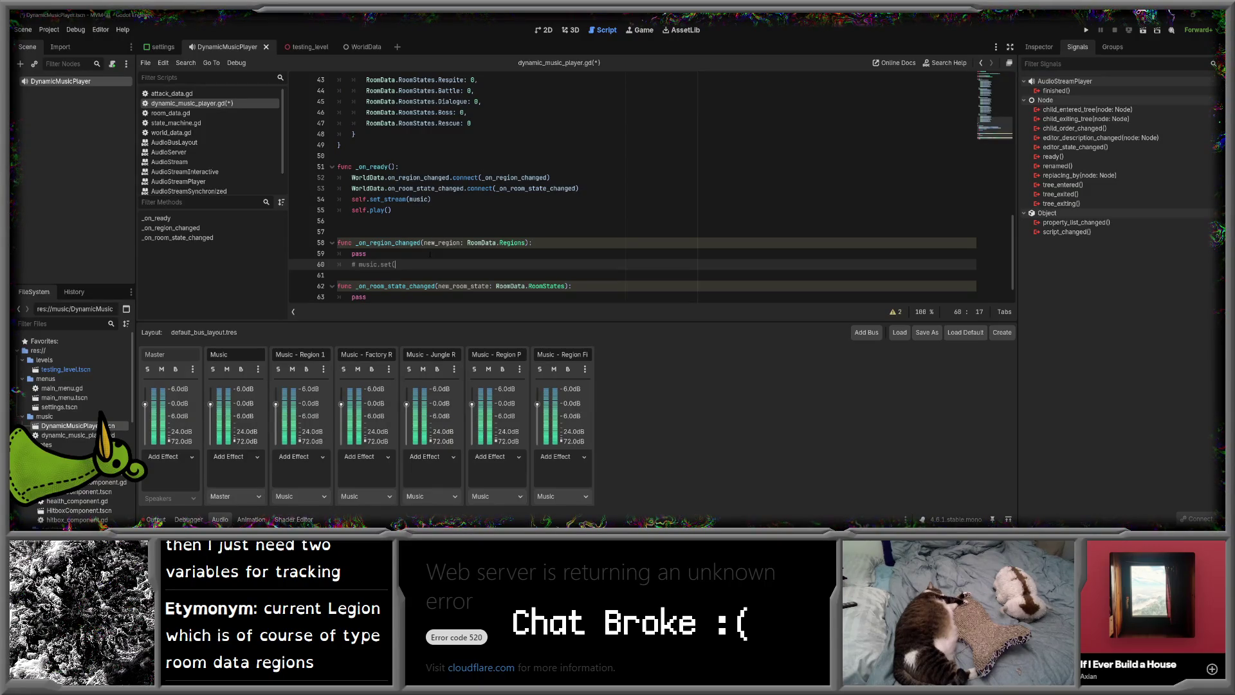
pyautogui.write('clips[')
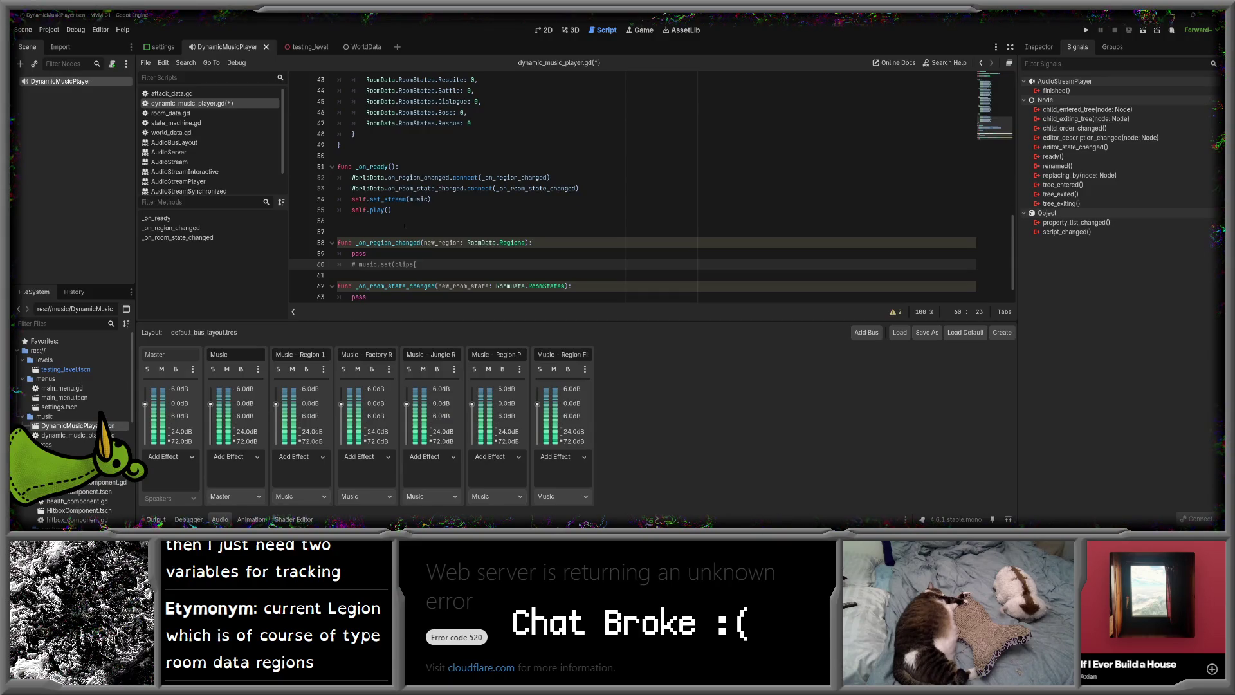
pyautogui.scroll(14, 633, 190)
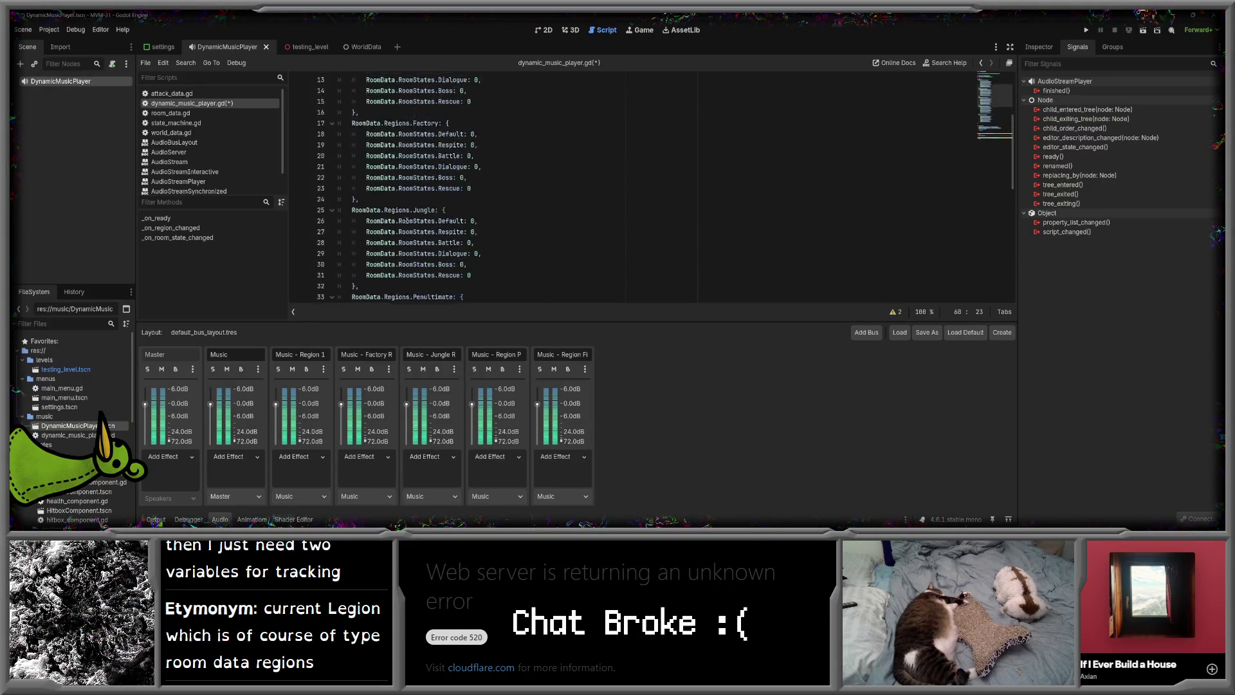
pyautogui.scroll(-15, 634, 189)
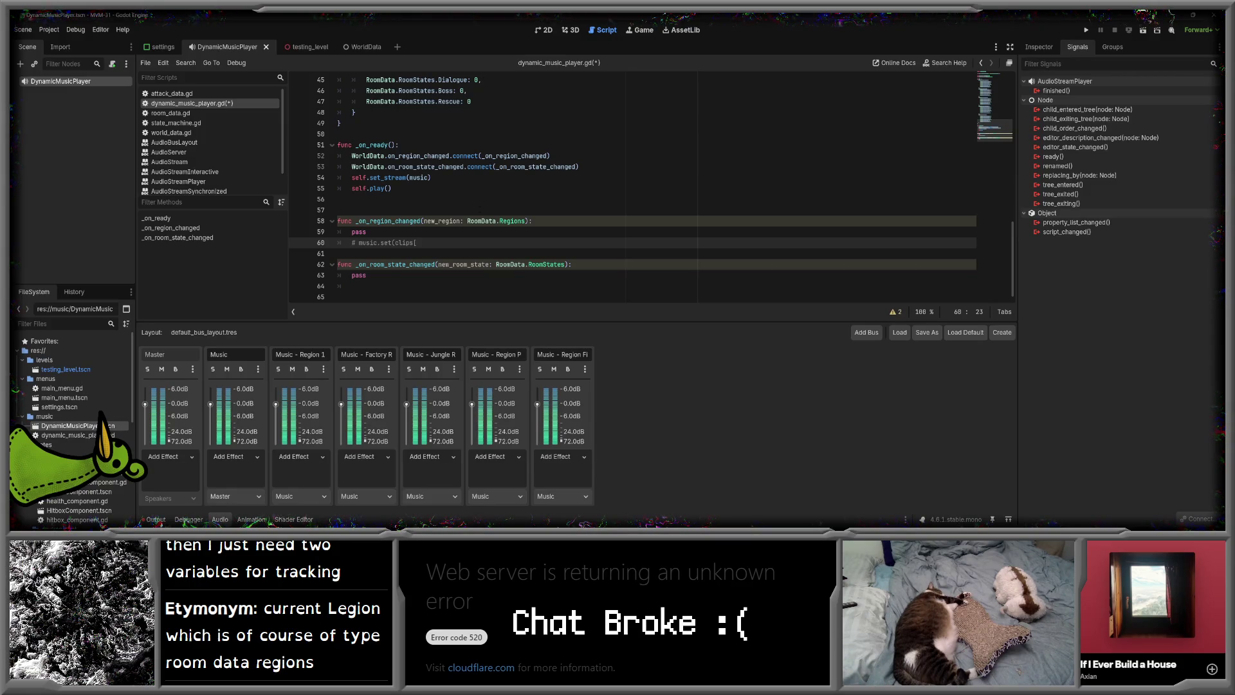
pyautogui.write('new_region')
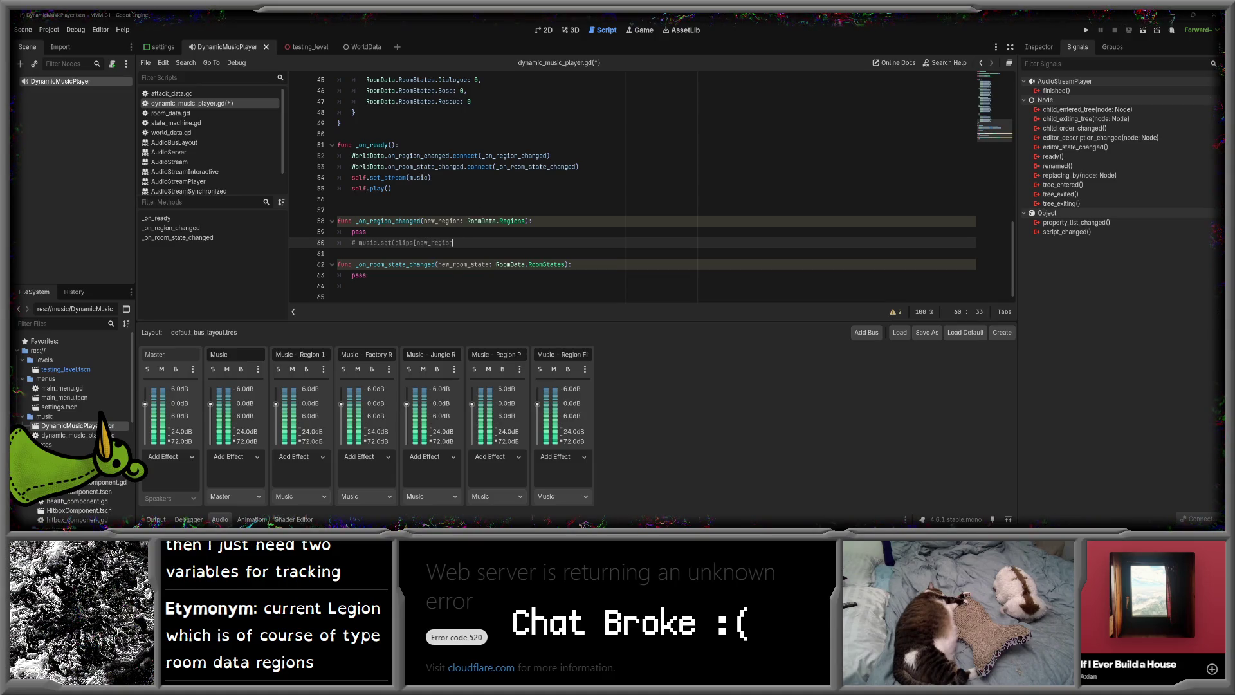
pyautogui.write(']')
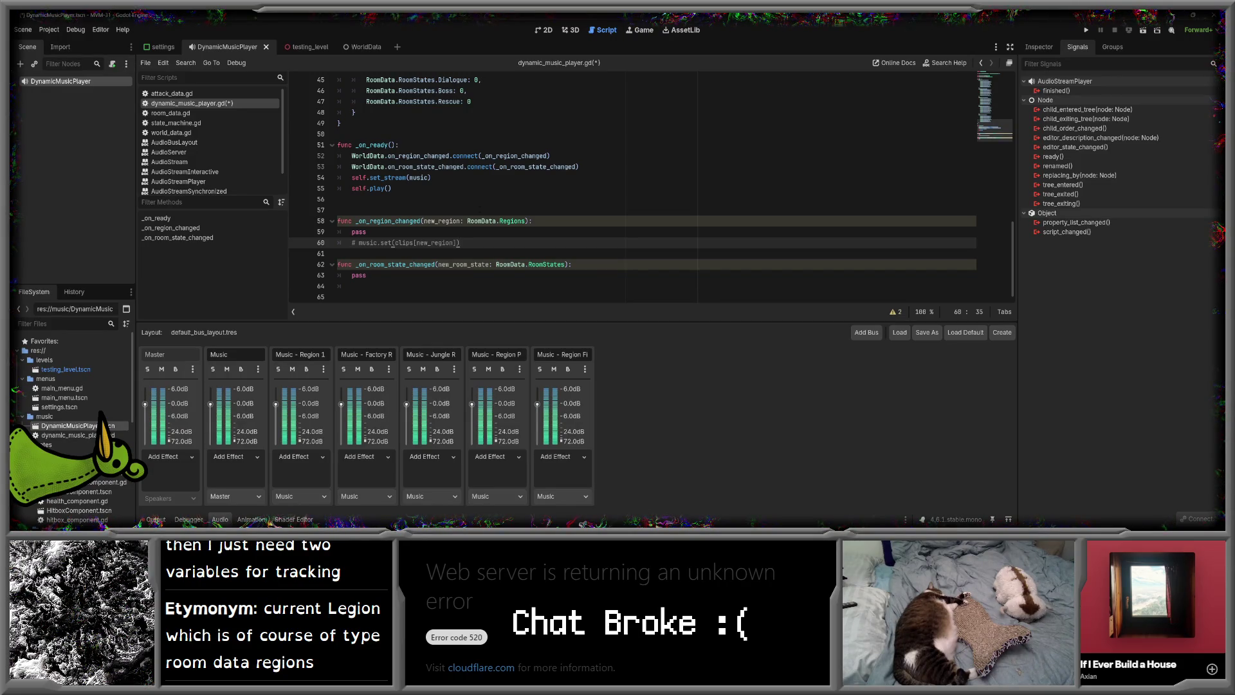
# - Begin a commented music.set(clips[current...]) line in _on_room_state_changed
pyautogui.click(406, 285)
pyautogui.write('# music.set(')
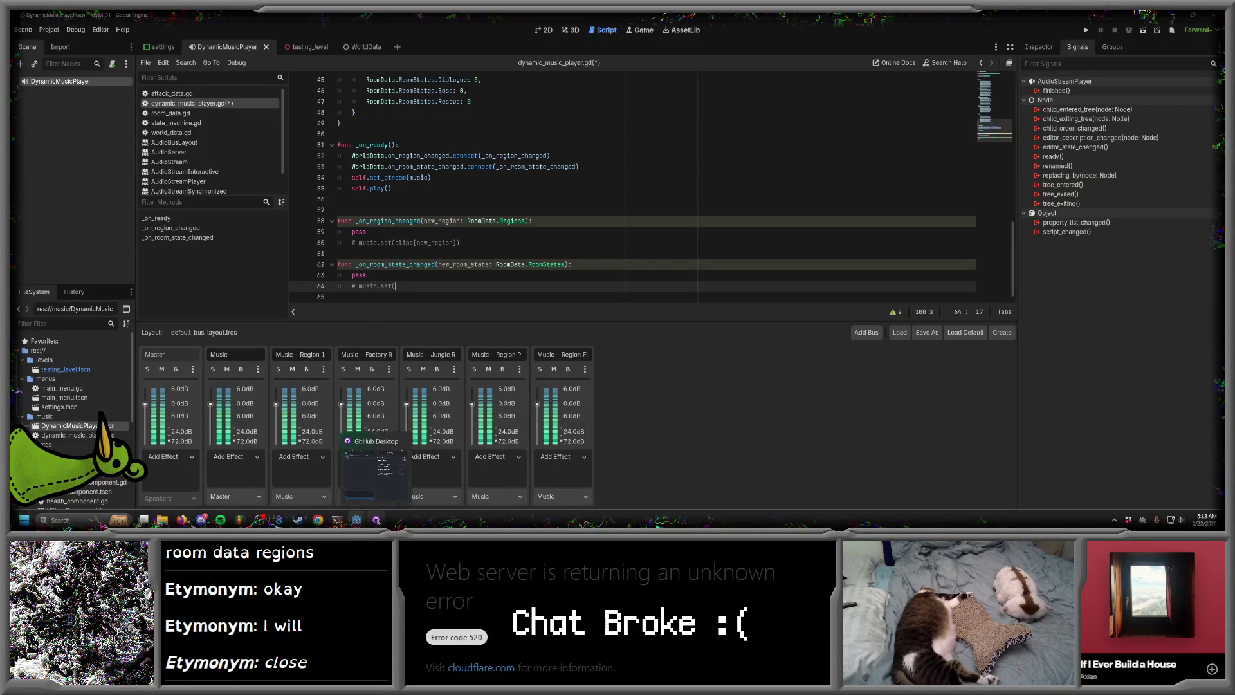
pyautogui.click(377, 520)
pyautogui.click(1049, 101)
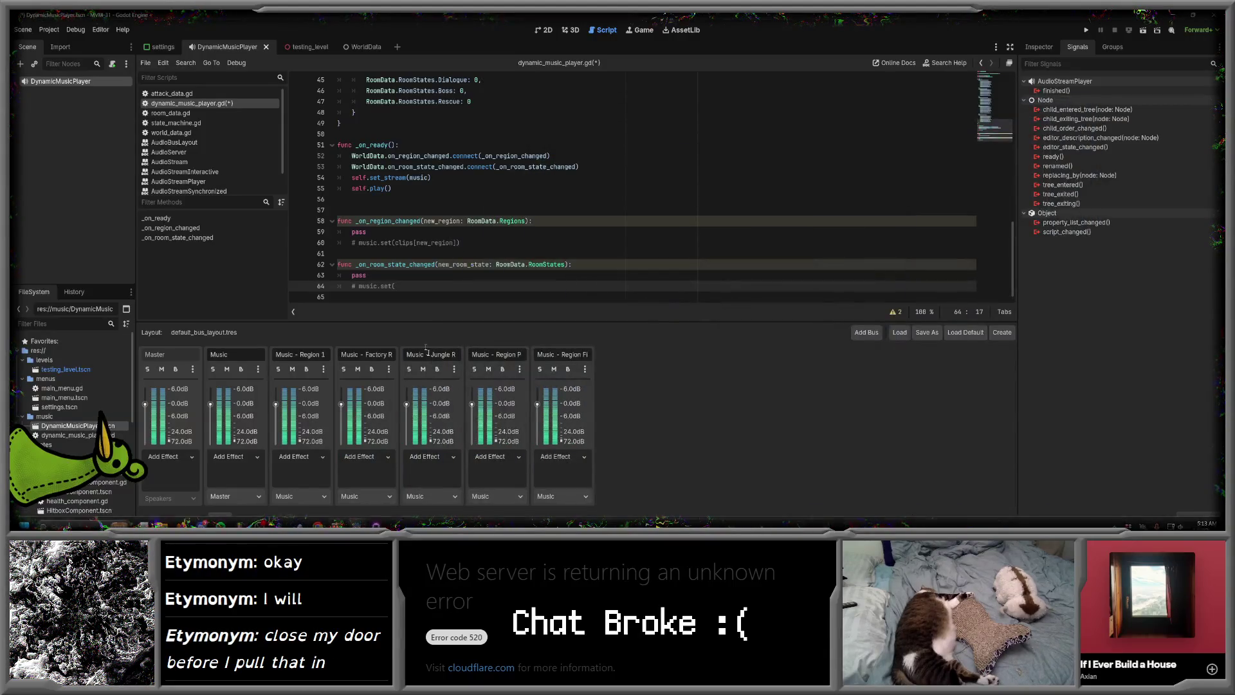
pyautogui.write('cli')
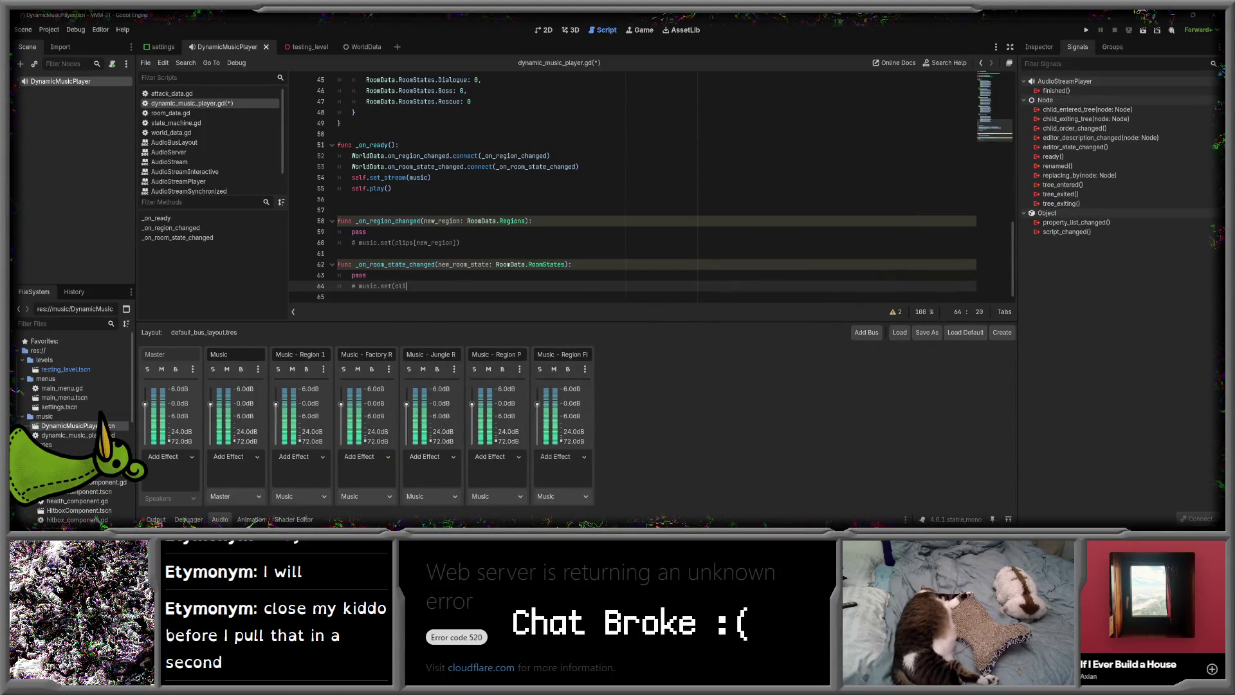
pyautogui.write('ps')
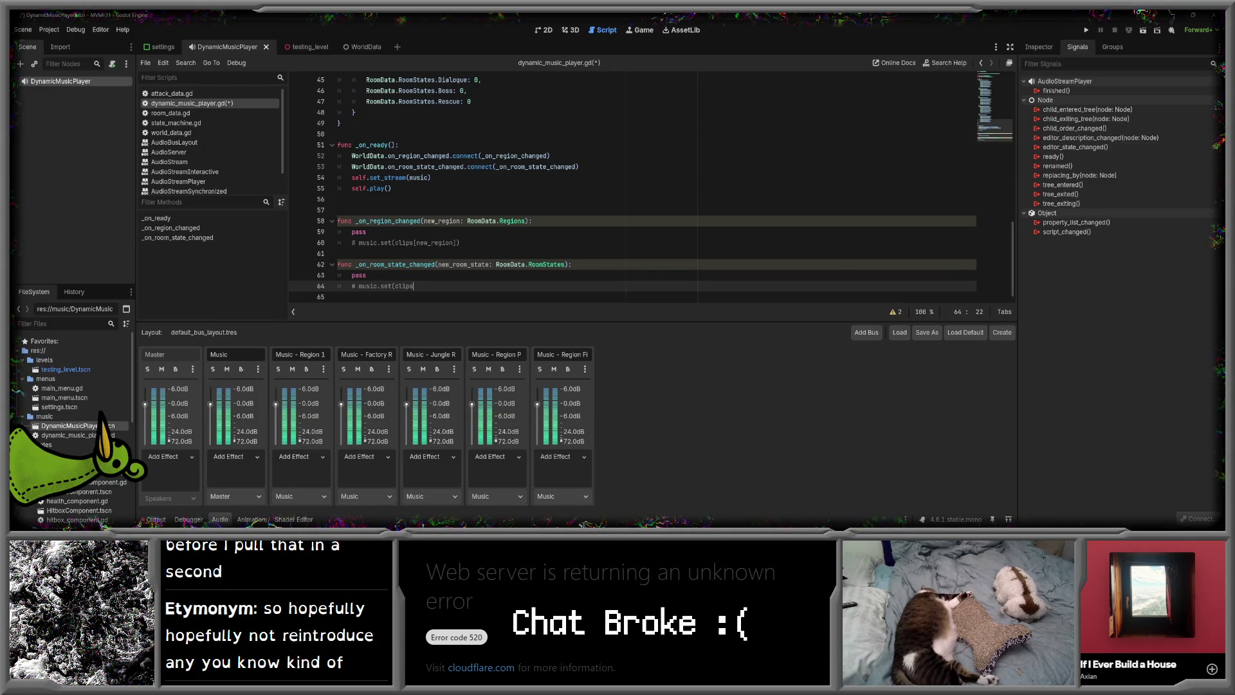
pyautogui.write('[current')
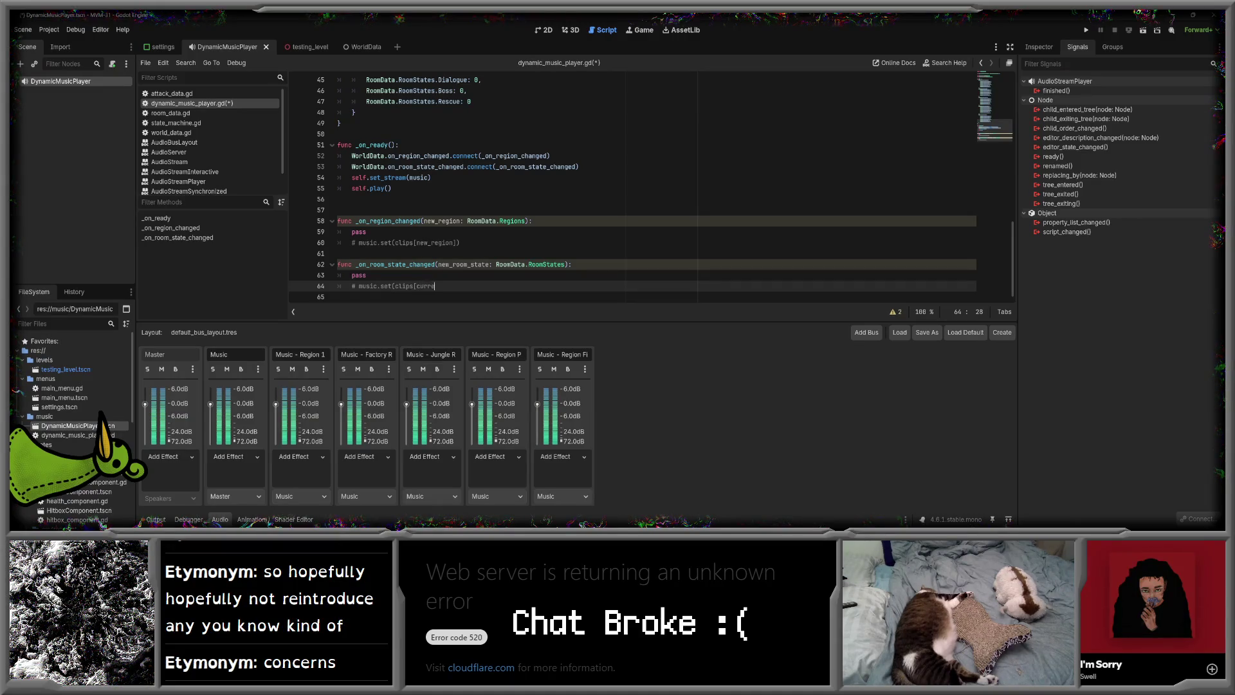
# - Finish both lines with [current_room_state] and [current_region][current_room_state], then save the script
pyautogui.click(460, 242)
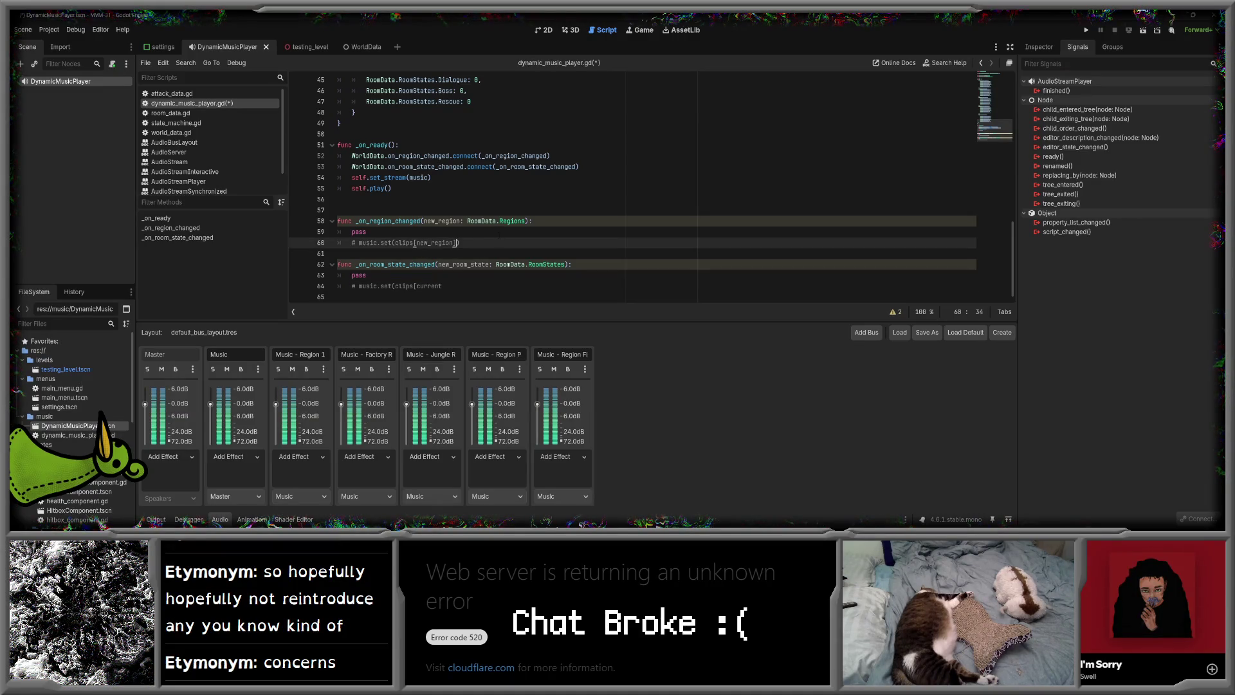
pyautogui.write('current')
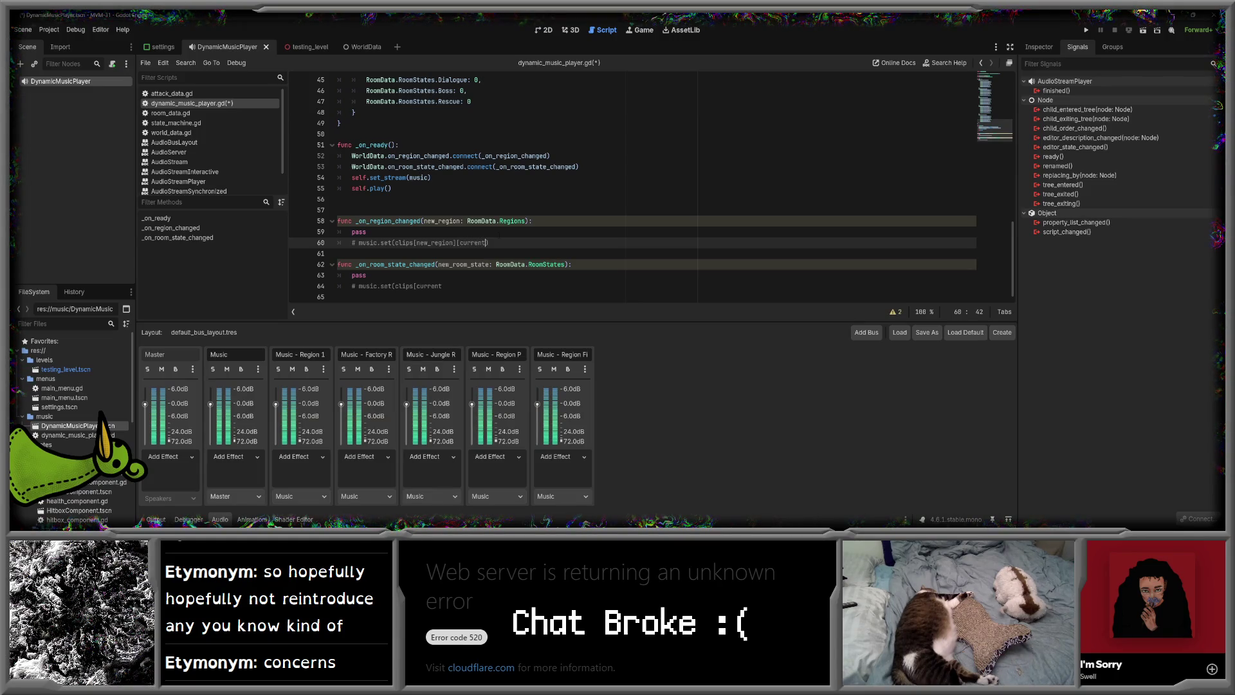
pyautogui.write('_room_state]')
pyautogui.click(472, 285)
pyautogui.write('_r')
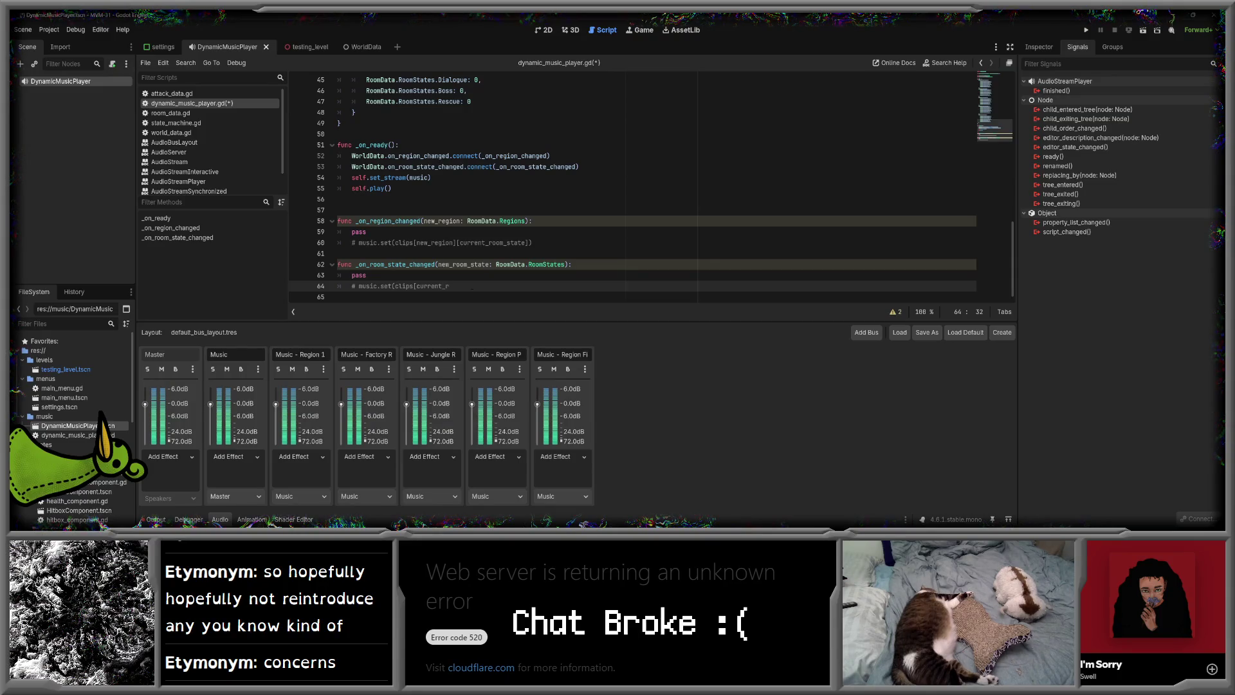
pyautogui.write('egion')
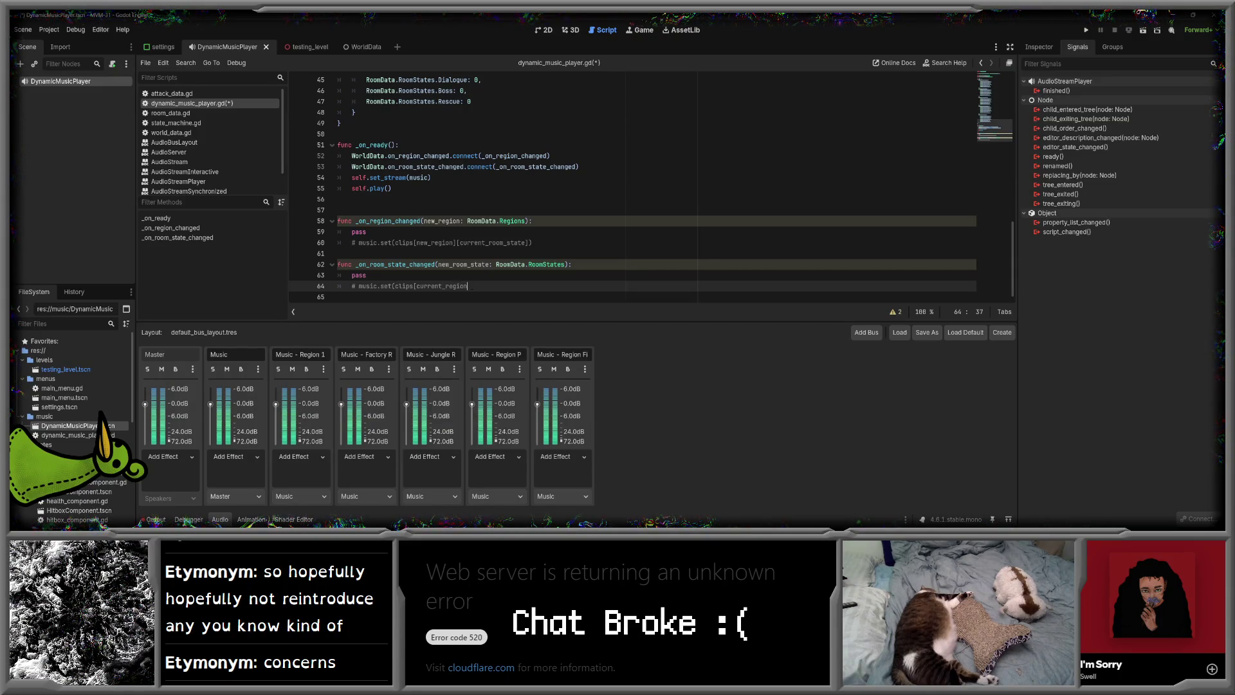
pyautogui.write('][curren')
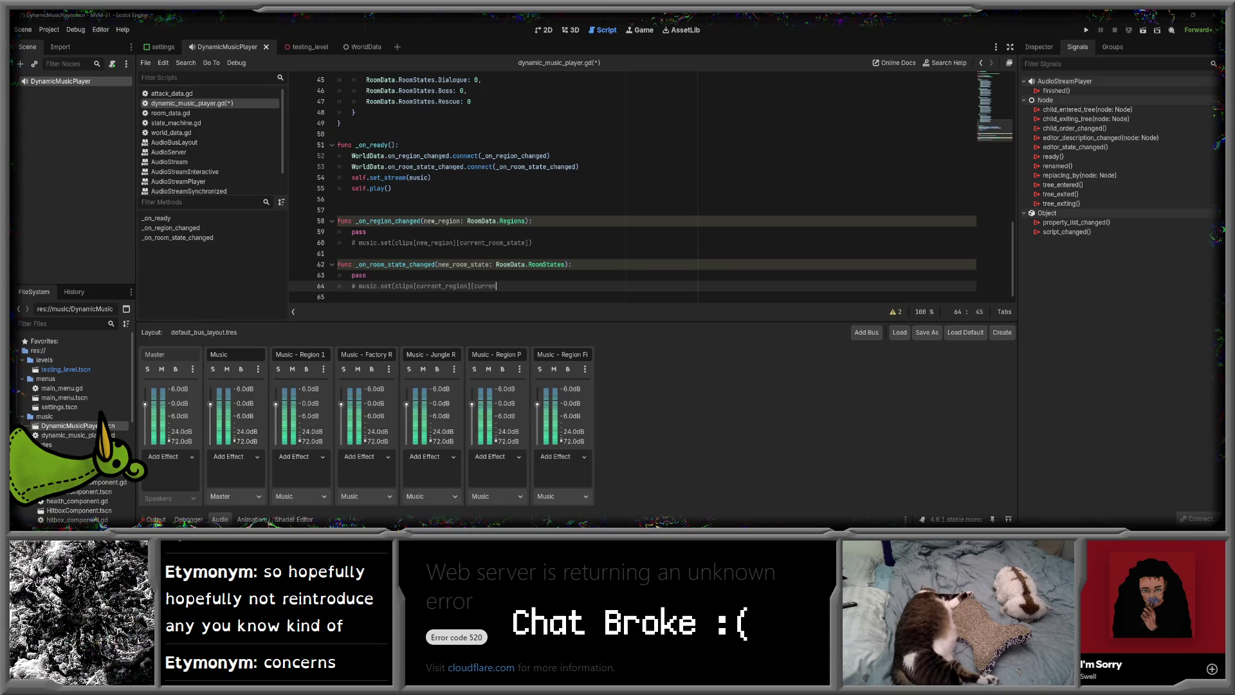
pyautogui.write('t_room_state])')
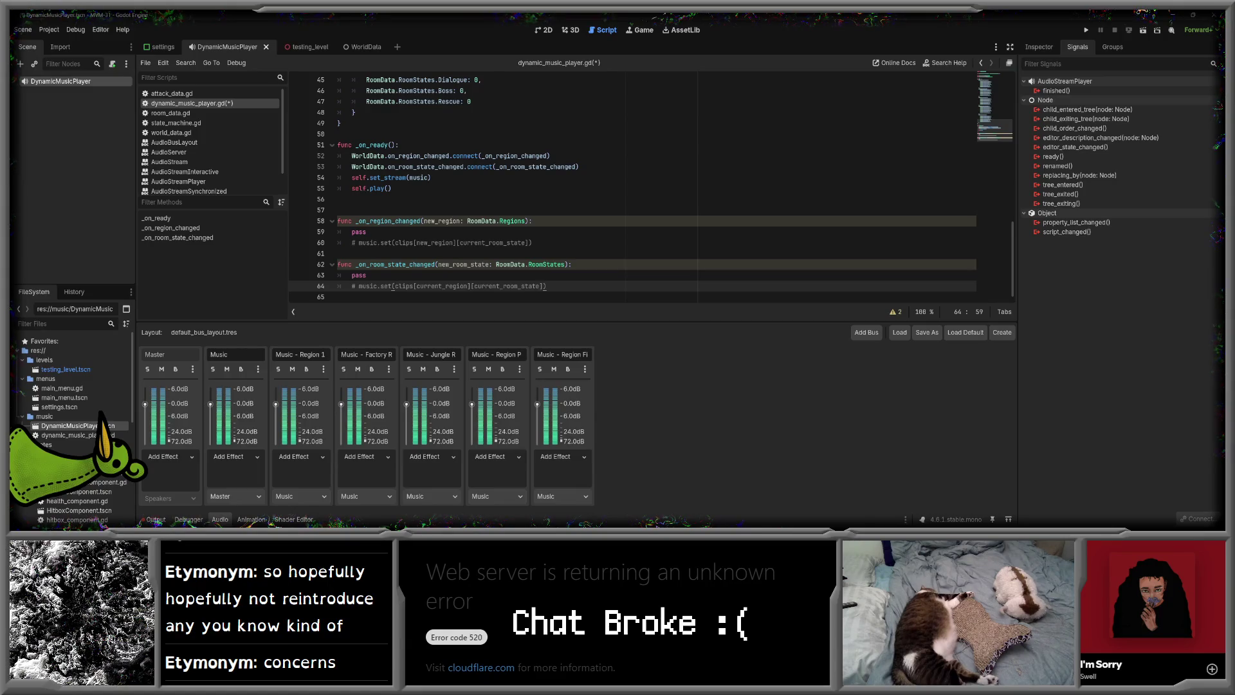
pyautogui.click(479, 275)
pyautogui.click(533, 242)
pyautogui.hotkey('ctrl', 's')
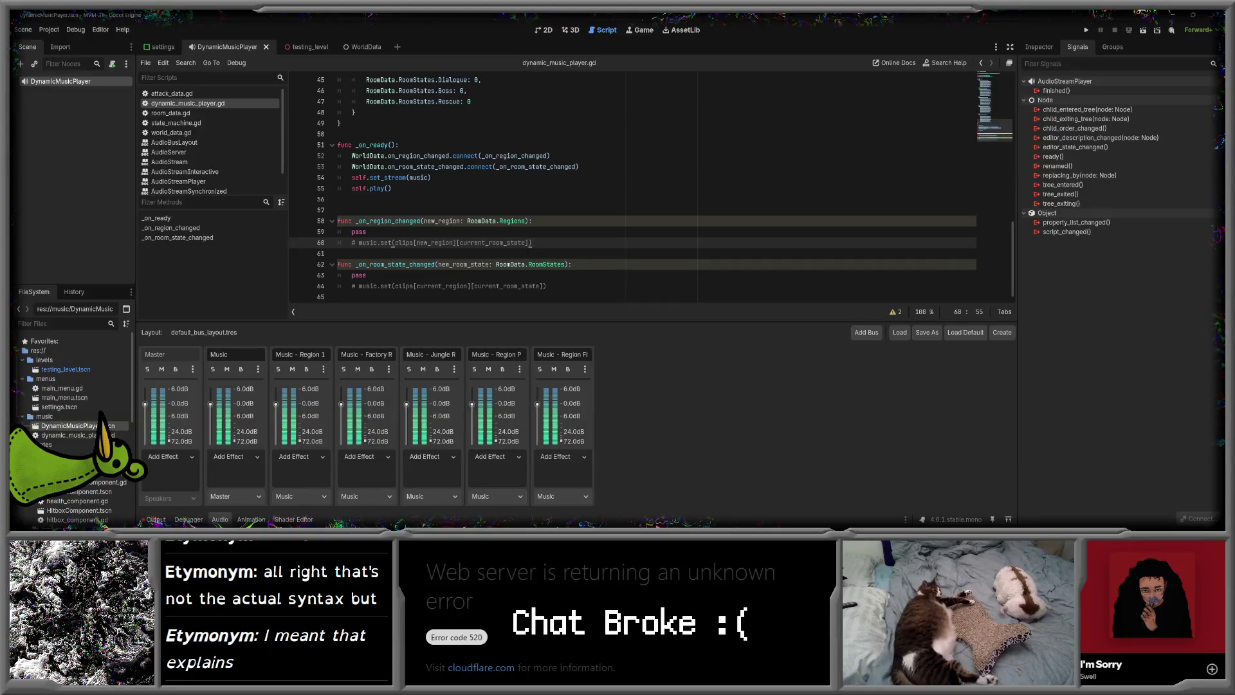
pyautogui.scroll(3, 526, 240)
pyautogui.scroll(12, 526, 239)
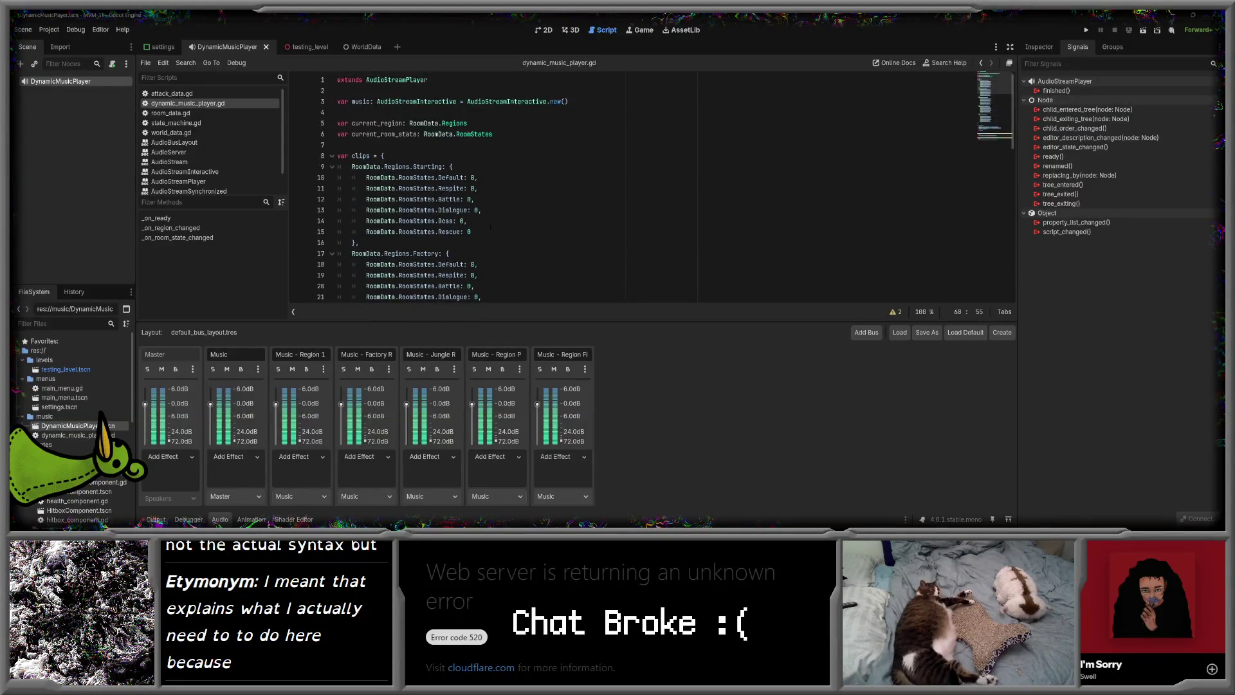
pyautogui.scroll(-13, 983, 129)
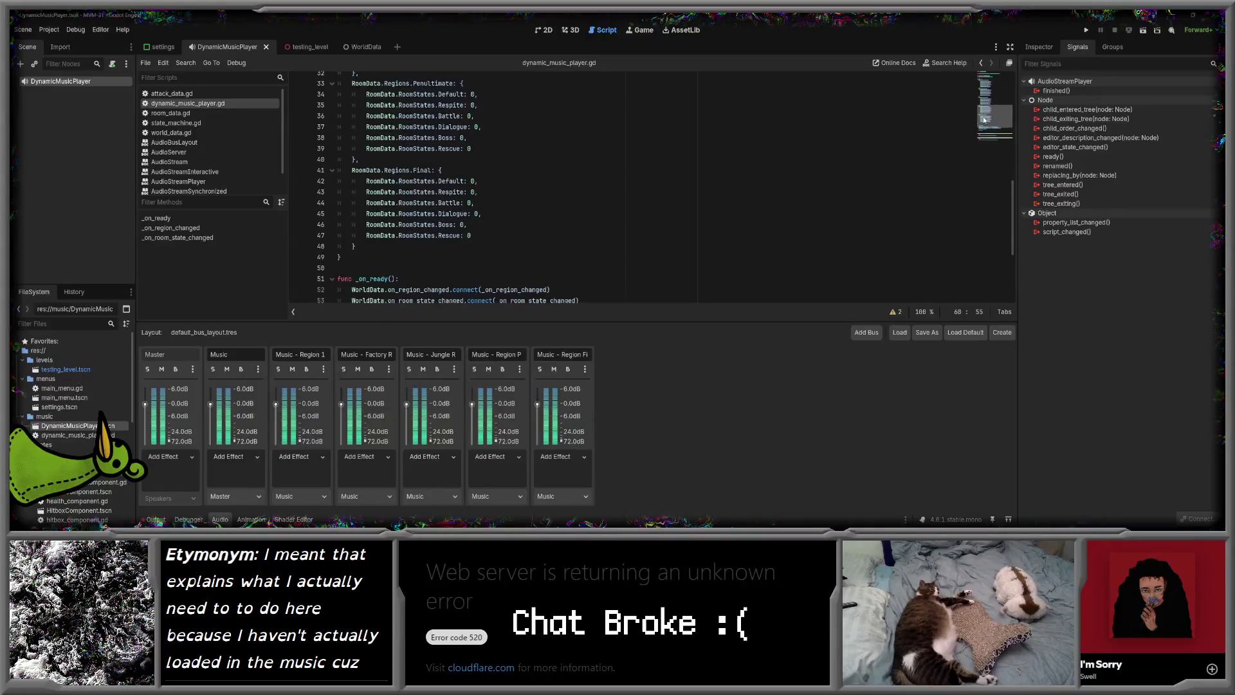
pyautogui.moveTo(983, 129)
pyautogui.mouseDown()
pyautogui.moveTo(979, 88)
pyautogui.moveTo(994, 135)
pyautogui.moveTo(985, 80)
pyautogui.mouseUp()
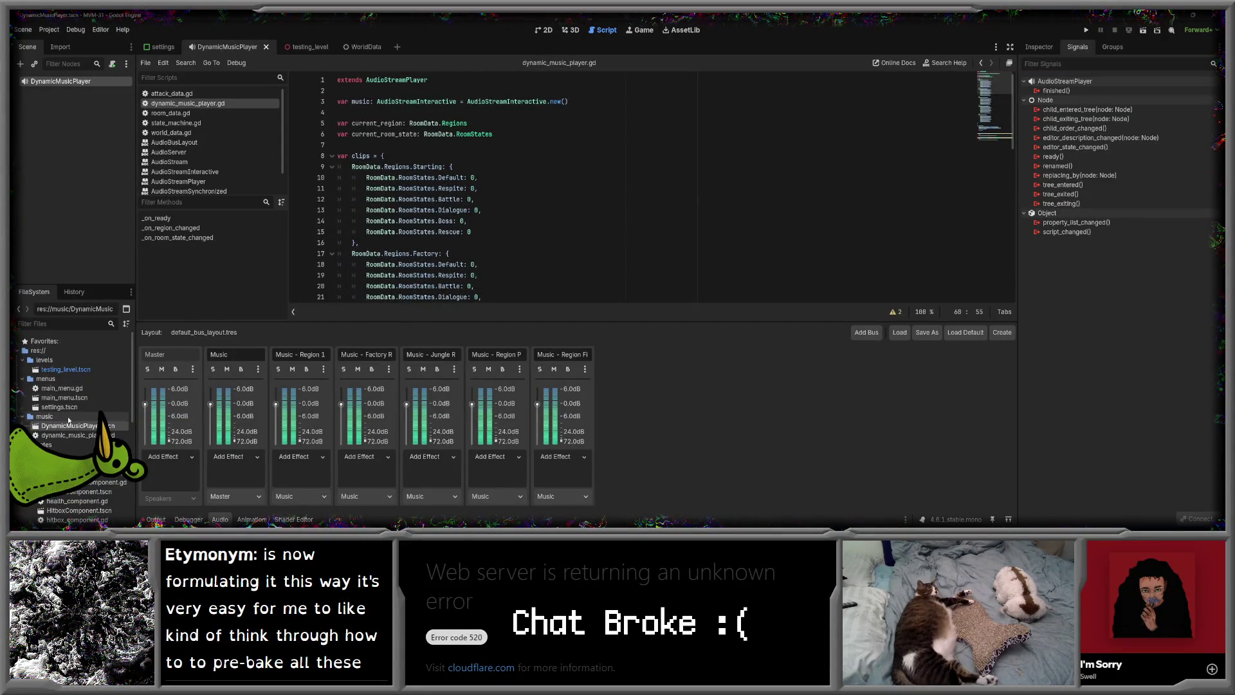
pyautogui.press('End')
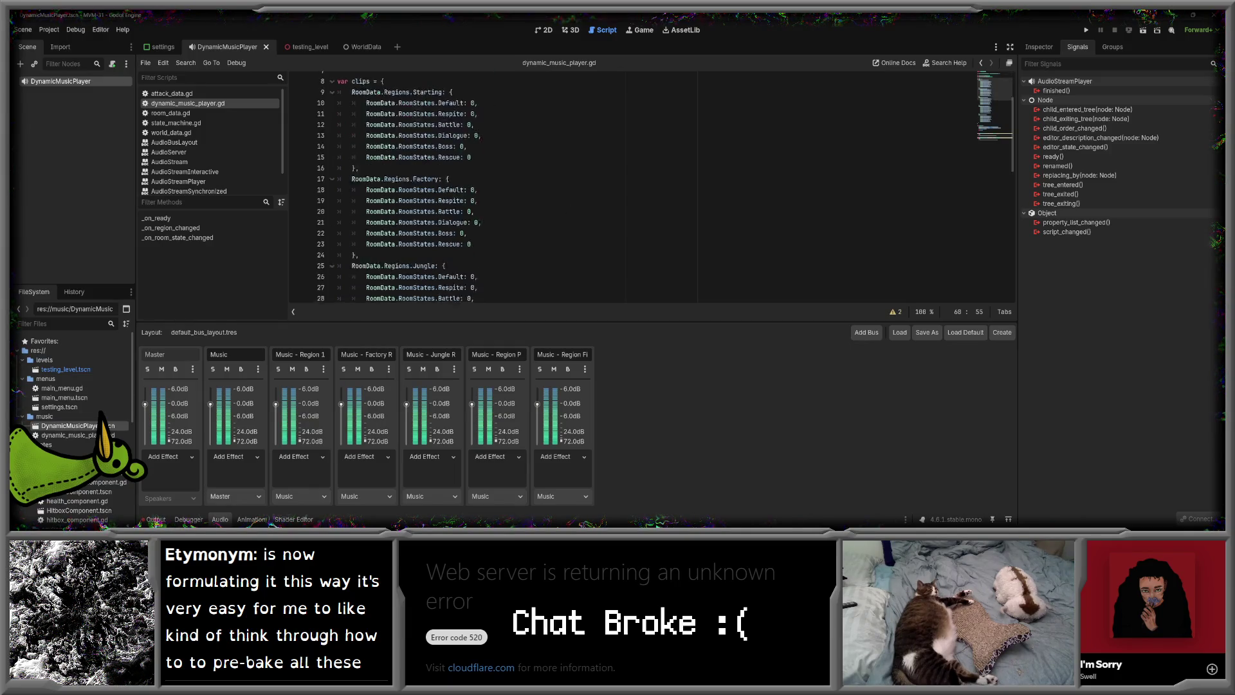
pyautogui.rightClick(48, 418)
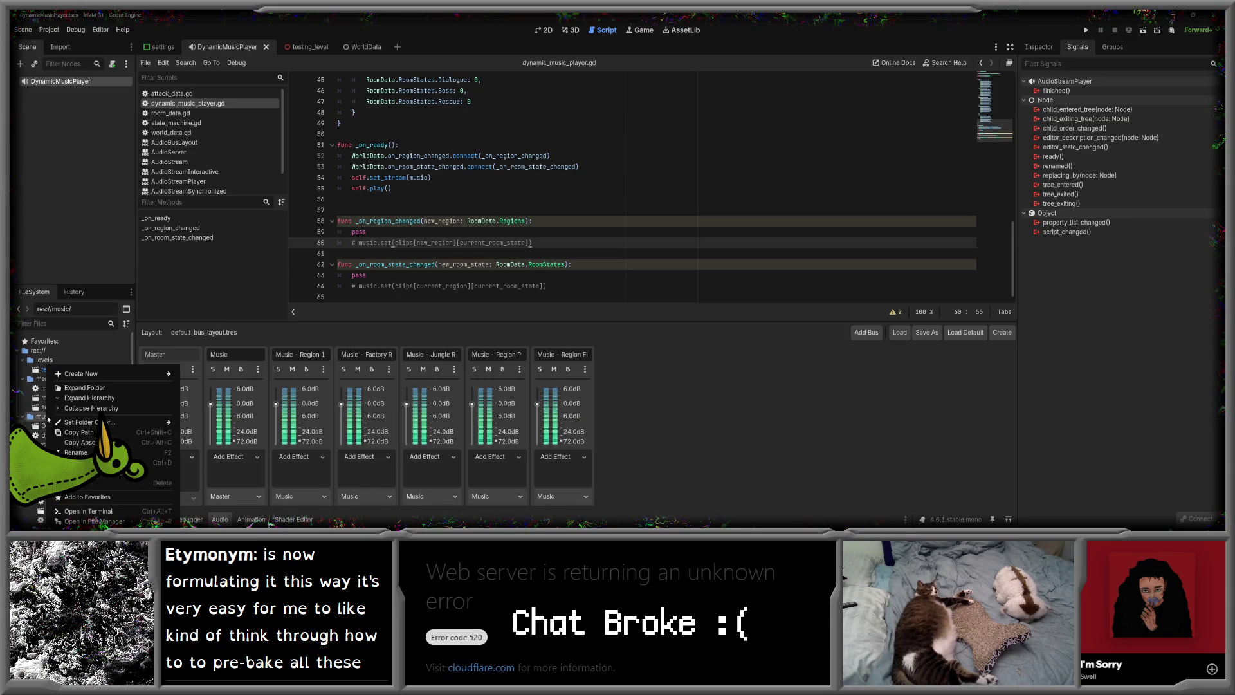
# - Cancel creating a first_region folder inside music, then open room_data.gd to view its enums
pyautogui.moveTo(83, 374)
pyautogui.click(206, 375)
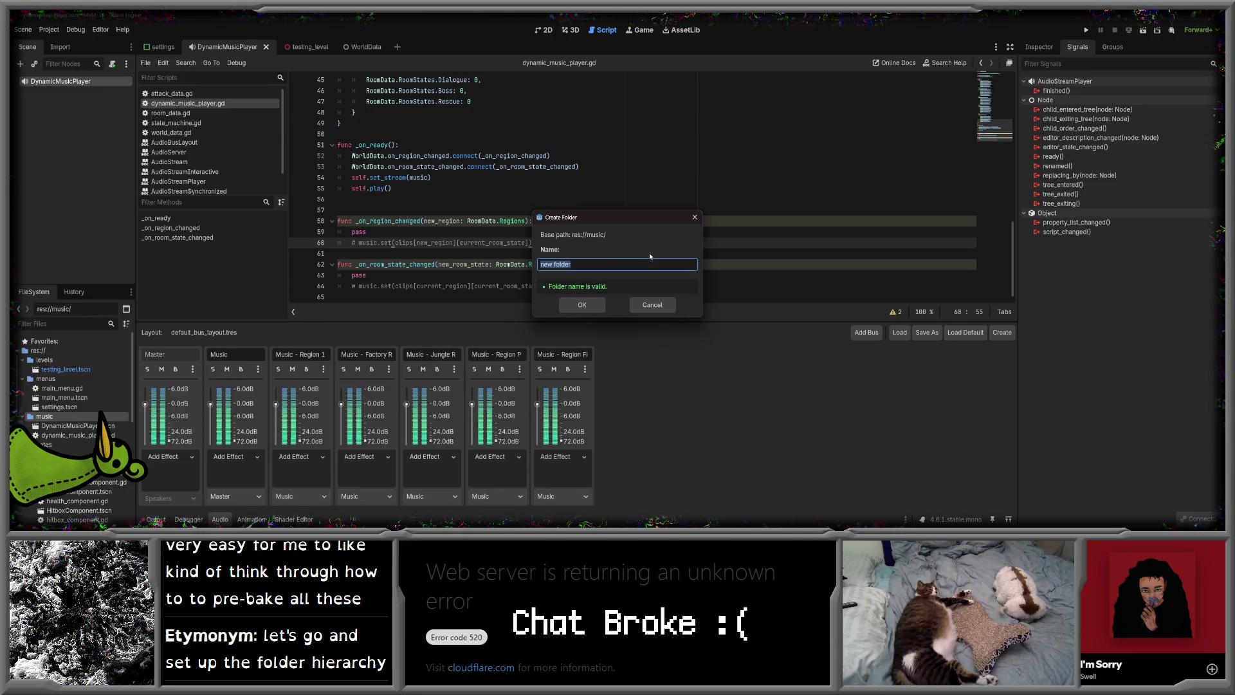
pyautogui.write('reg')
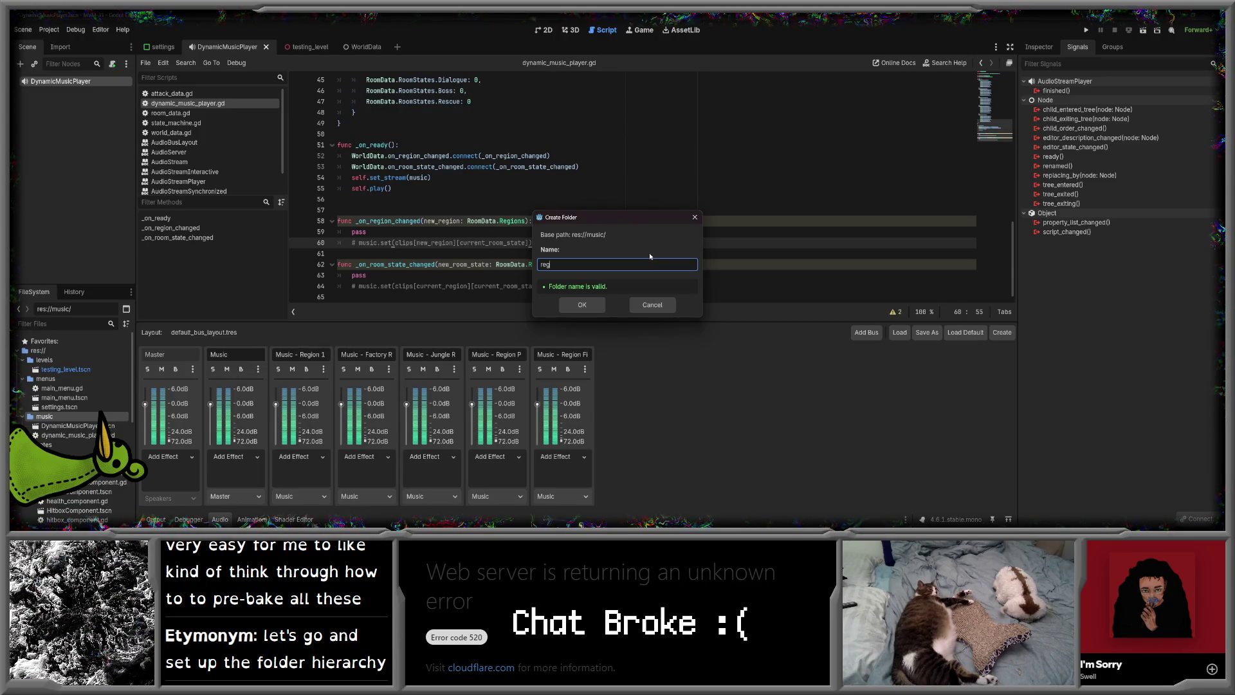
pyautogui.press('BackSpace')
pyautogui.press('BackSpace')
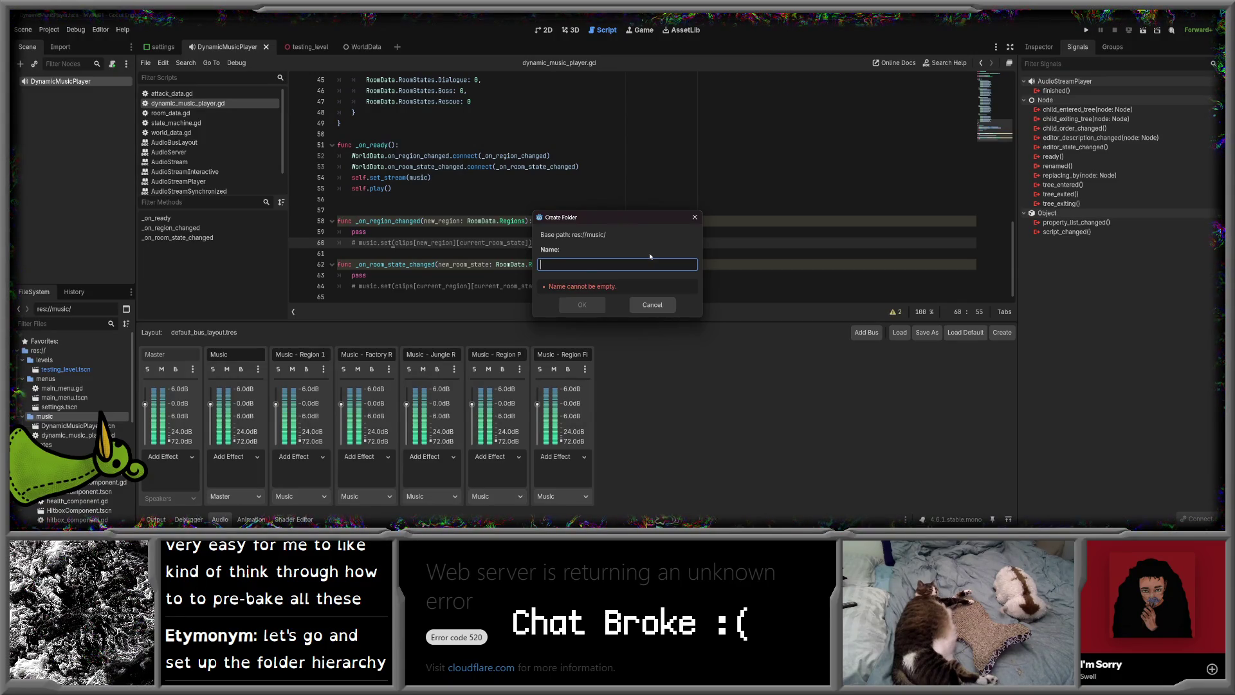
pyautogui.write('firs')
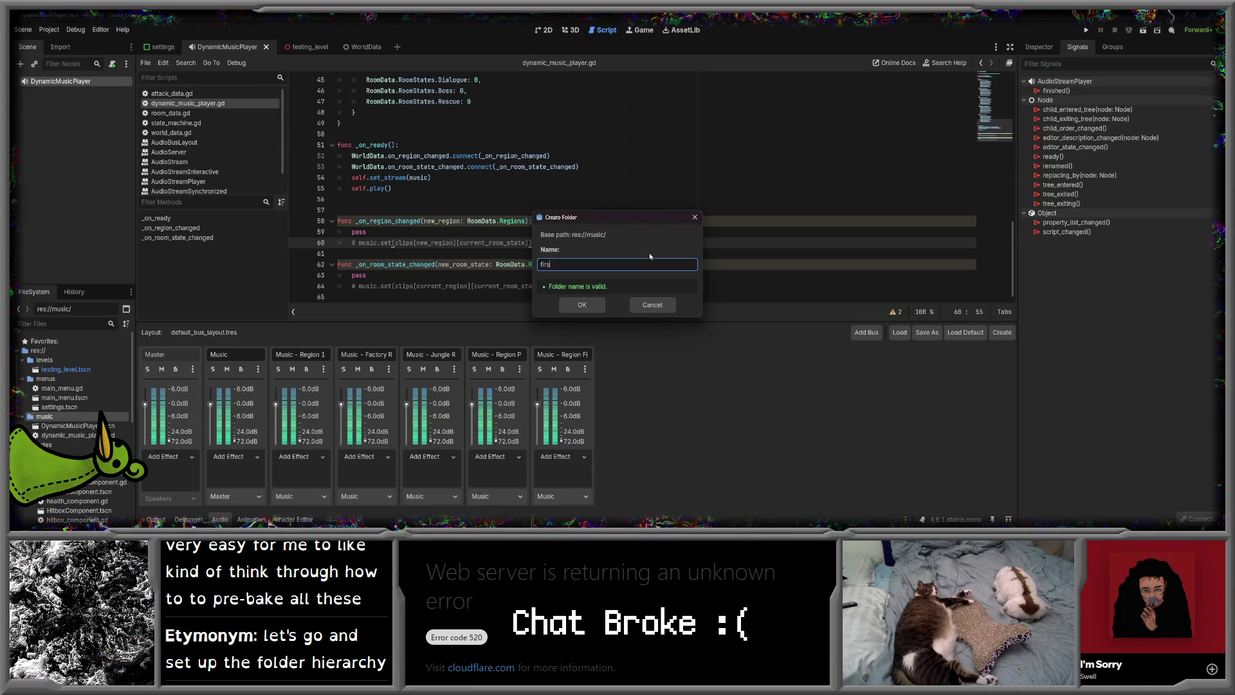
pyautogui.write('t_region')
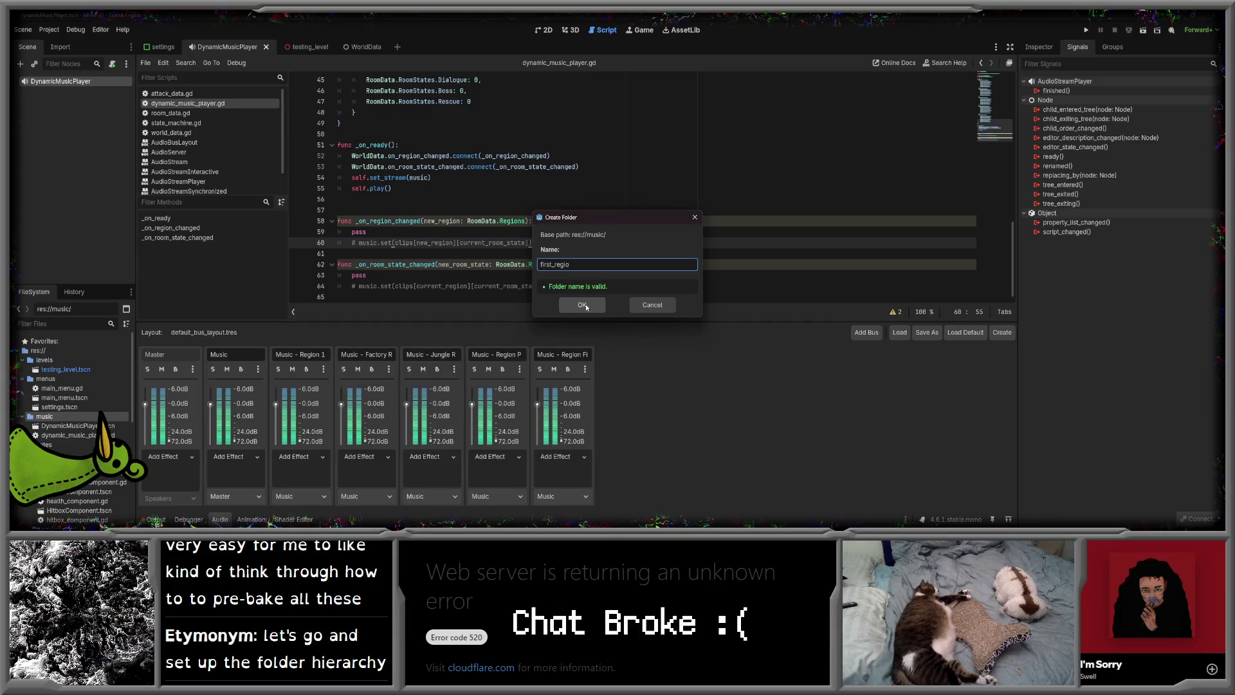
pyautogui.click(582, 305)
pyautogui.click(695, 216)
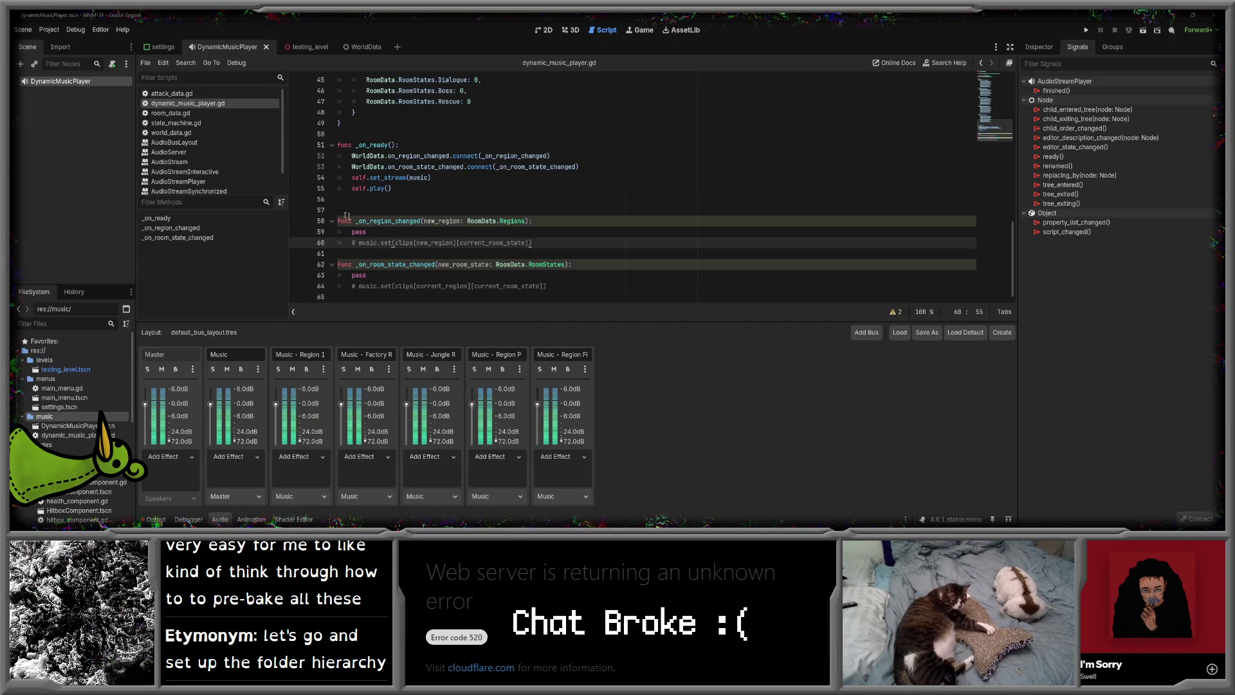
pyautogui.click(180, 113)
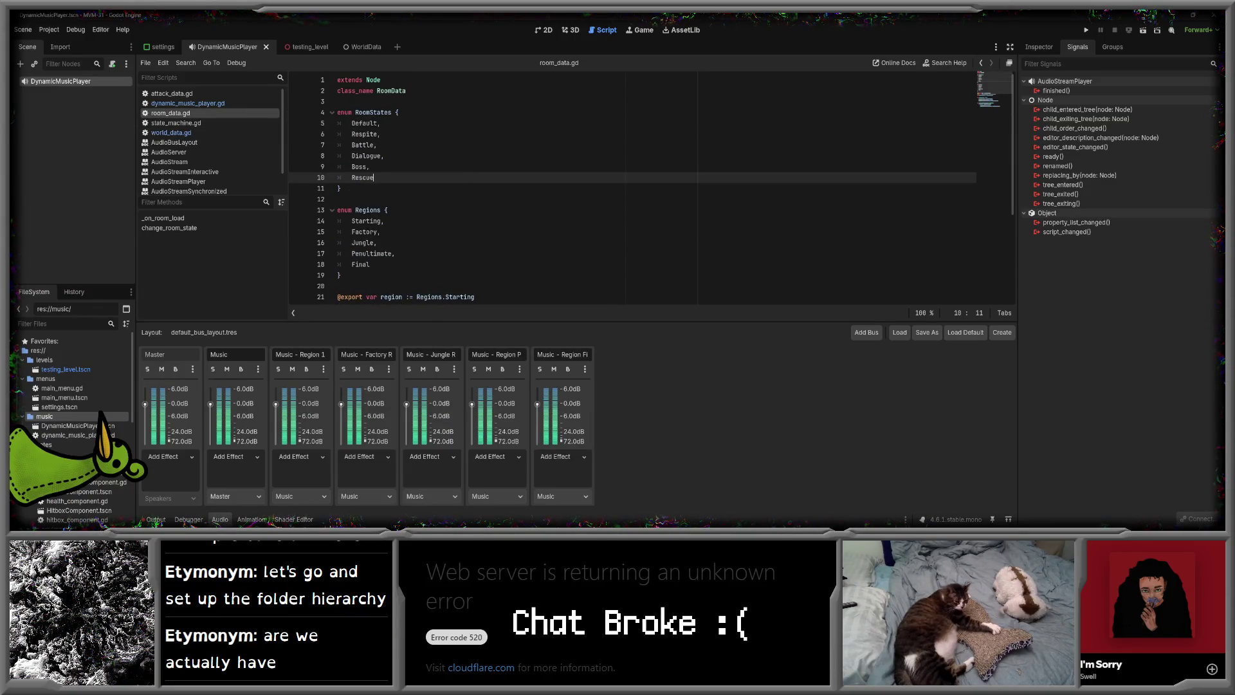
# - Create a regions folder inside the music folder
pyautogui.rightClick(43, 417)
pyautogui.moveTo(108, 376)
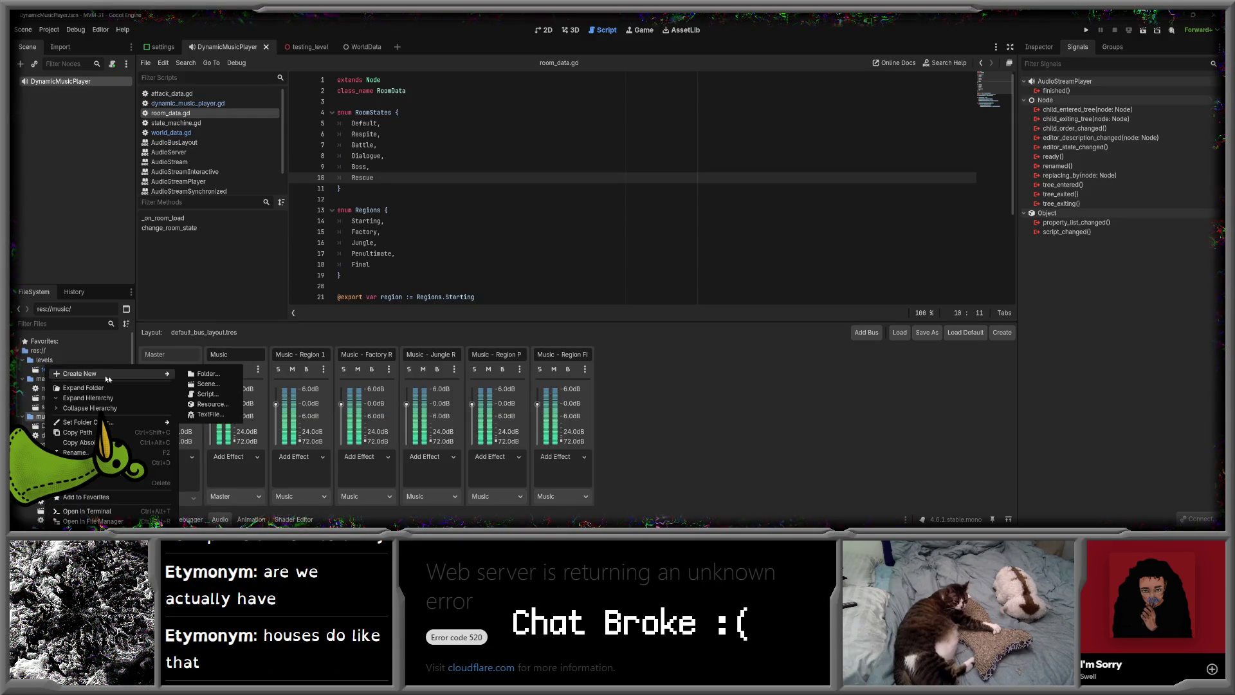
pyautogui.click(206, 374)
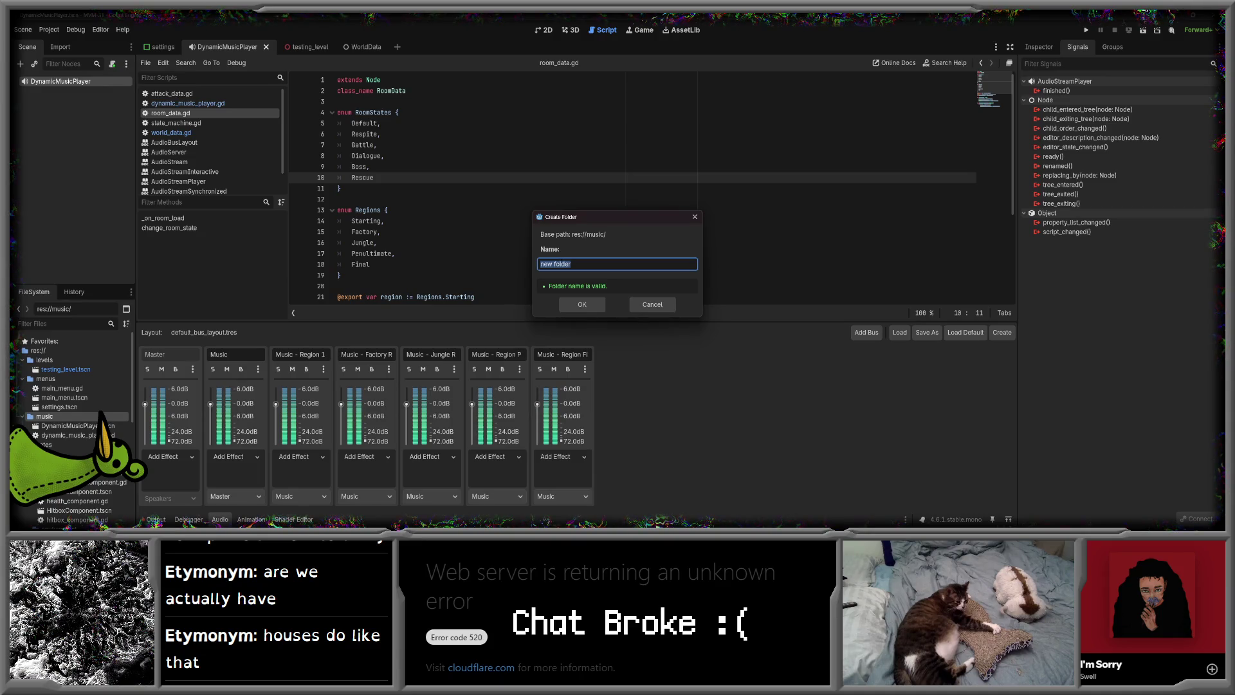
pyautogui.write('regions')
pyautogui.press('Return')
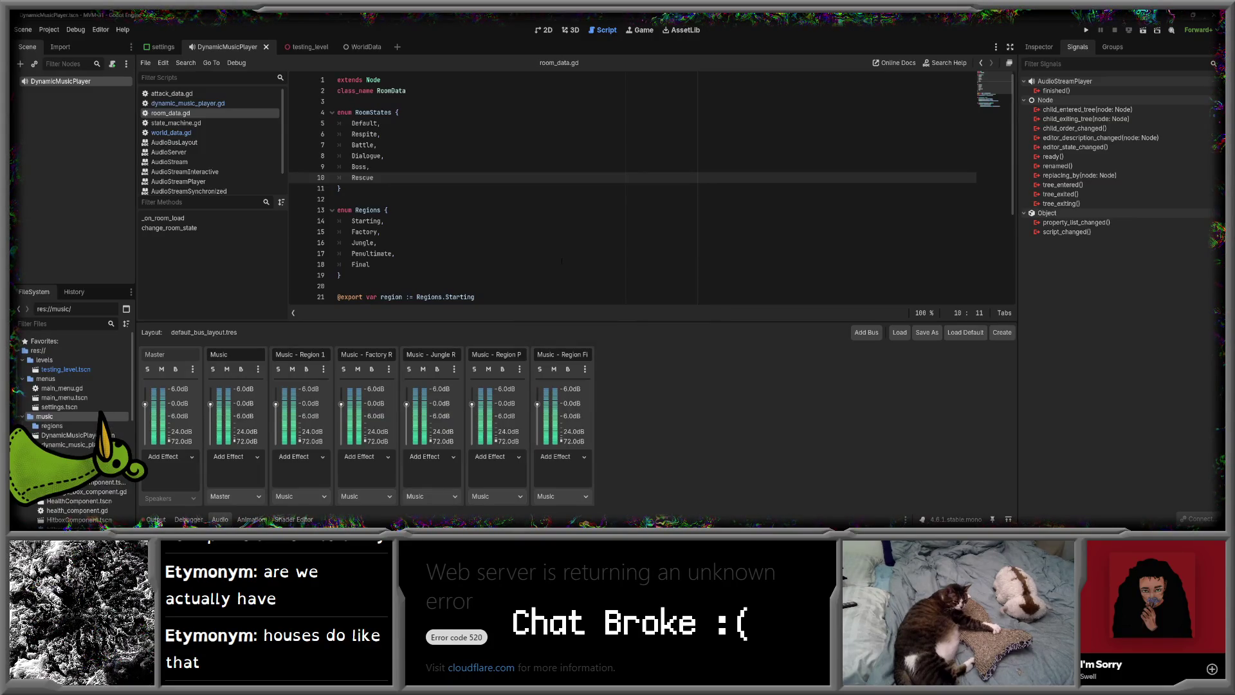
# - Add starting, factory and jungle subfolders inside regions
pyautogui.rightClick(51, 425)
pyautogui.moveTo(115, 373)
pyautogui.click(212, 375)
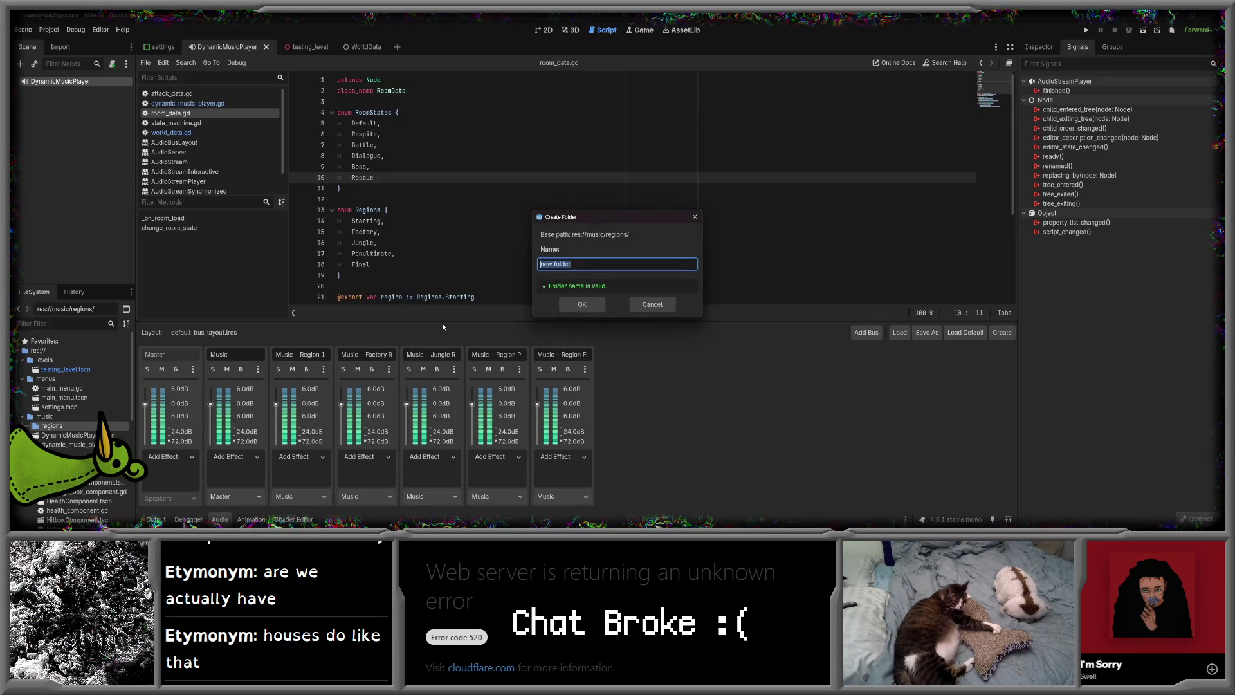
pyautogui.write('startin')
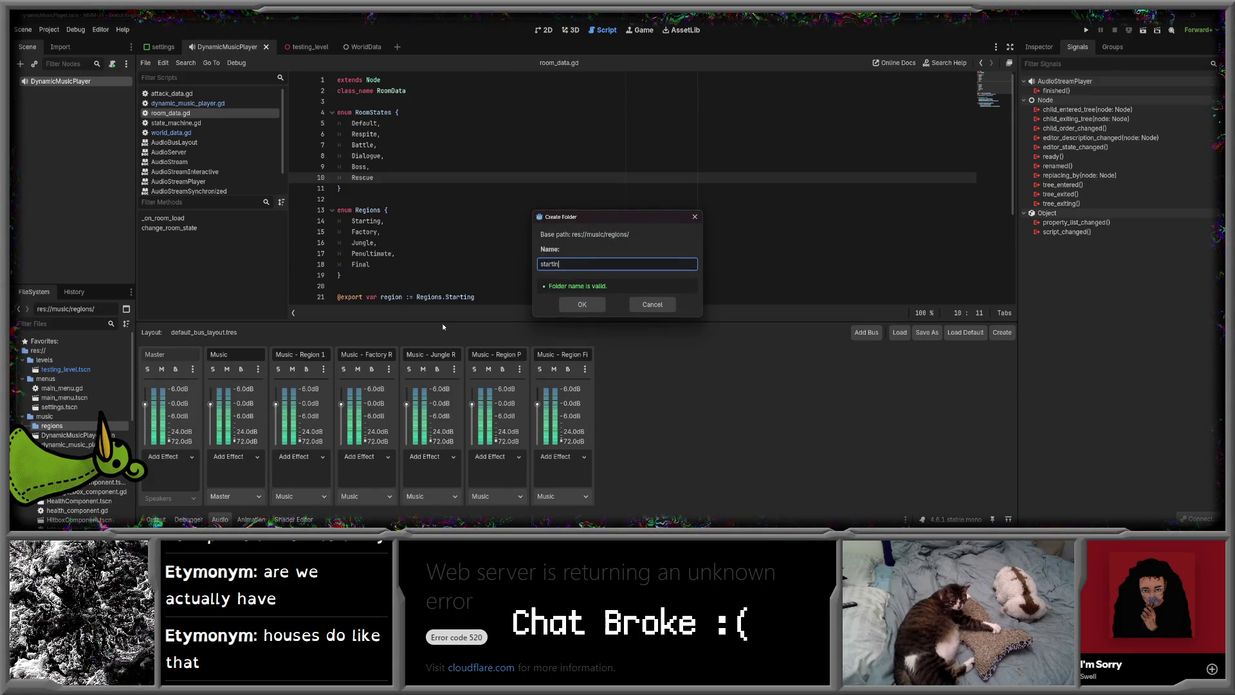
pyautogui.write('g')
pyautogui.press('Return')
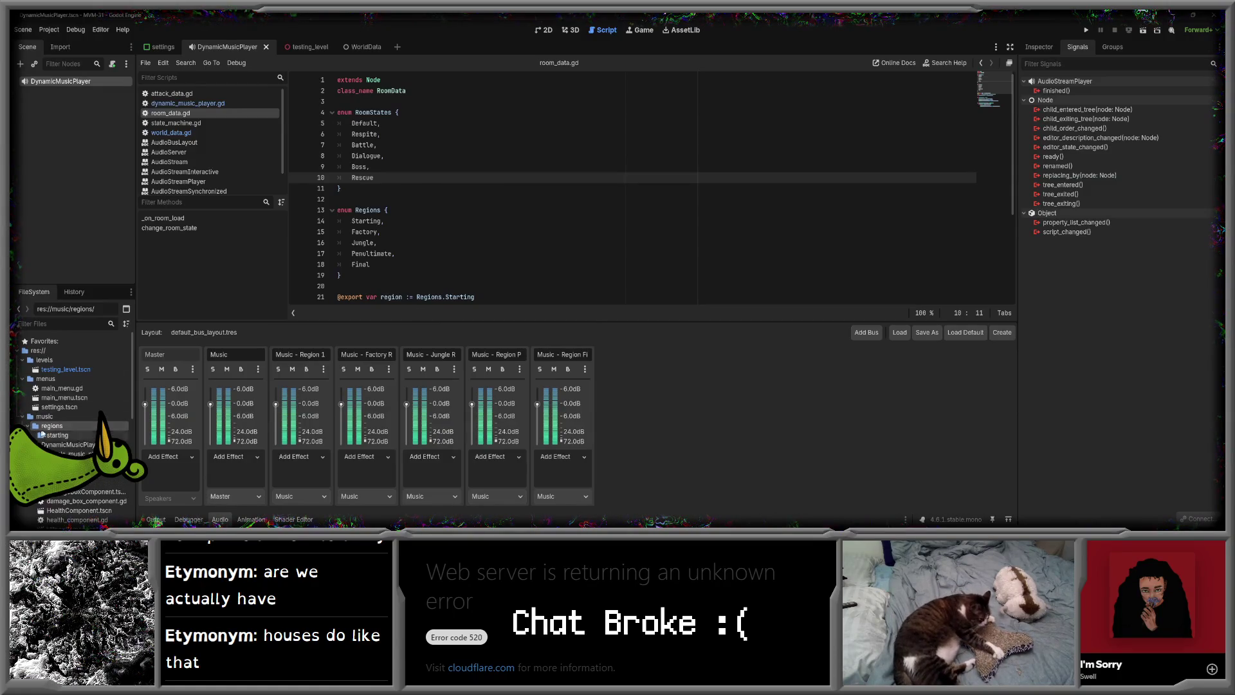
pyautogui.rightClick(40, 430)
pyautogui.moveTo(116, 375)
pyautogui.click(213, 375)
pyautogui.write('factory')
pyautogui.press('Return')
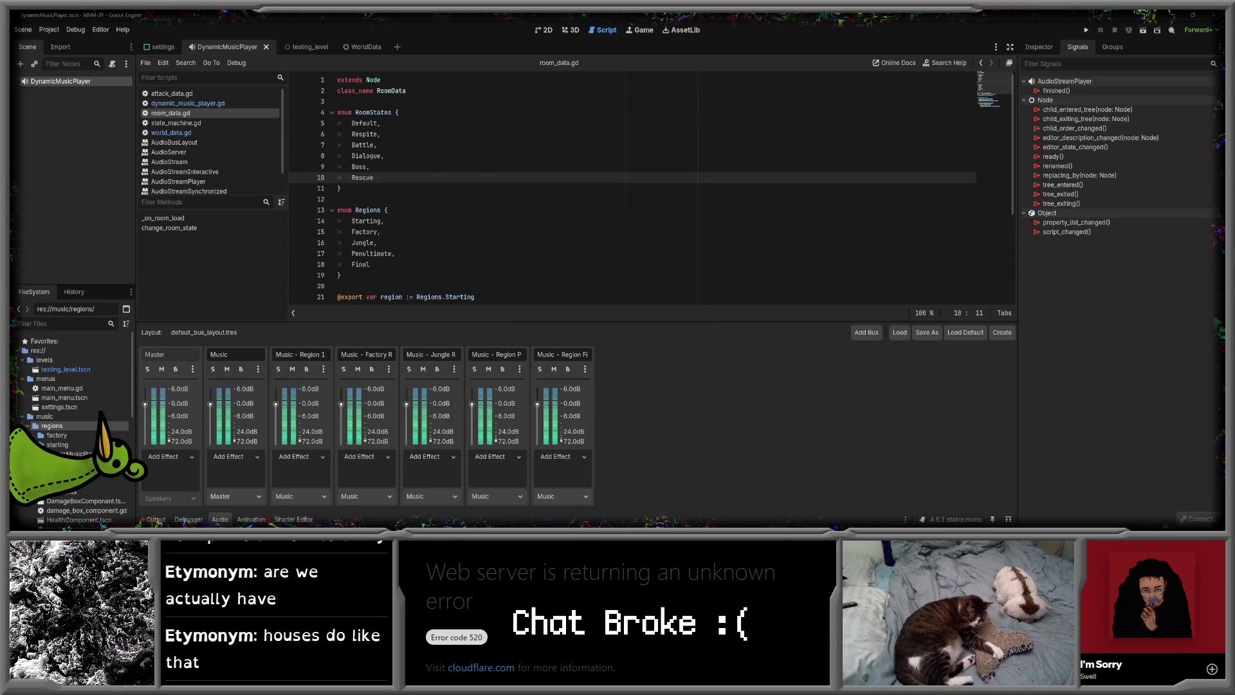
pyautogui.rightClick(66, 425)
pyautogui.moveTo(129, 374)
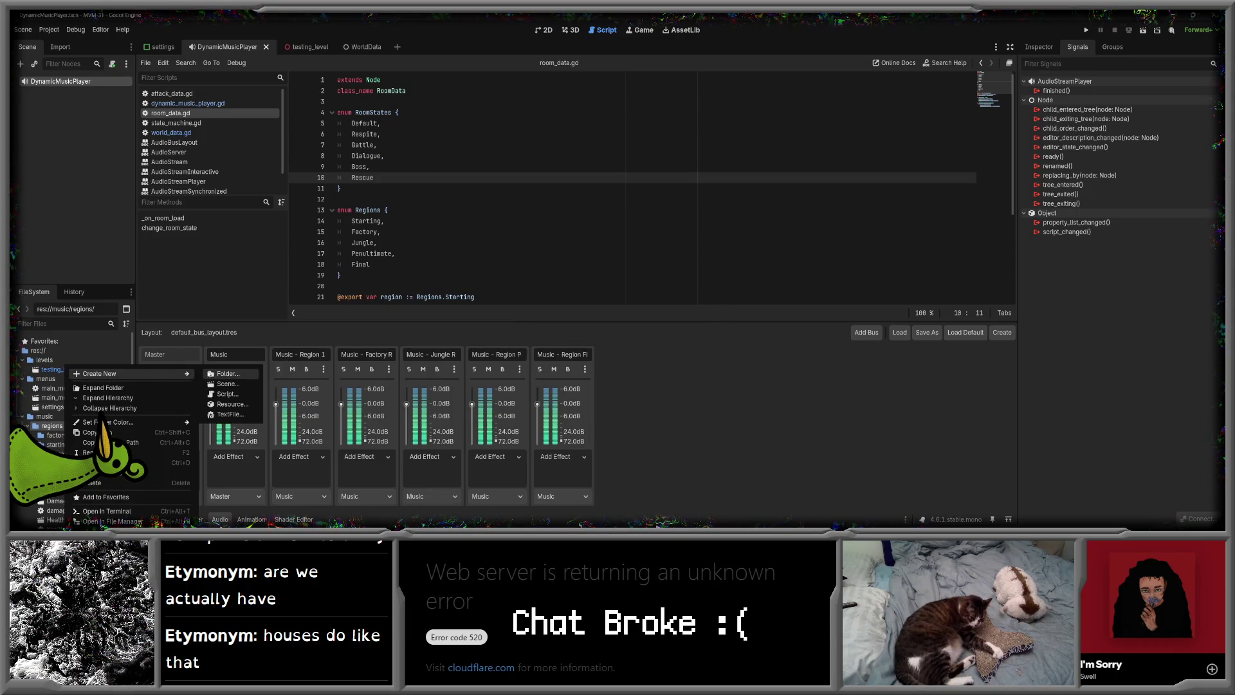
pyautogui.click(212, 374)
pyautogui.write('jungl')
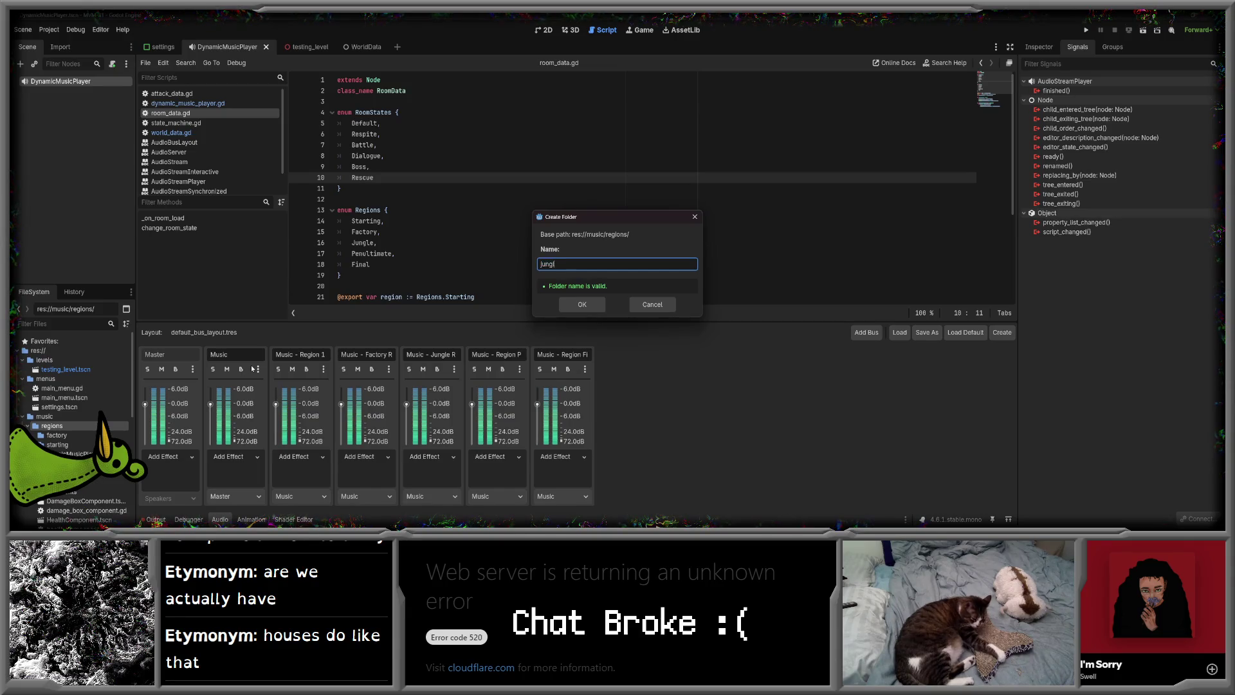
pyautogui.write('e')
pyautogui.press('Return')
# - Add penultimate and final subfolders inside regions
pyautogui.rightClick(41, 428)
pyautogui.moveTo(129, 374)
pyautogui.click(197, 376)
pyautogui.write('penultimate')
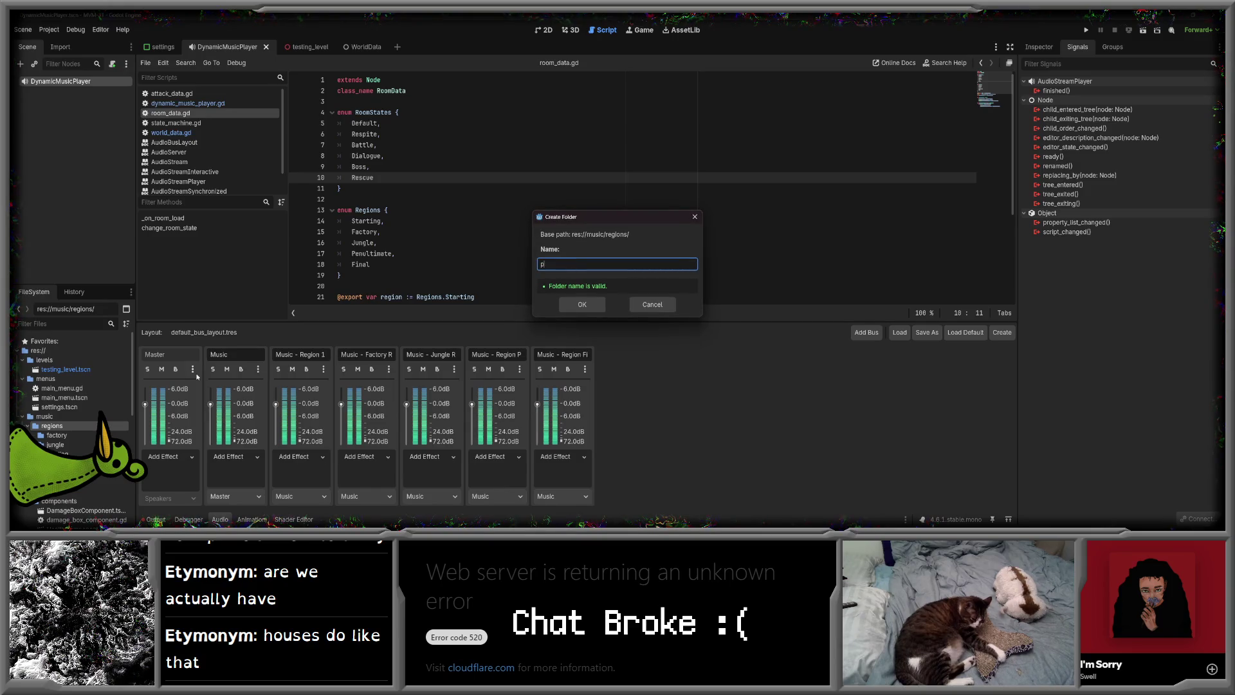
pyautogui.press('Return')
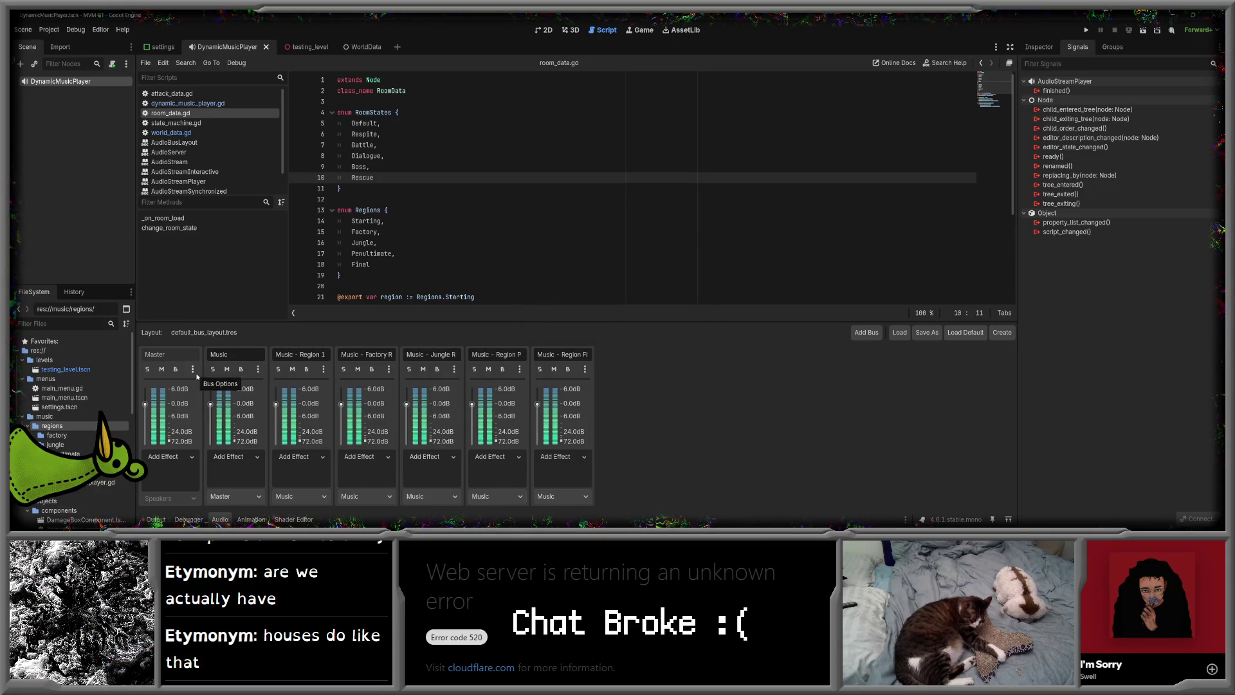
pyautogui.rightClick(59, 426)
pyautogui.moveTo(129, 373)
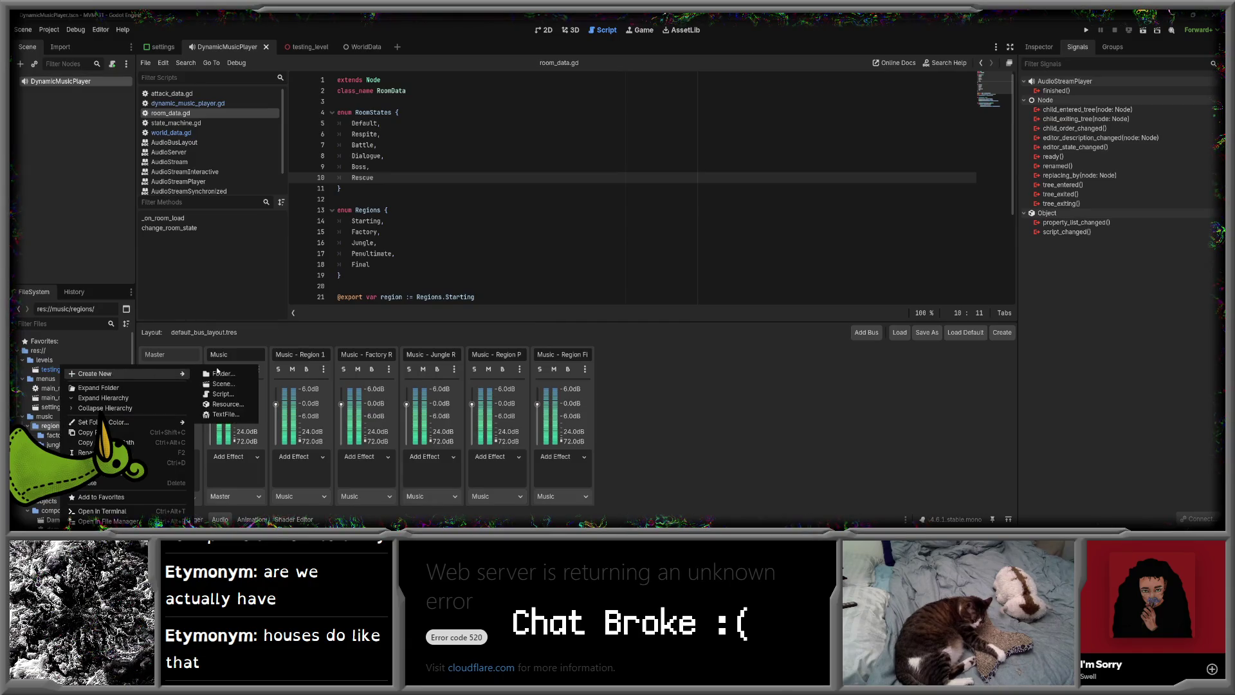
pyautogui.click(242, 370)
pyautogui.write('final')
pyautogui.press('Return')
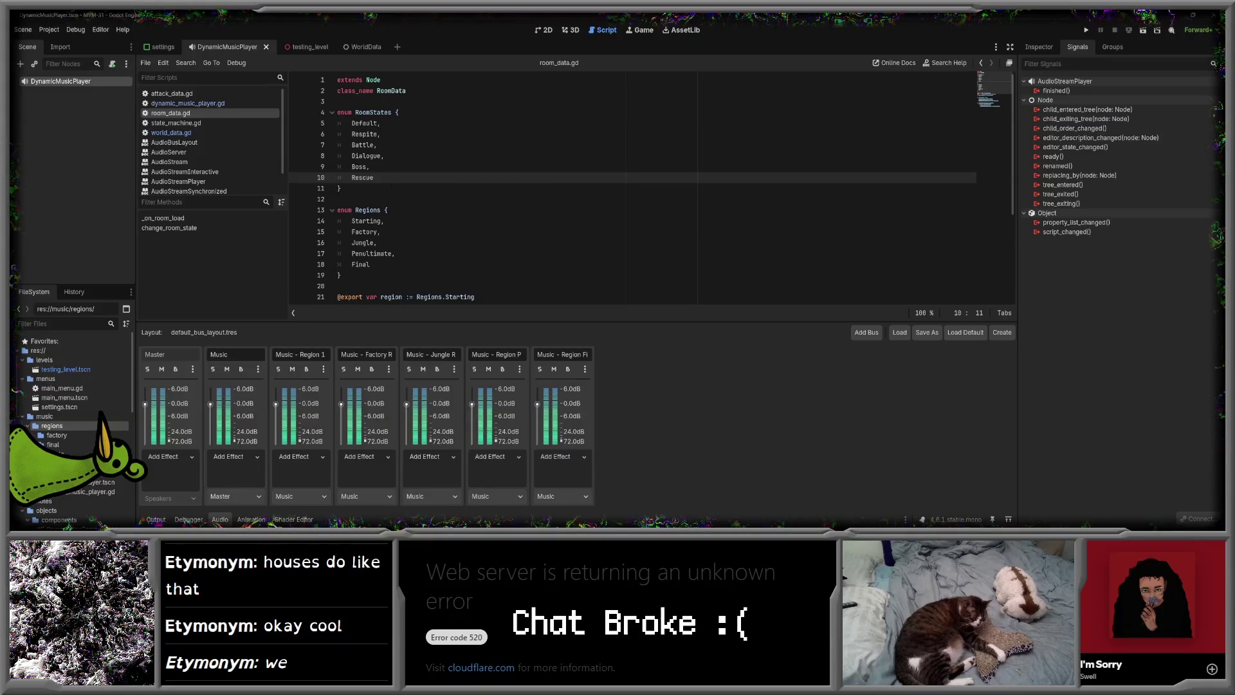
# - Reopen dynamic_music_player.gd, then switch over to FL Studio
pyautogui.click(194, 104)
pyautogui.scroll(15, 634, 187)
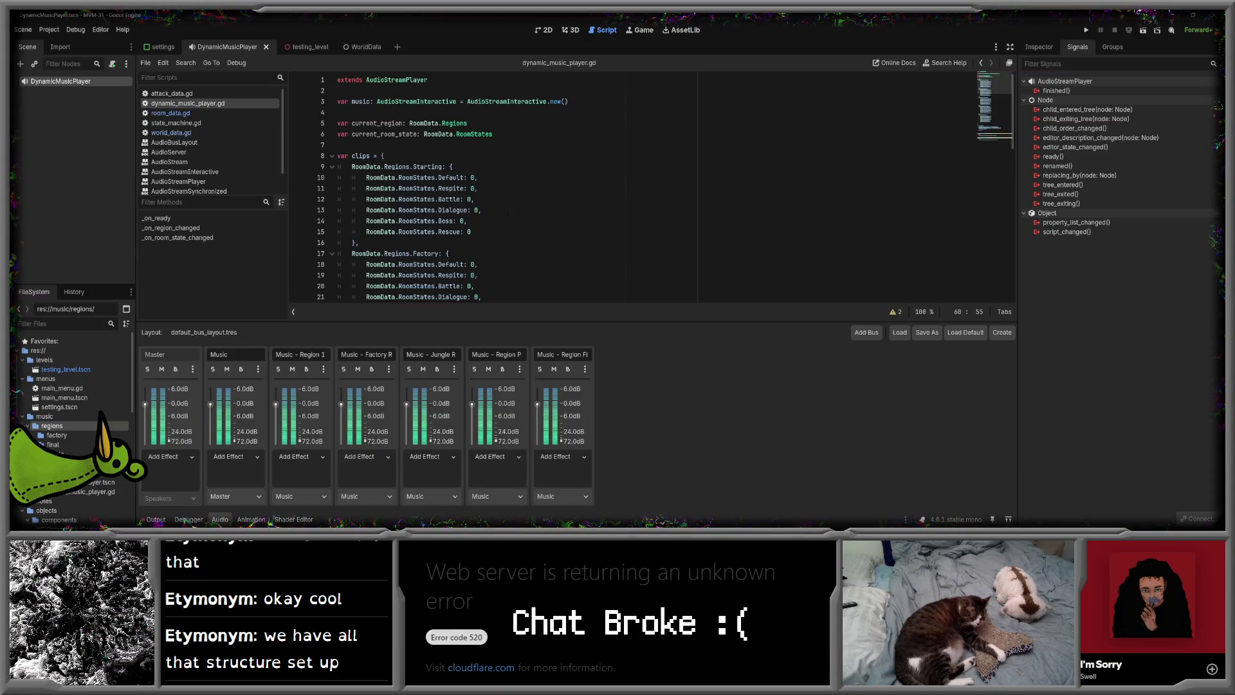
pyautogui.moveTo(434, 521)
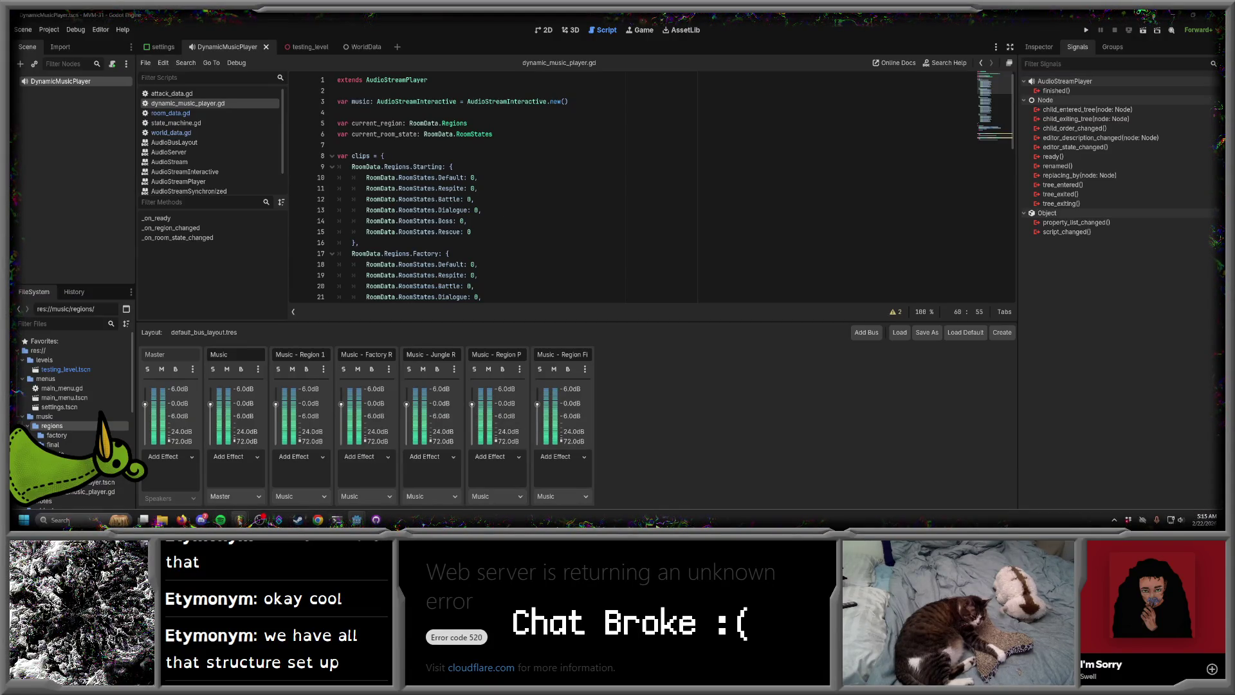
pyautogui.moveTo(239, 520)
pyautogui.click(283, 481)
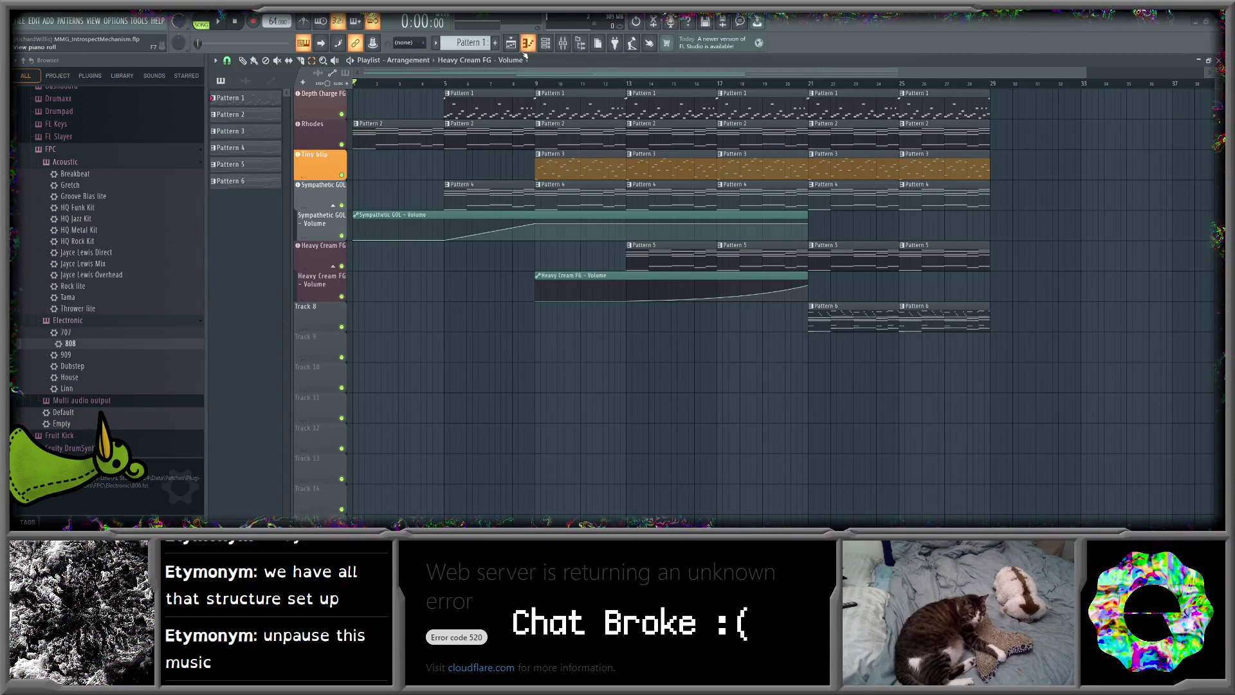
# - Open MMG_ABittersweetBeginning.flp from FL Studio's FILE > More recent projects list
pyautogui.click(26, 22)
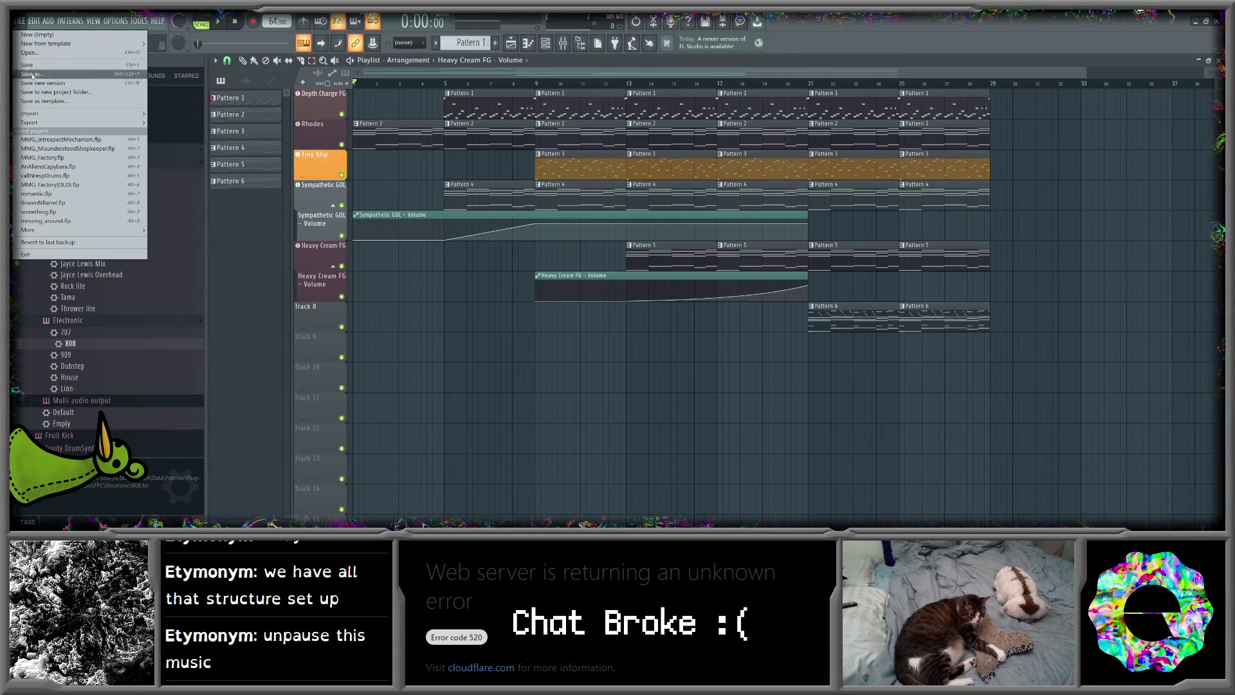
pyautogui.moveTo(87, 232)
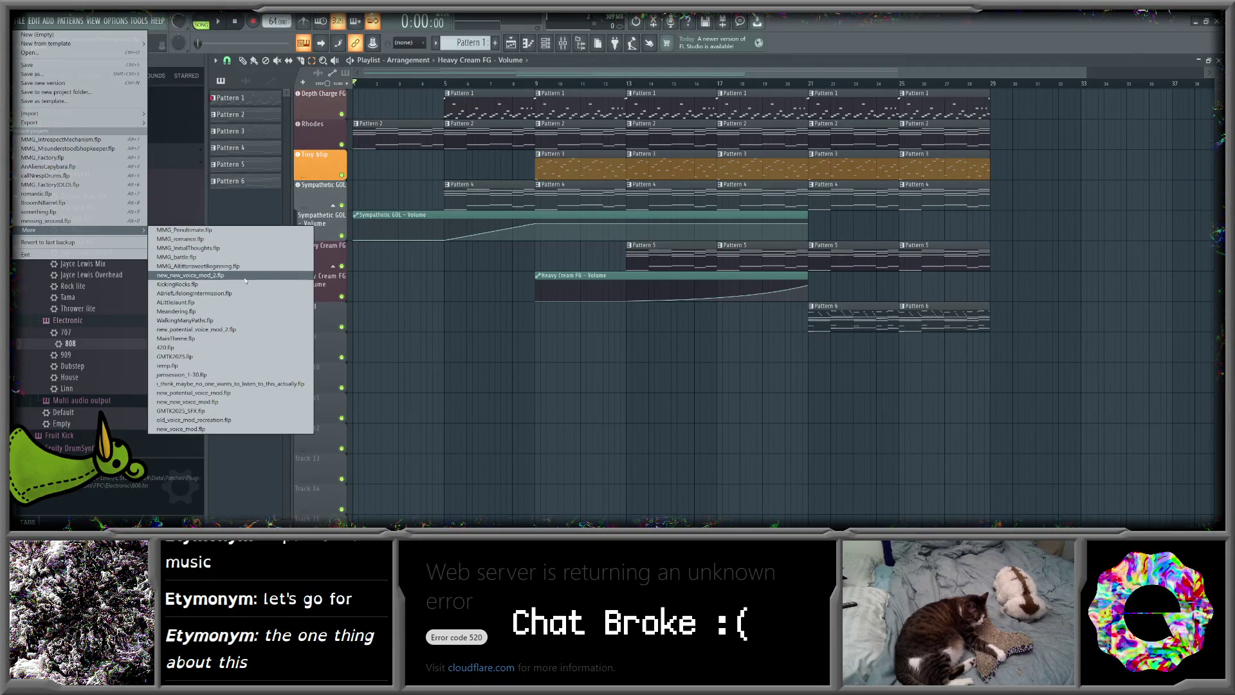
pyautogui.click(248, 266)
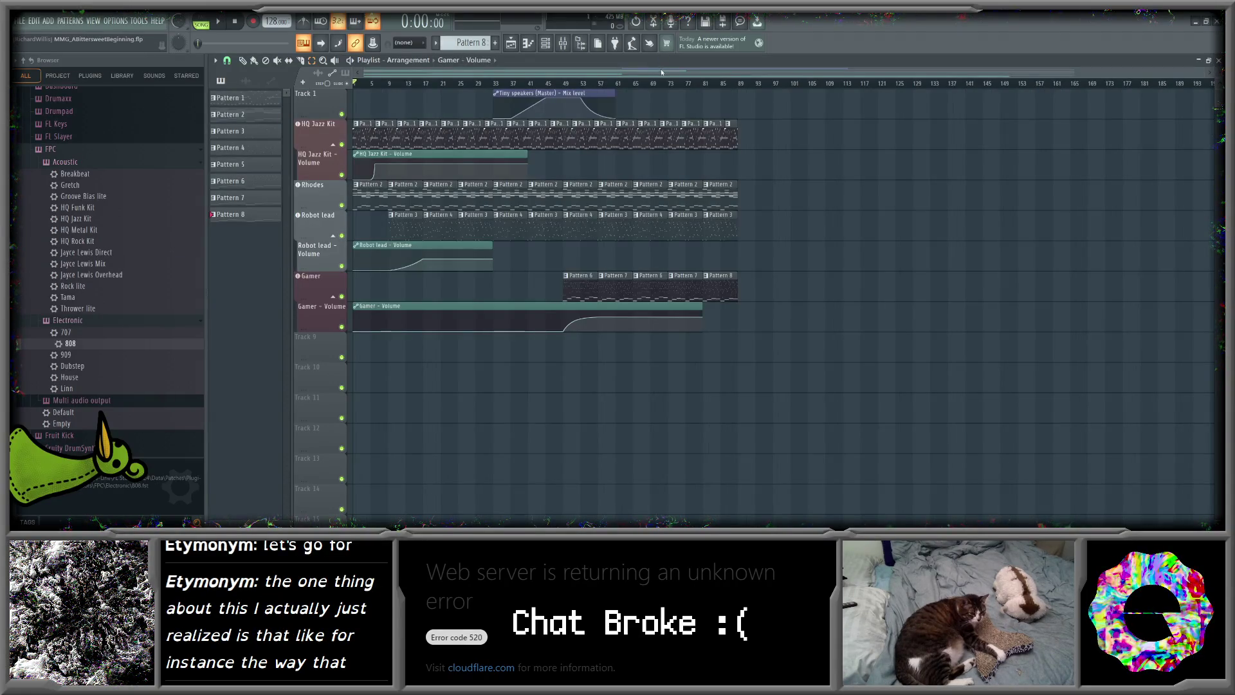
# - Play MMG_ABittersweetBeginning, skip further into the song, and switch to the Godot editor
pyautogui.moveTo(1073, 72); pyautogui.dragTo(938, 75)
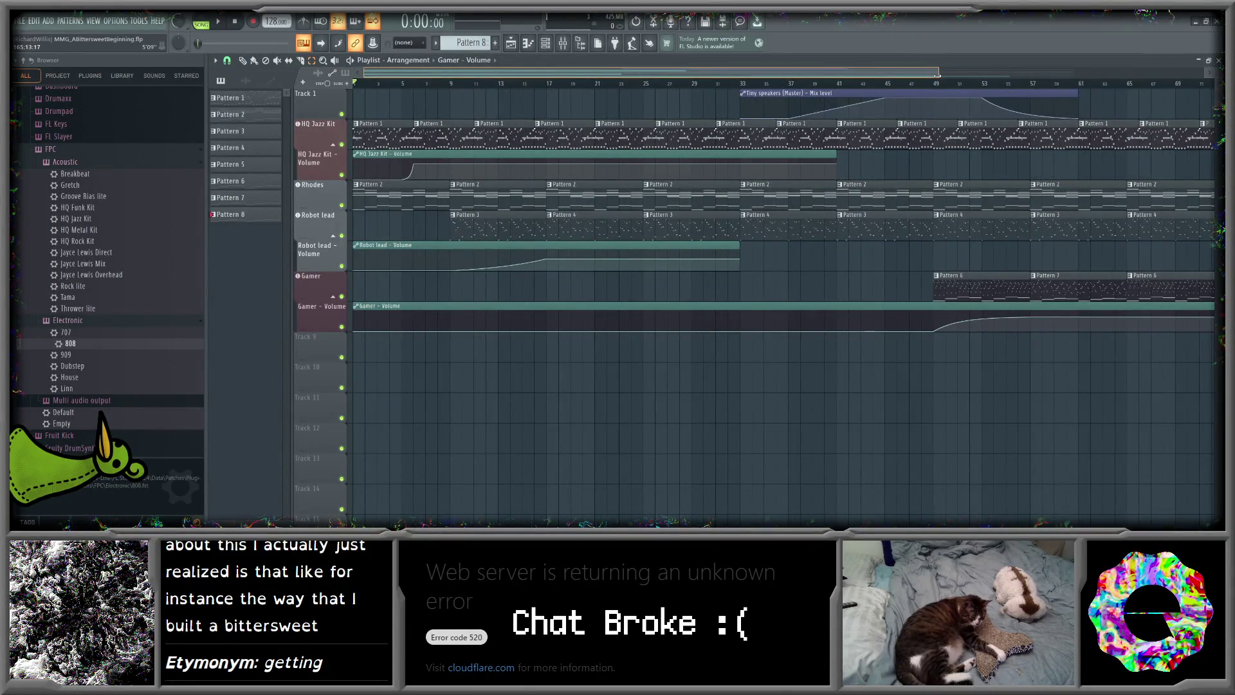
pyautogui.moveTo(937, 75); pyautogui.dragTo(1122, 70)
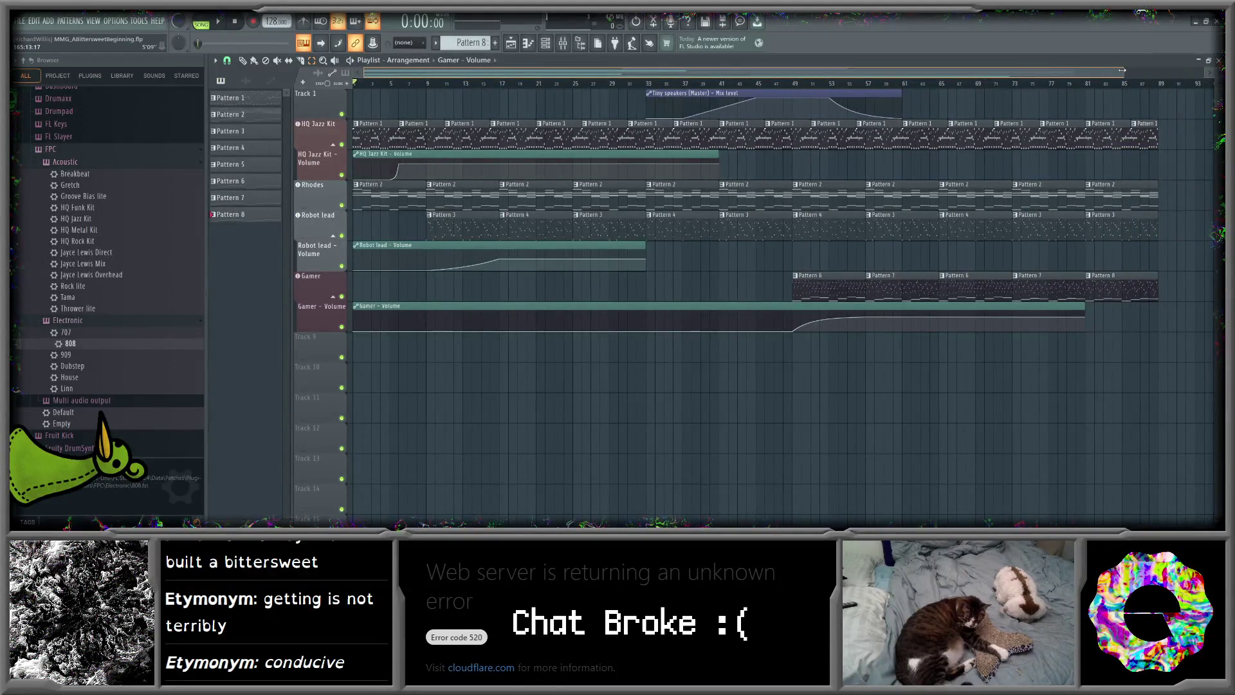
pyautogui.moveTo(1123, 70); pyautogui.dragTo(1117, 70)
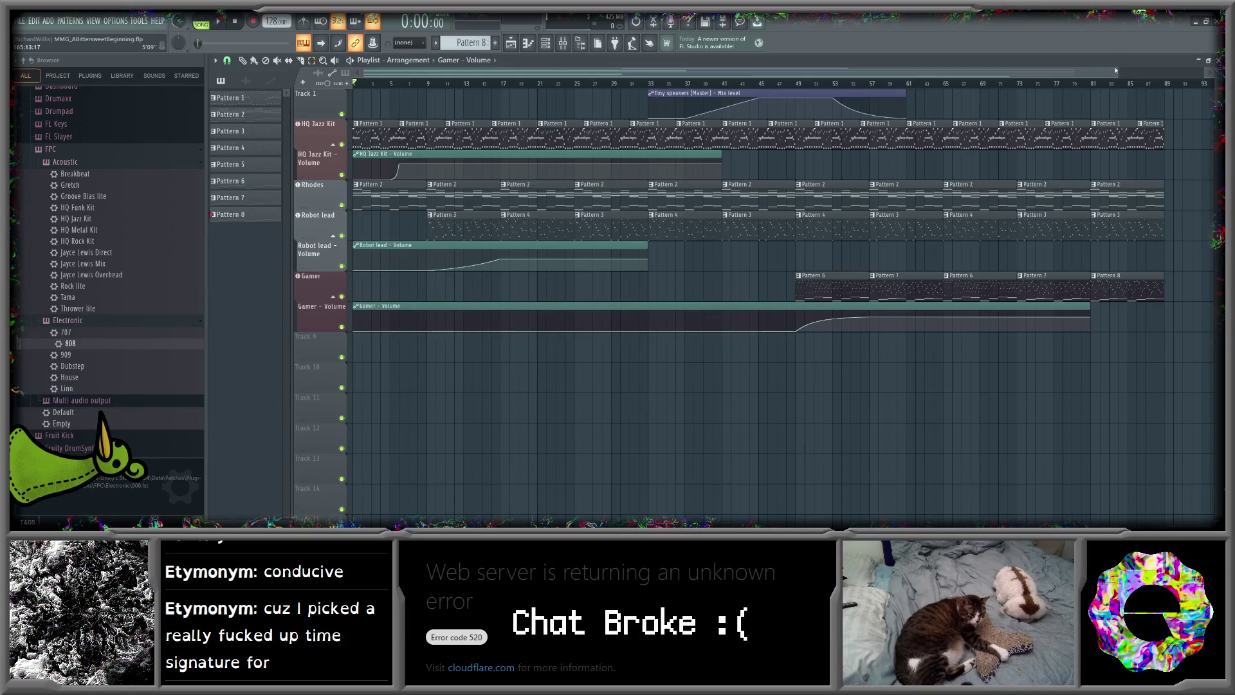
pyautogui.click(221, 21)
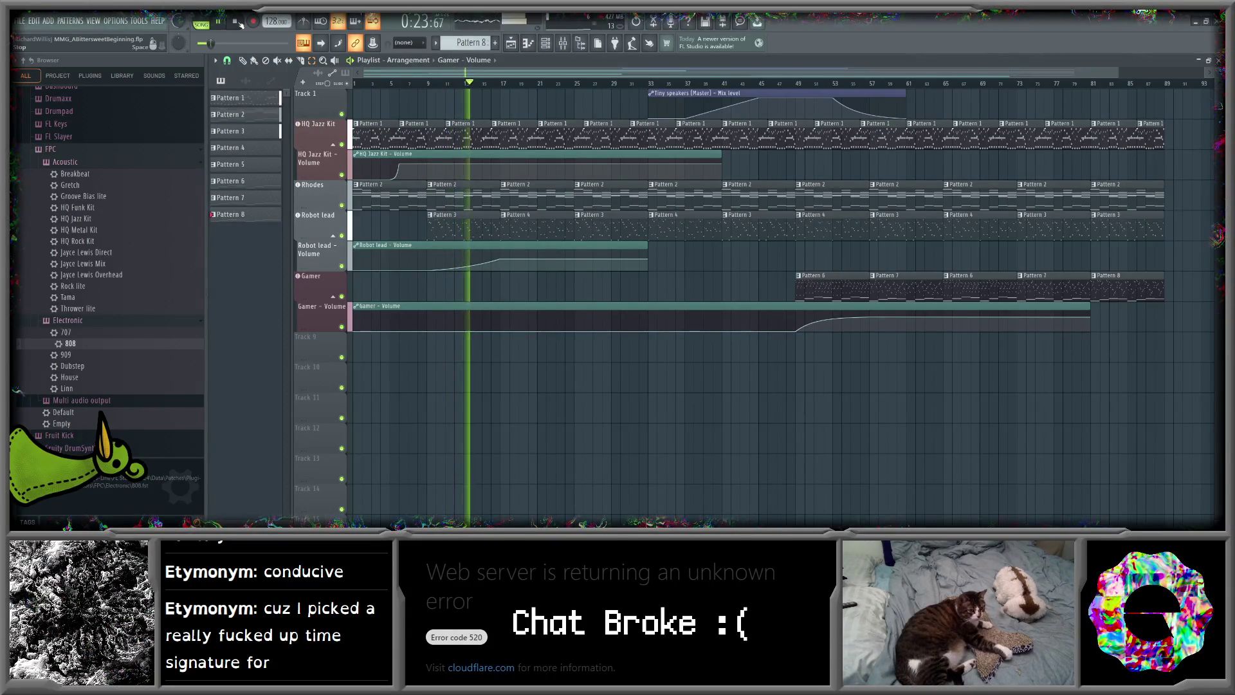
pyautogui.click(528, 82)
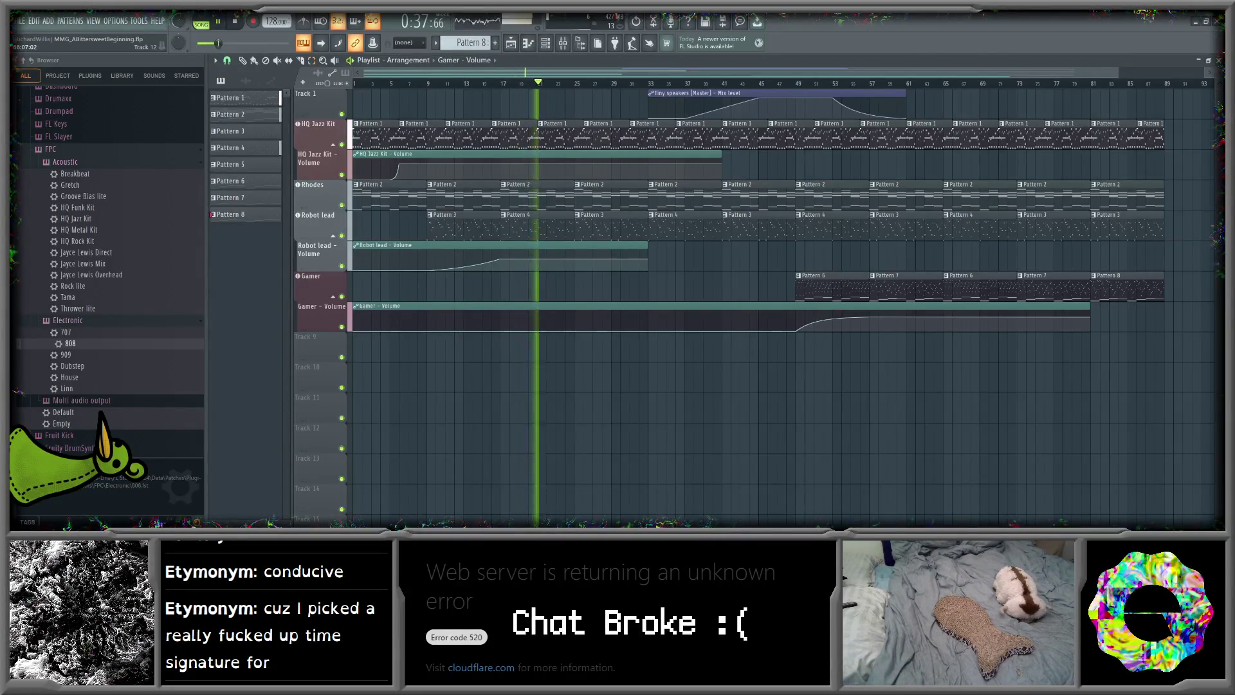
pyautogui.hotkey('alt', 'Tab')
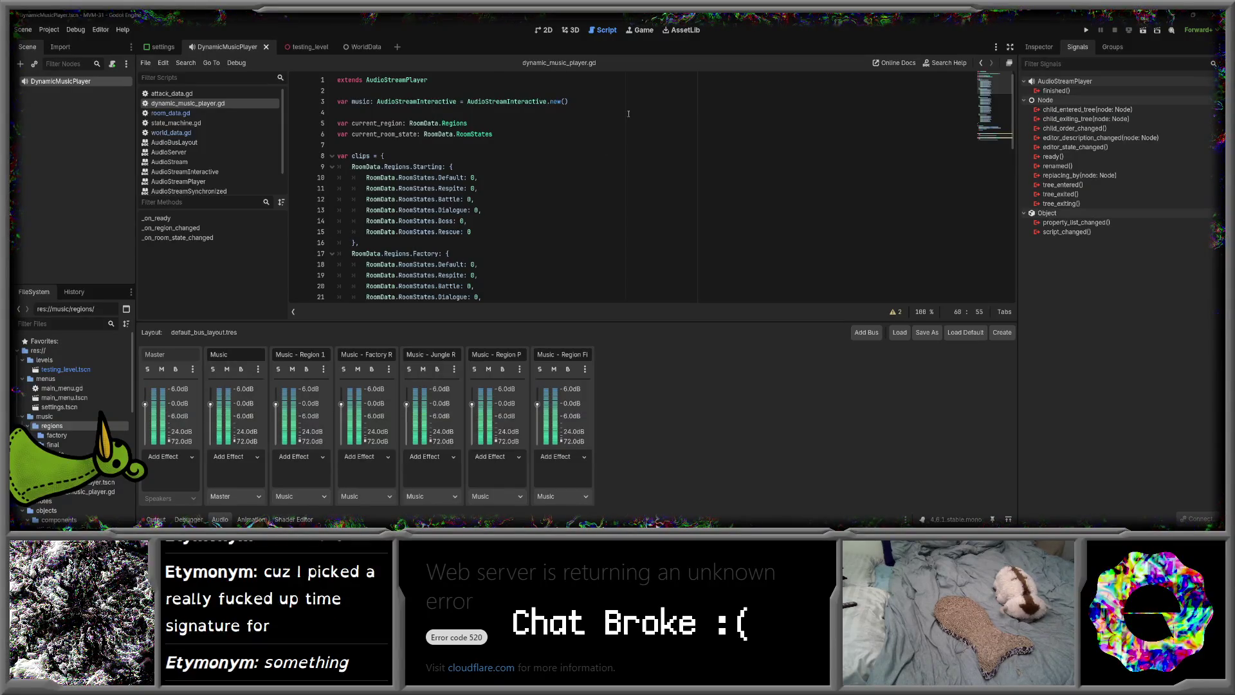
# - Return from Godot to the FL Studio playlist while MMG_ABittersweetBeginning keeps playing
pyautogui.hotkey('alt', 'Tab')
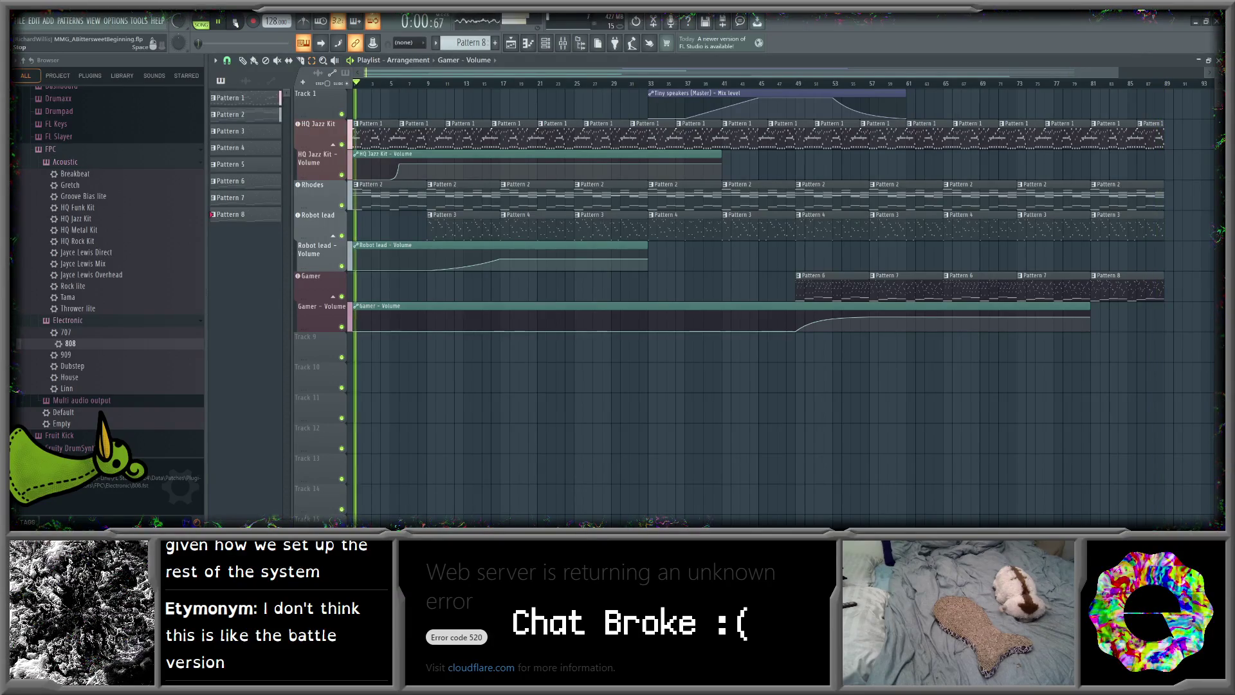
# - Stop the song and reset the playhead to 0:00:00
pyautogui.click(235, 22)
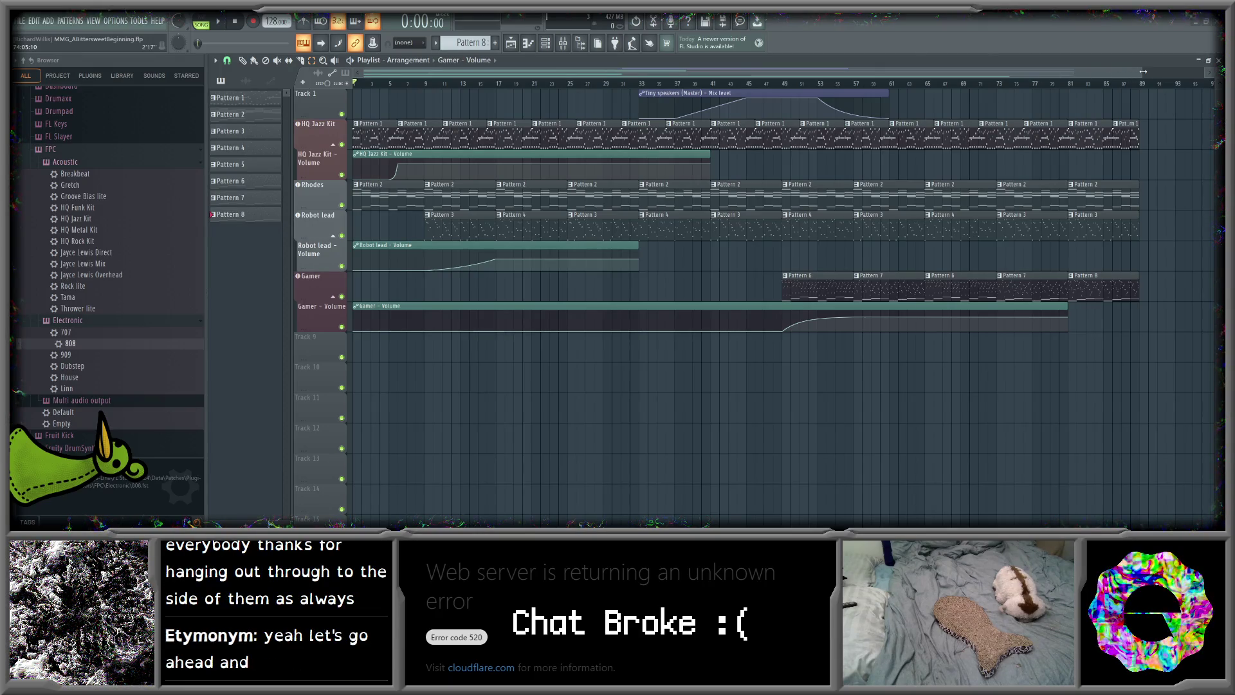
# - Zoom the playlist in, switch to pattern mode, and play Pattern 2 alone
pyautogui.moveTo(1143, 71); pyautogui.dragTo(1024, 73)
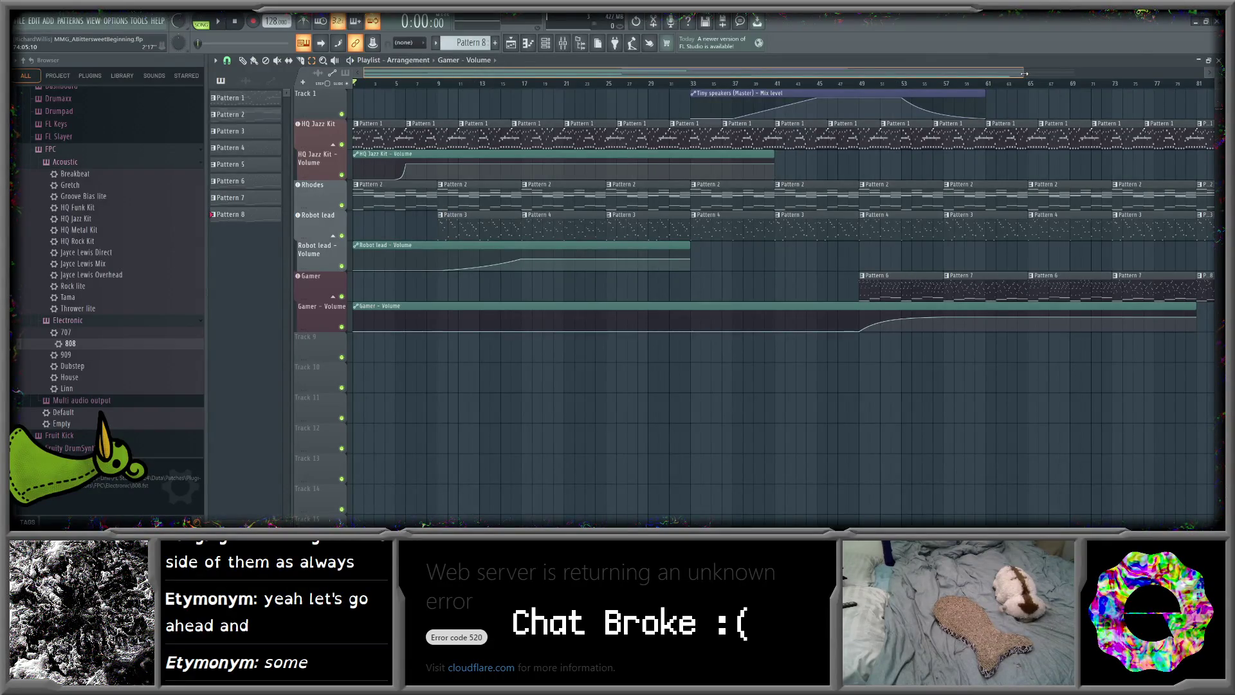
pyautogui.click(202, 18)
pyautogui.click(495, 43)
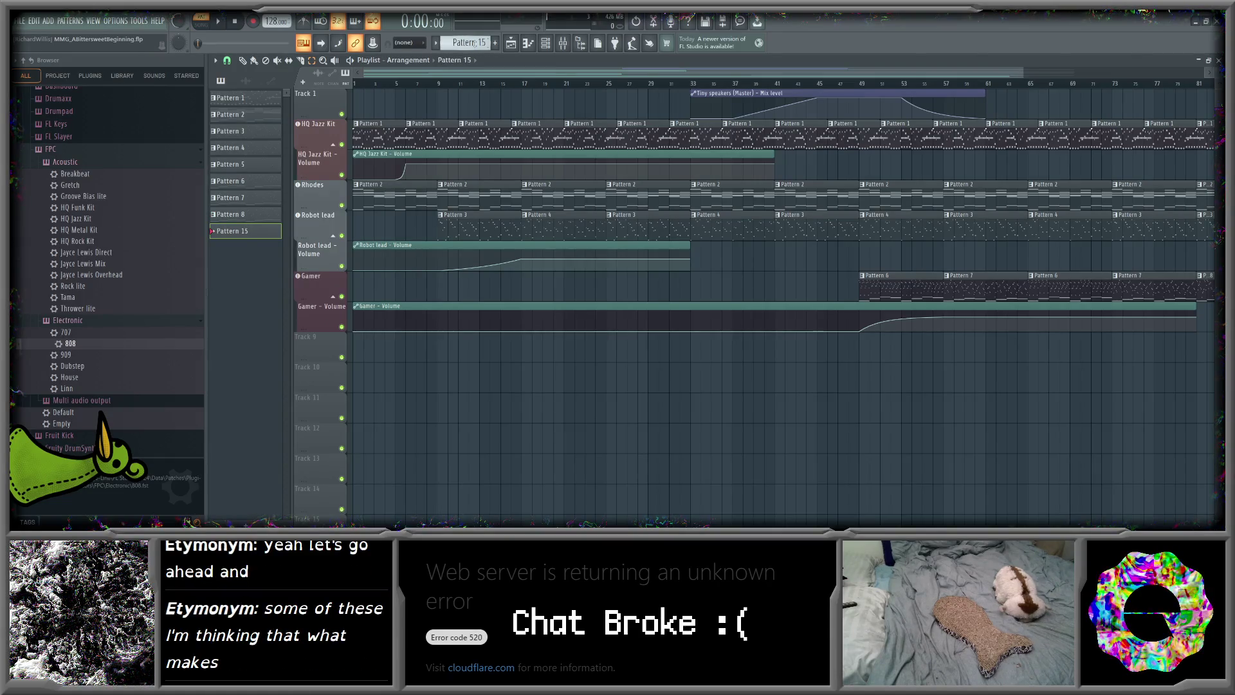
pyautogui.scroll(-13, 474, 43)
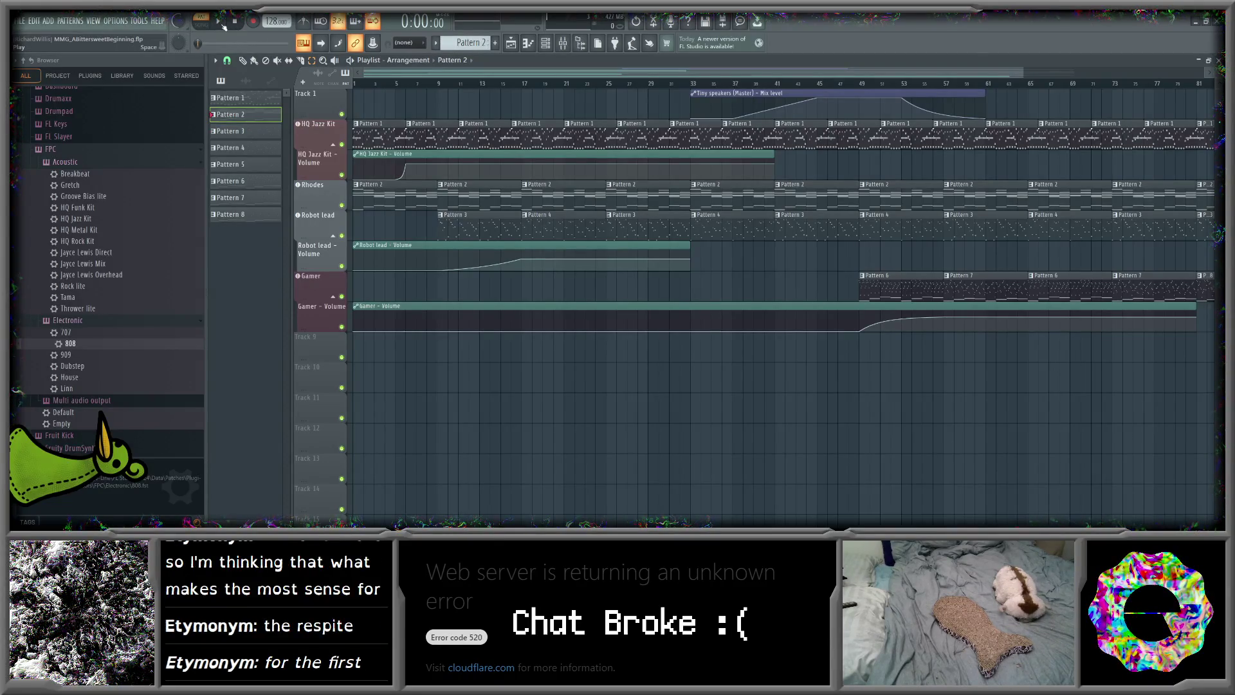
pyautogui.click(224, 26)
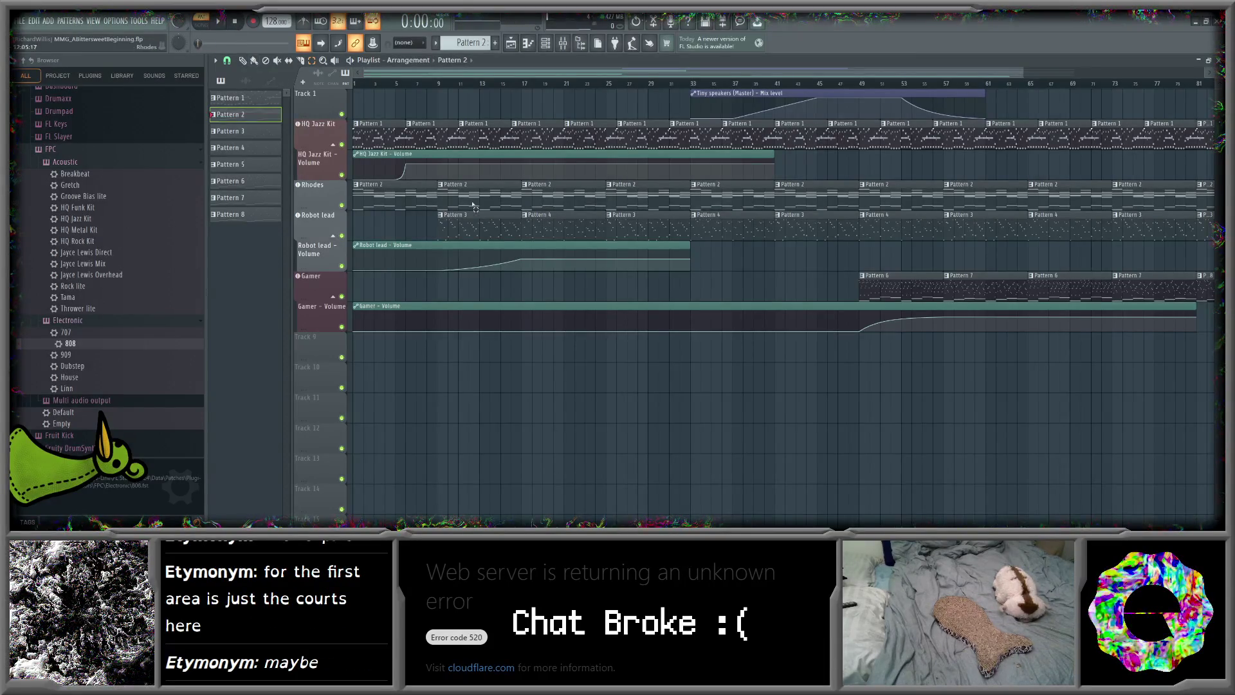
# - Show the Channel rack and Mixer side by side, select Pattern 3, then return to the Playlist
pyautogui.click(552, 49)
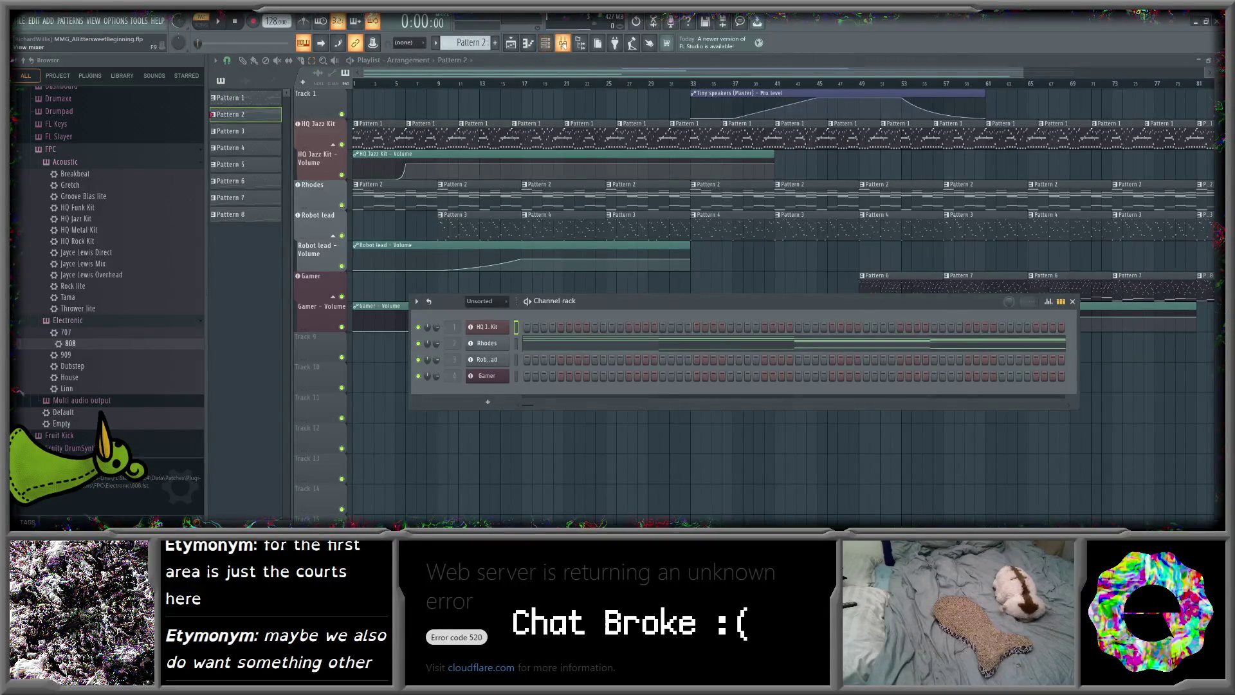
pyautogui.click(563, 44)
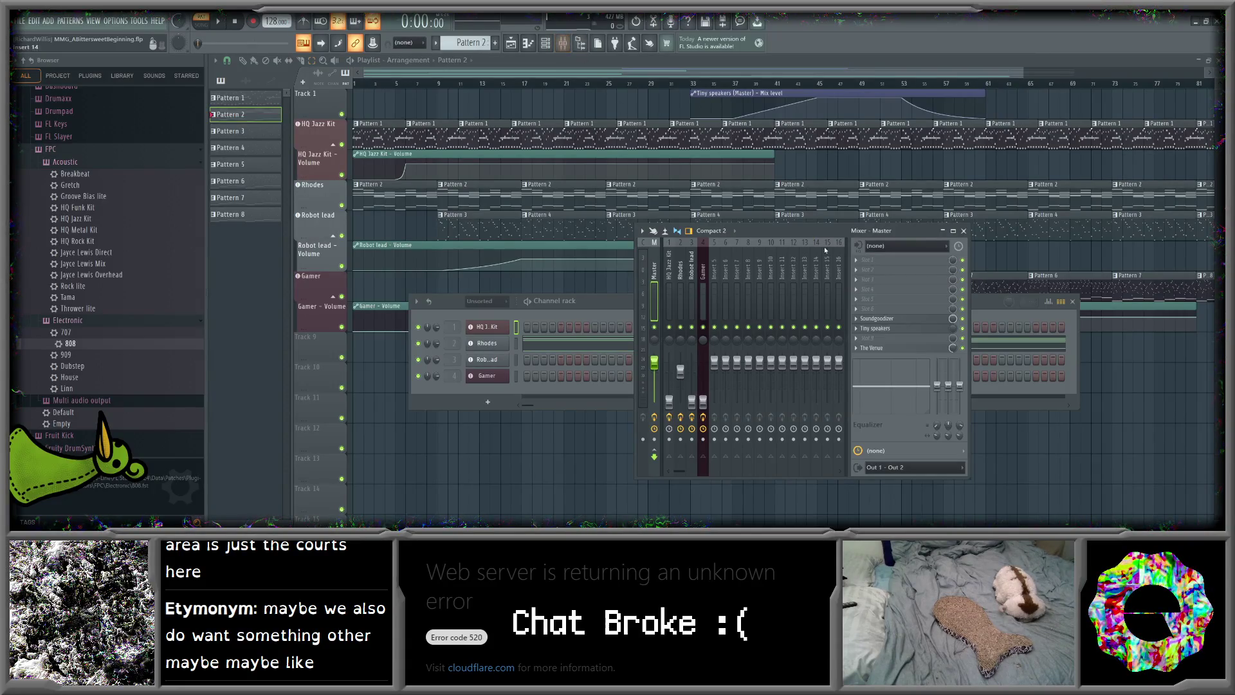
pyautogui.moveTo(805, 230)
pyautogui.mouseDown()
pyautogui.moveTo(947, 256)
pyautogui.moveTo(914, 259)
pyautogui.mouseUp()
pyautogui.moveTo(673, 294); pyautogui.dragTo(620, 298)
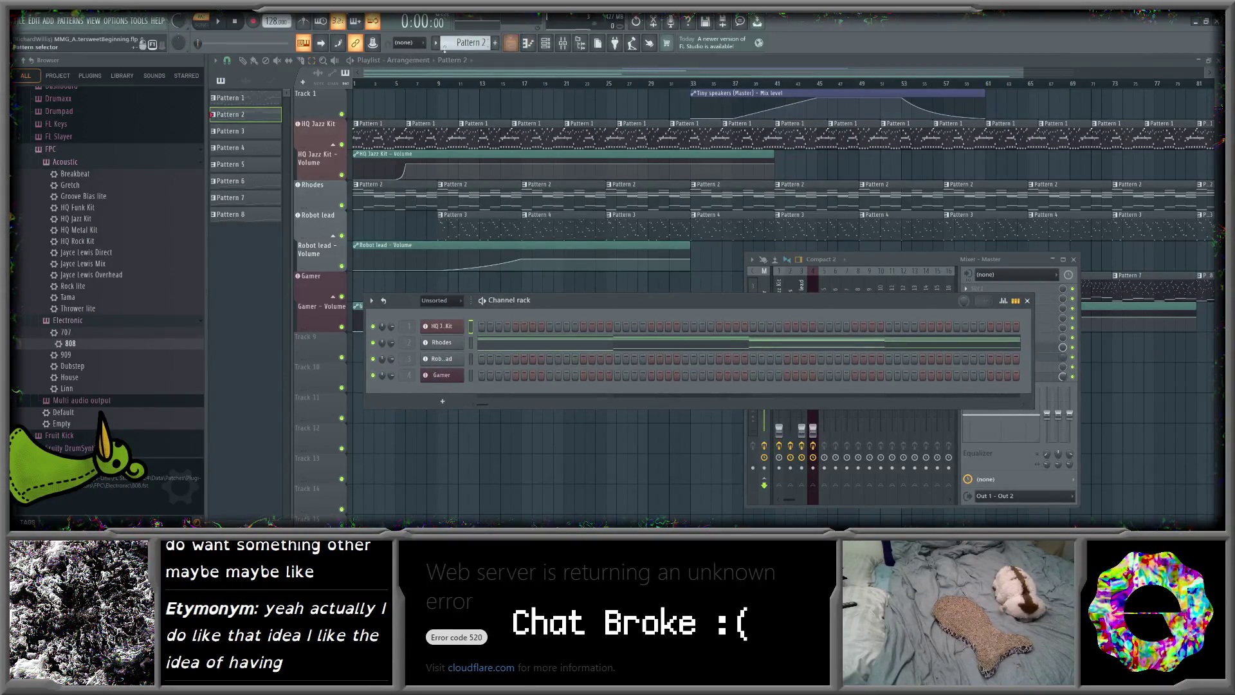
pyautogui.scroll(-1, 464, 43)
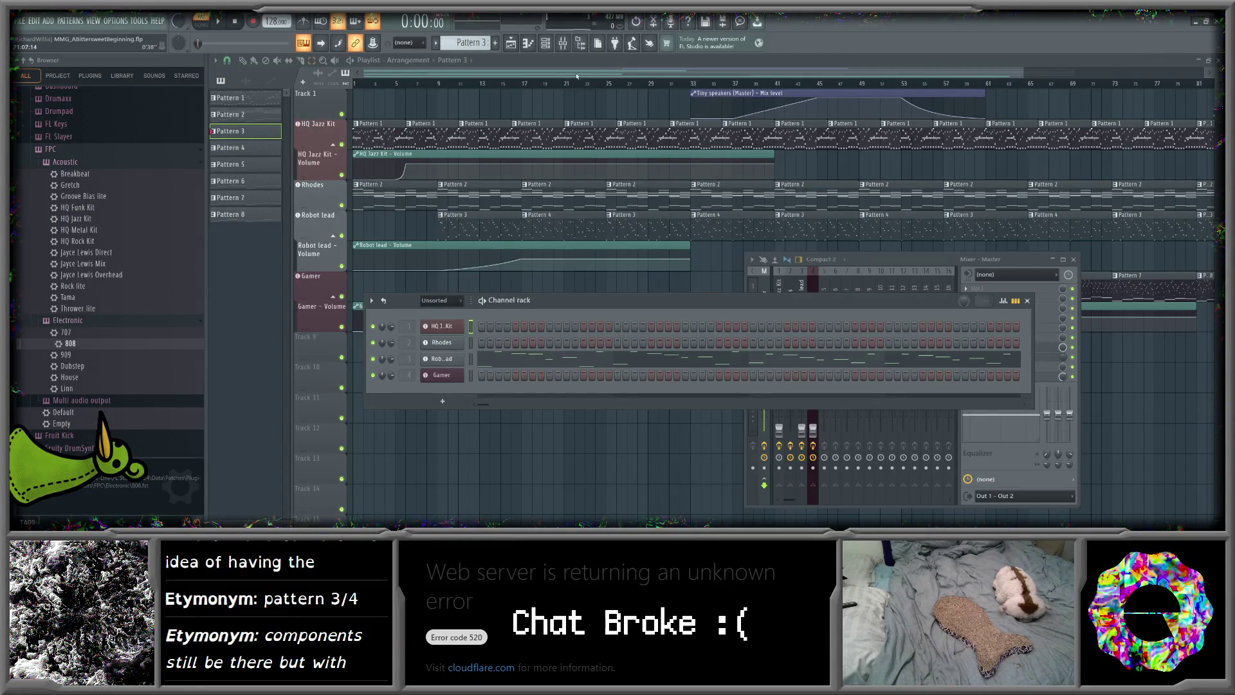
pyautogui.click(586, 62)
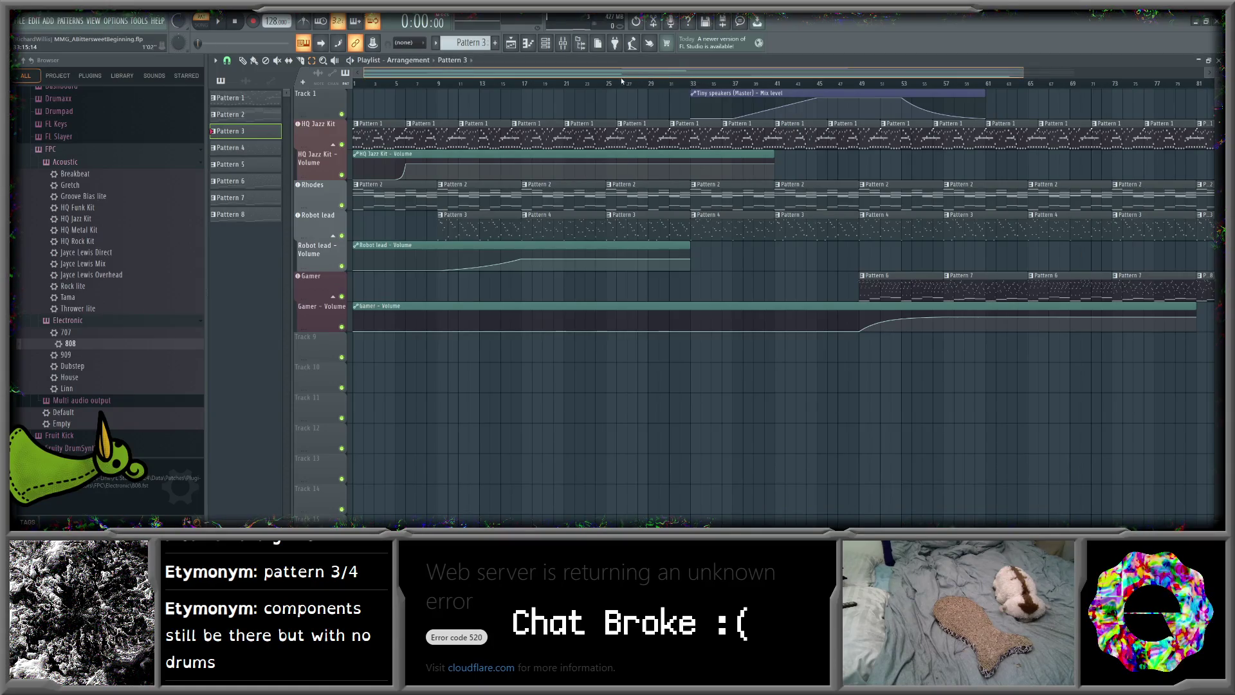
# - Mute the HQ Jazz Kit track and select bars 17–33 on the ruler
pyautogui.click(342, 144)
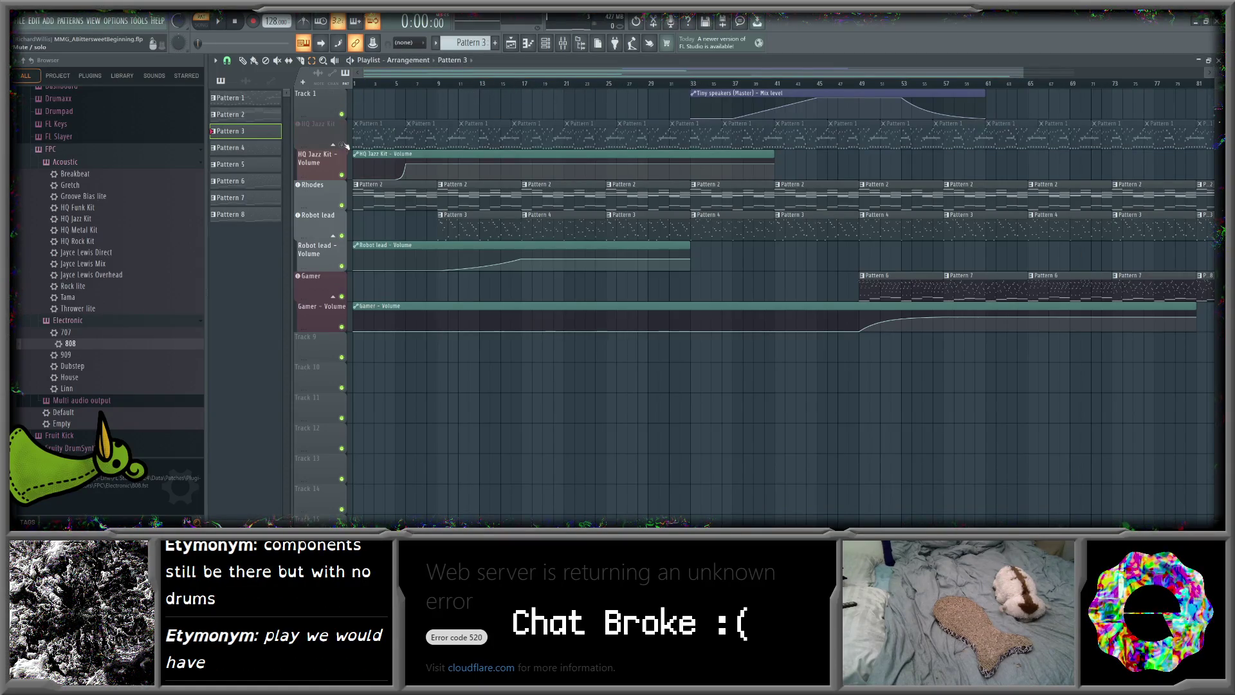
pyautogui.moveTo(437, 86)
pyautogui.mouseDown()
pyautogui.moveTo(690, 86)
pyautogui.moveTo(609, 86)
pyautogui.mouseUp()
pyautogui.click(526, 88)
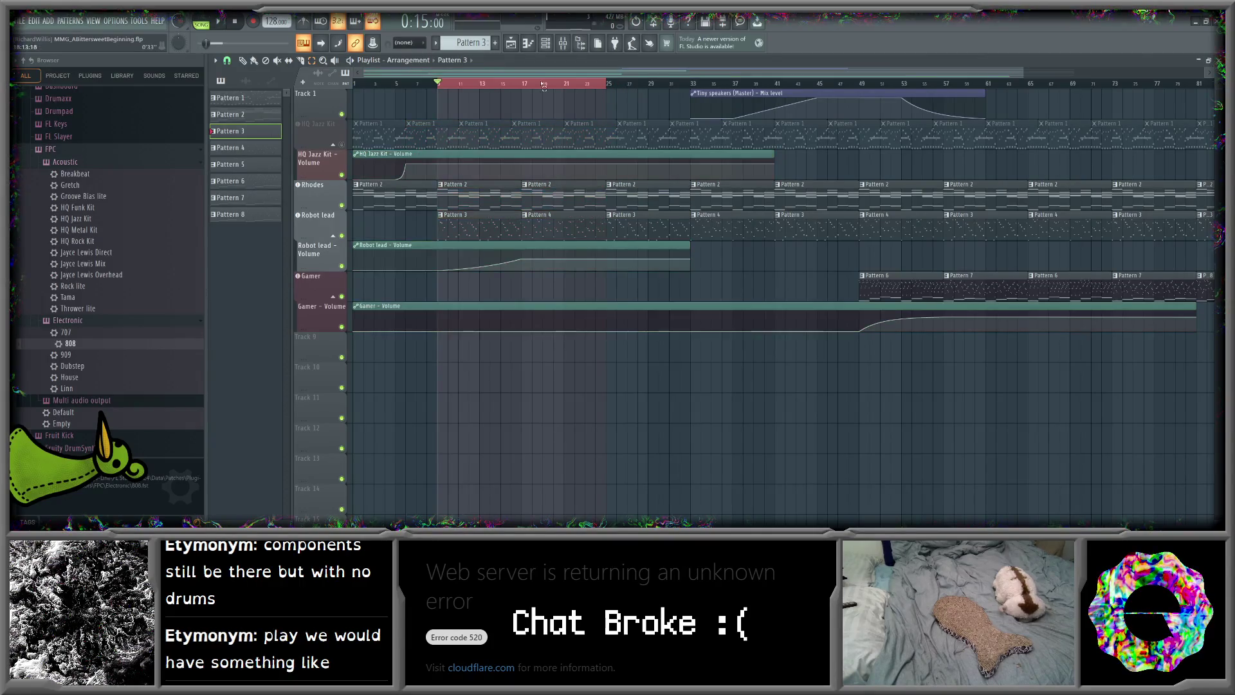
pyautogui.moveTo(525, 88); pyautogui.dragTo(692, 88)
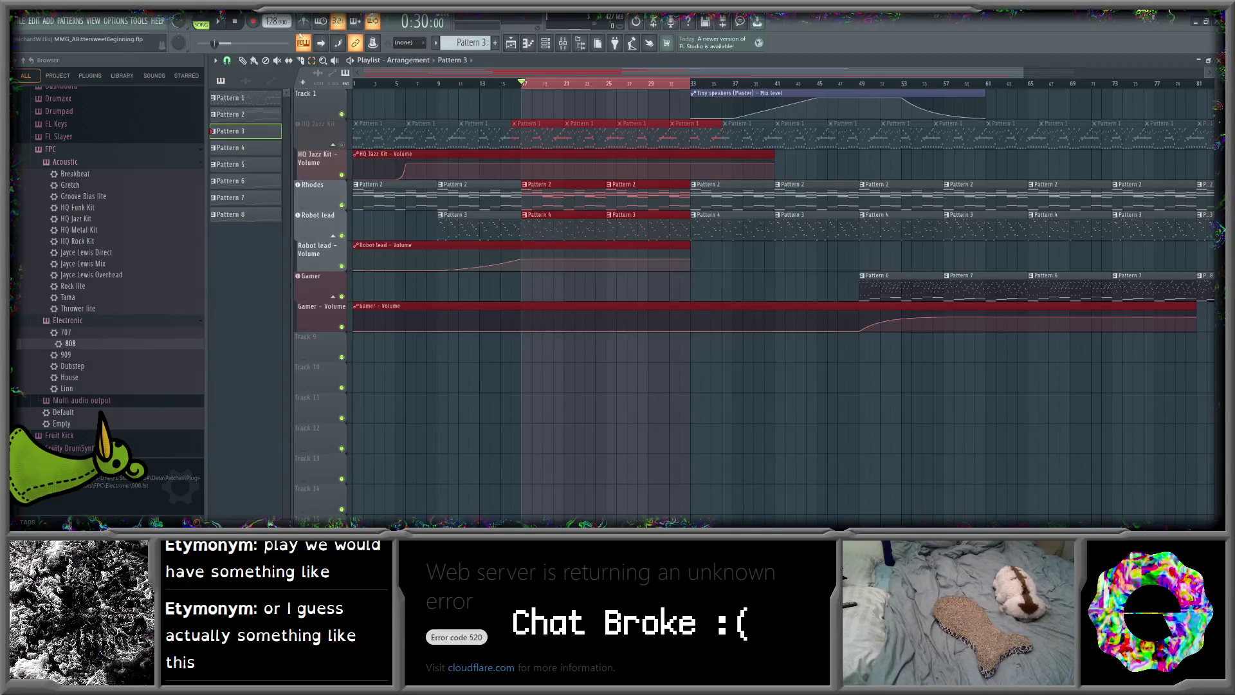
# - Play and stop the drumless selection, then bring up the Channel rack and Mixer
pyautogui.click(219, 22)
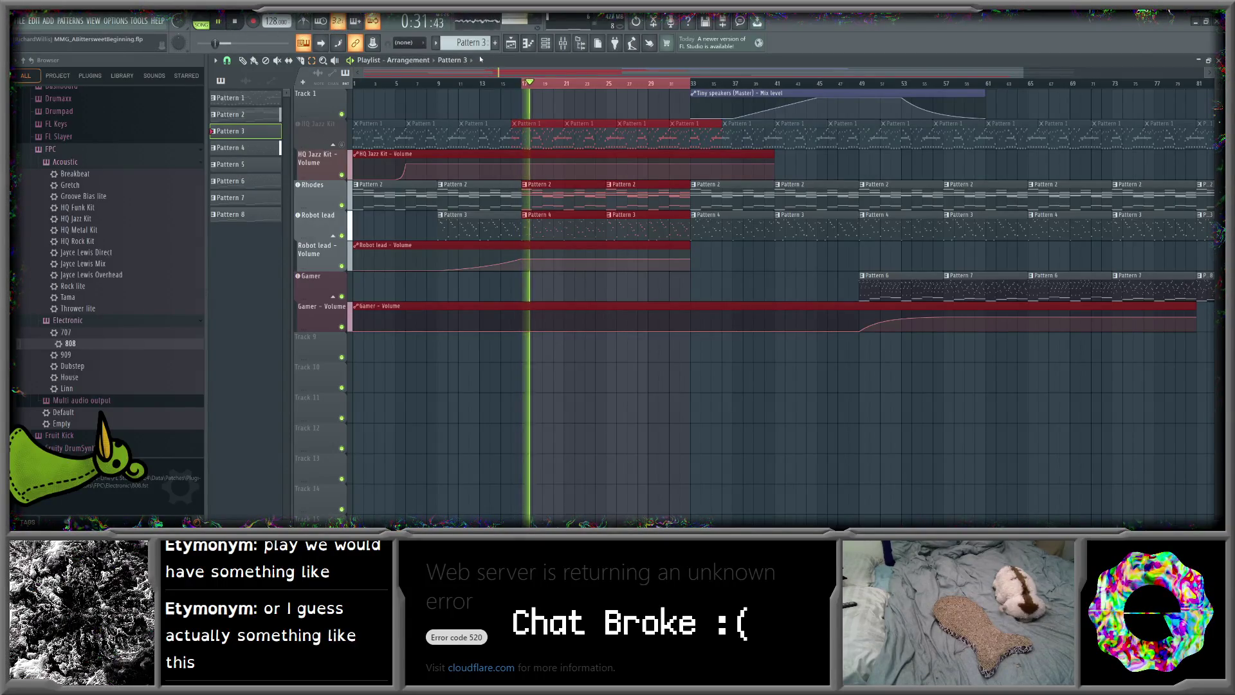
pyautogui.click(239, 26)
pyautogui.click(545, 45)
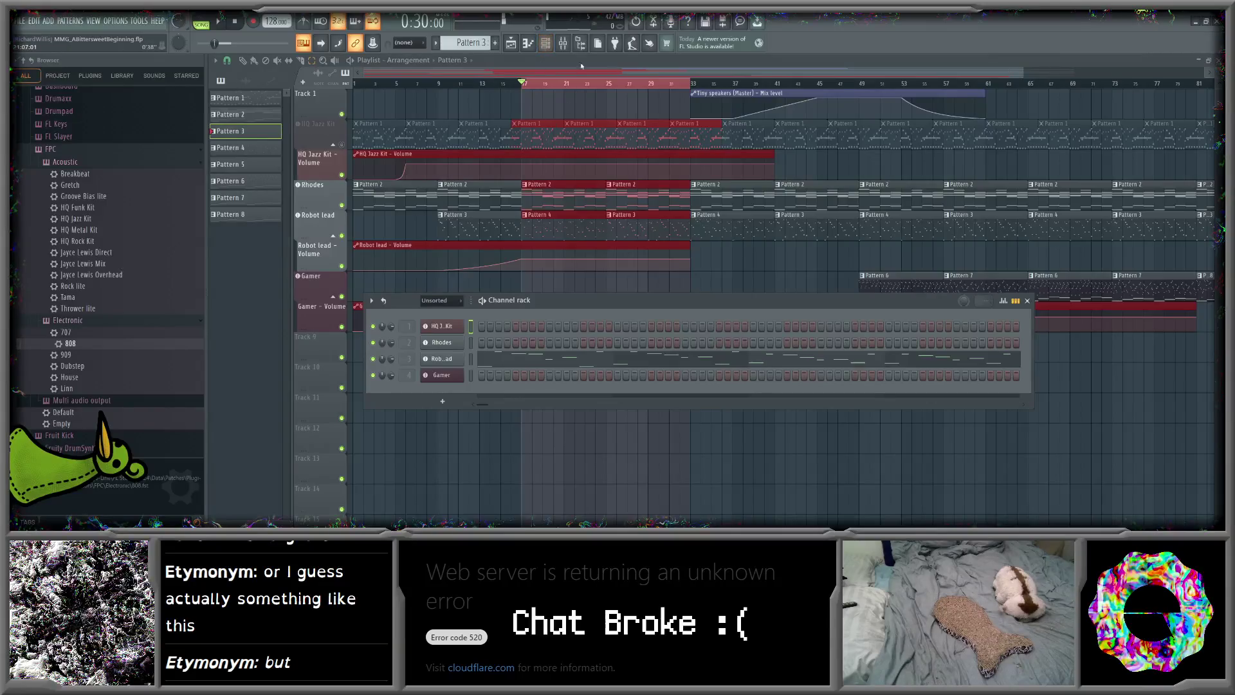
pyautogui.click(568, 46)
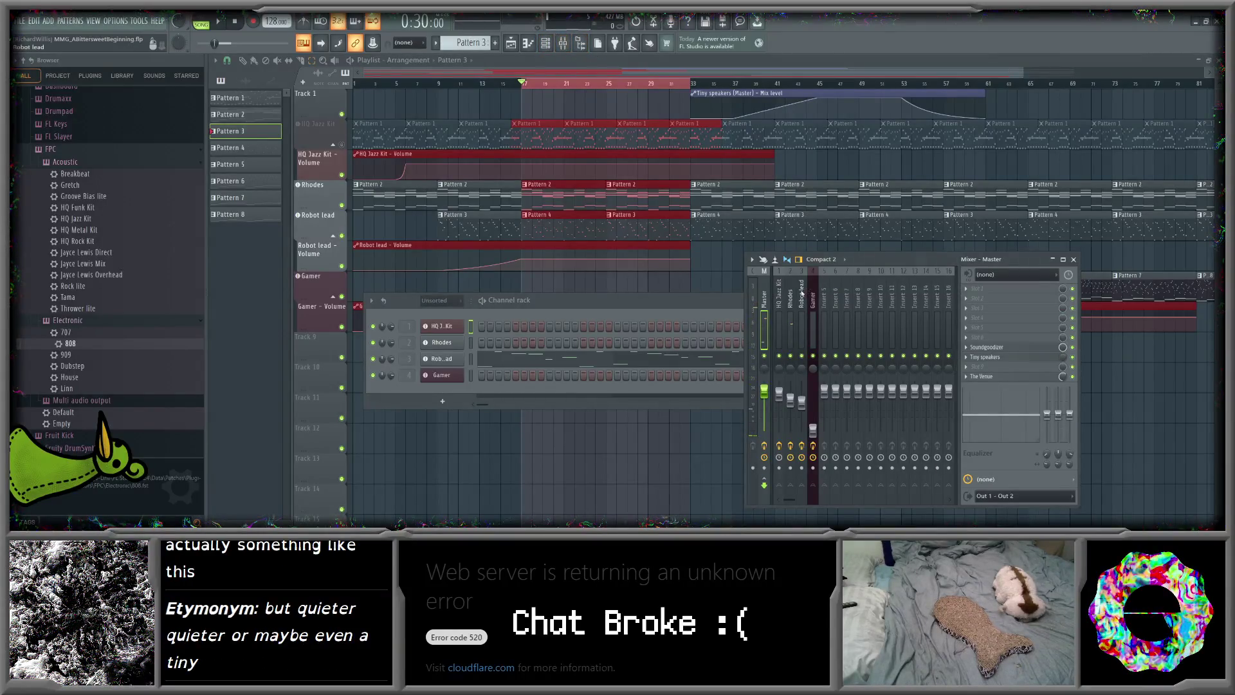
# - Load Fruity Filter into empty FX slot 5 of the Robot lead insert and move its window aside
pyautogui.click(806, 288)
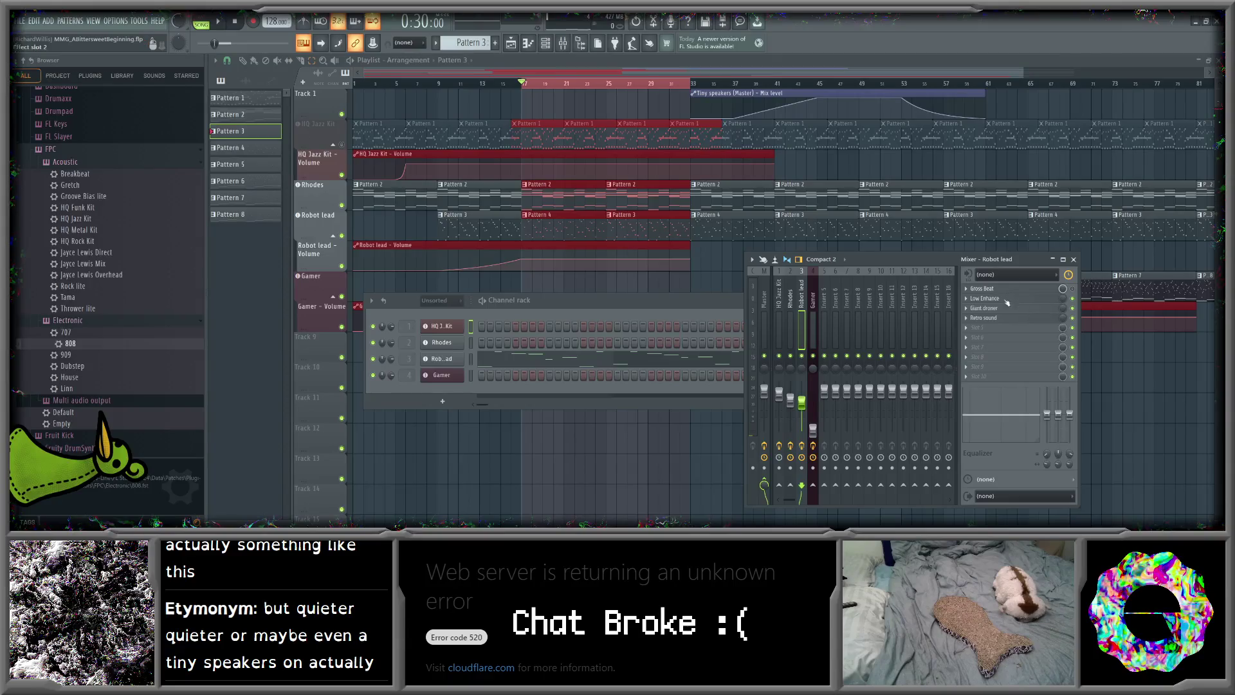
pyautogui.click(978, 326)
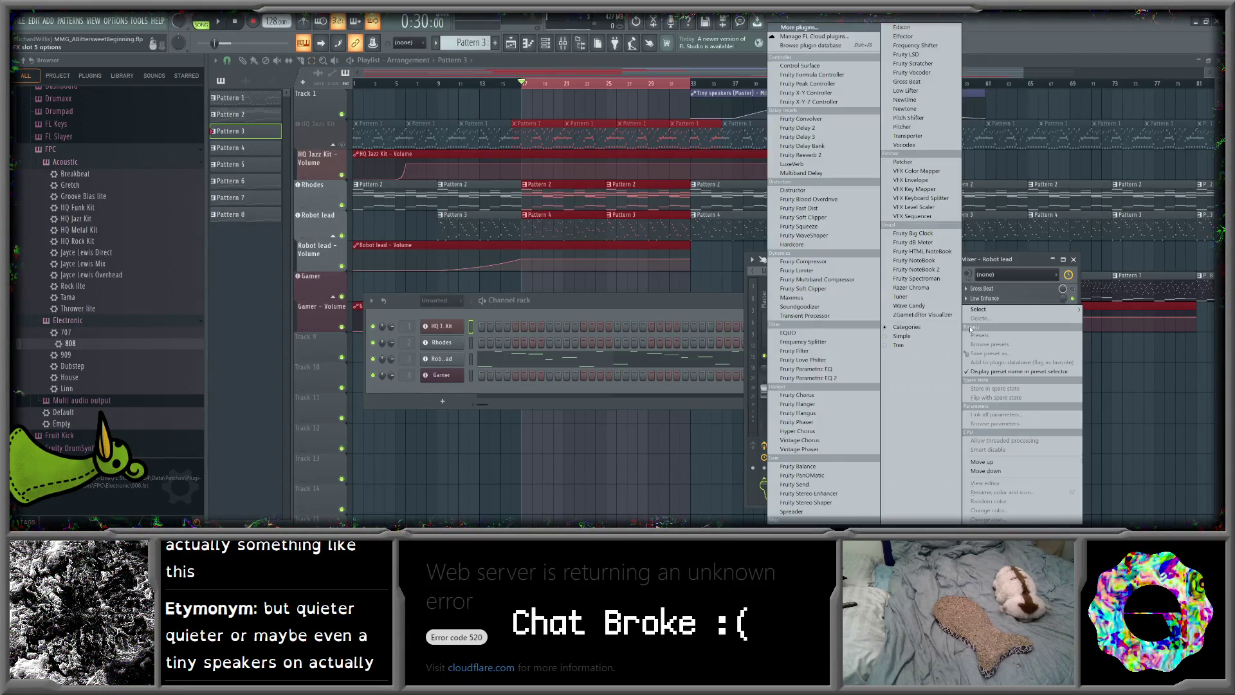
pyautogui.moveTo(991, 310)
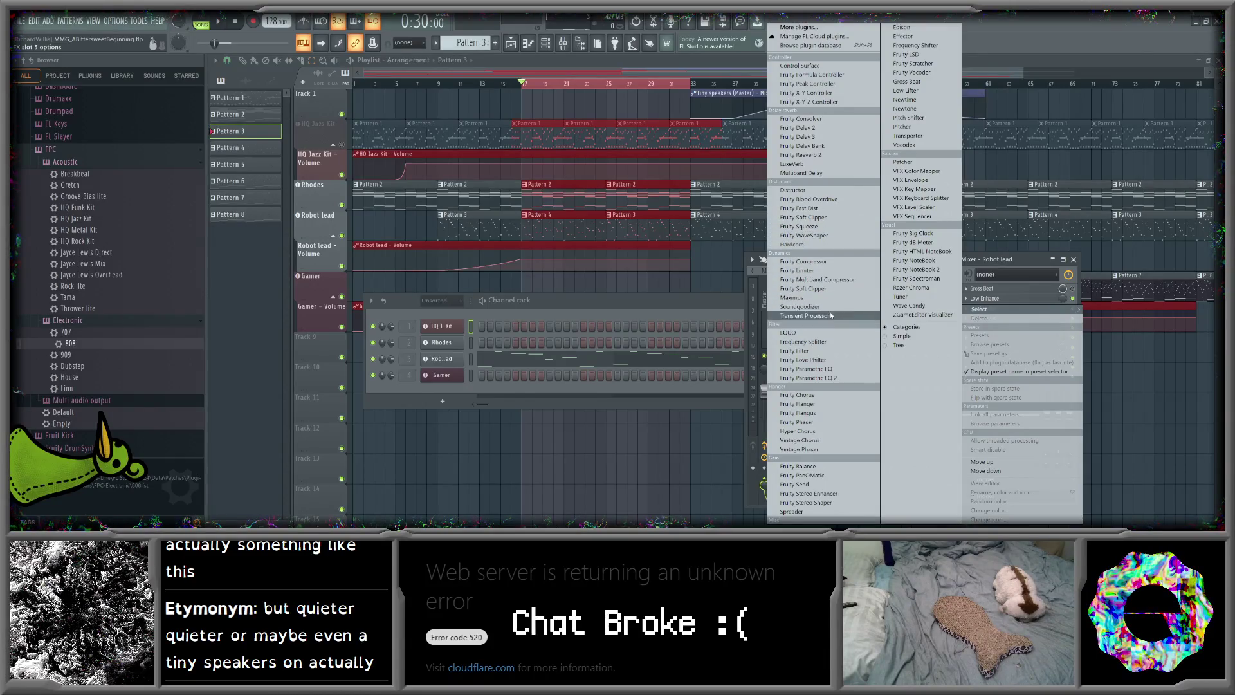
pyautogui.click(798, 351)
pyautogui.moveTo(208, 106); pyautogui.dragTo(333, 194)
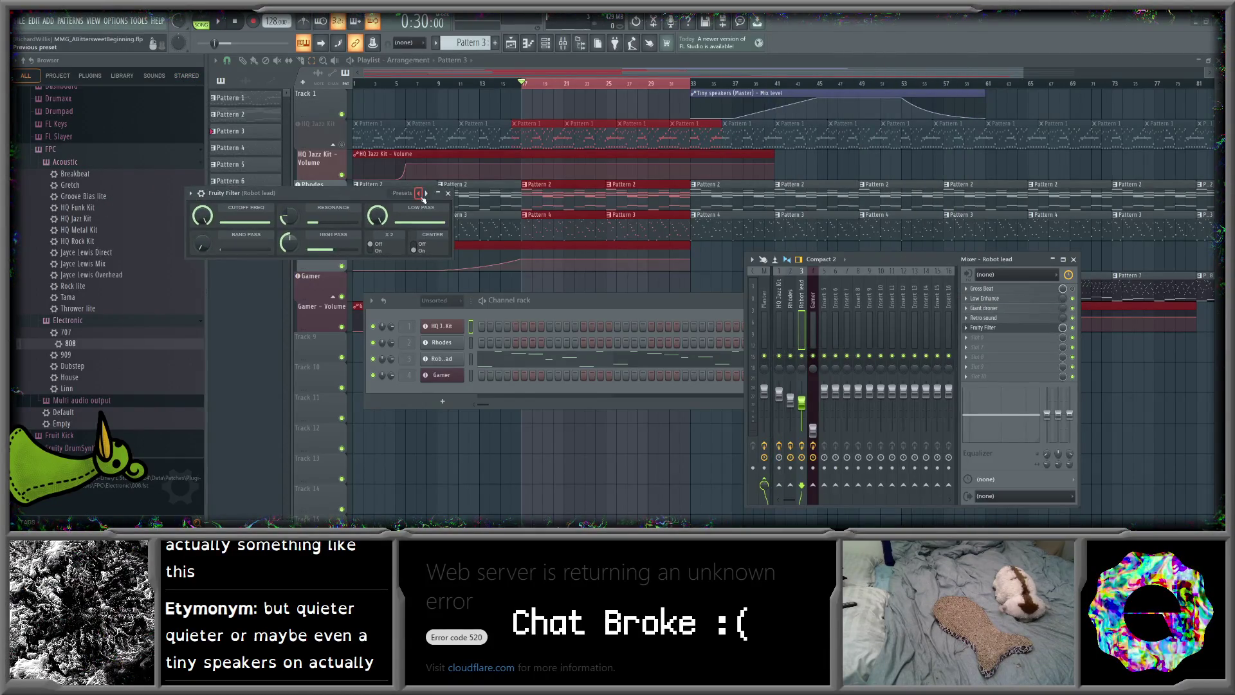
# - Start the song and step the filter presets from Party next door to Tiny speakers
pyautogui.click(426, 193)
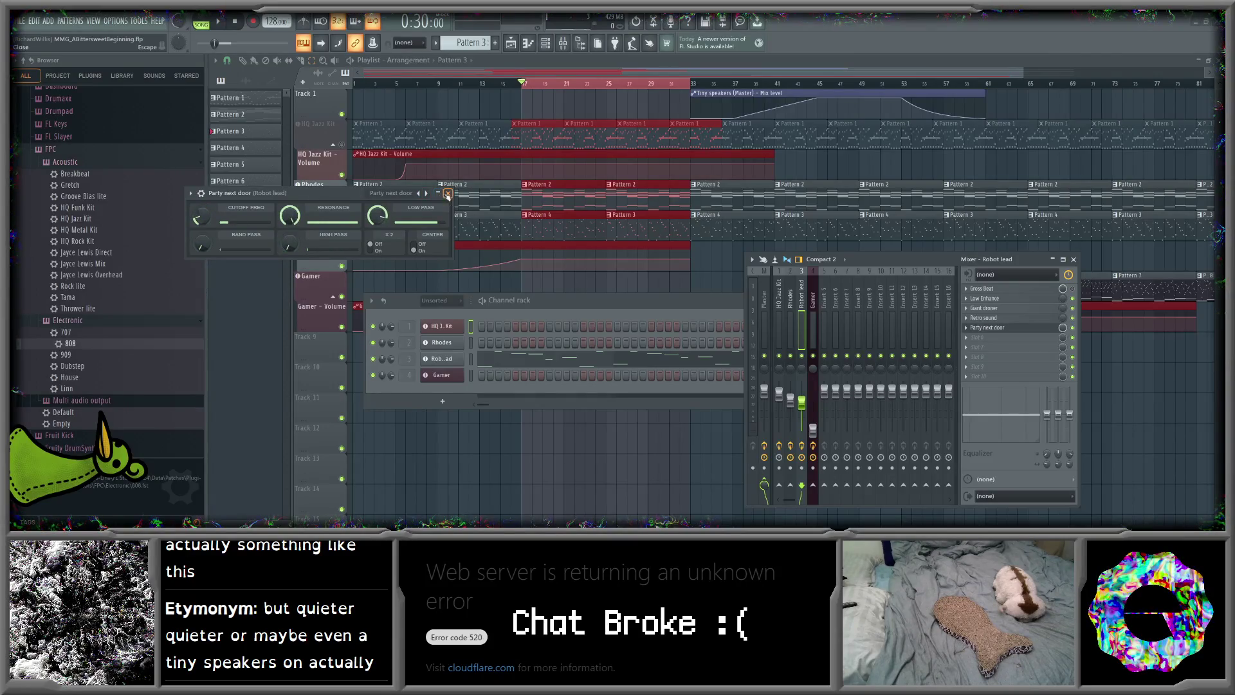
pyautogui.click(218, 22)
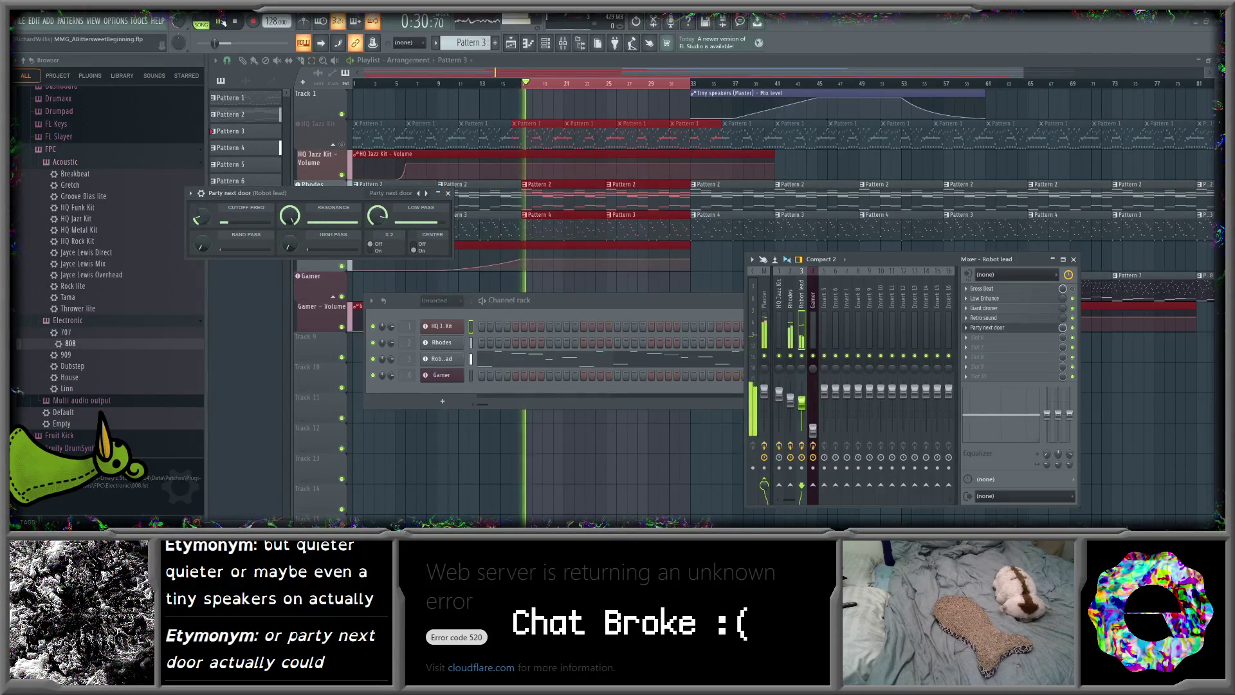
pyautogui.click(426, 193)
pyautogui.click(426, 193)
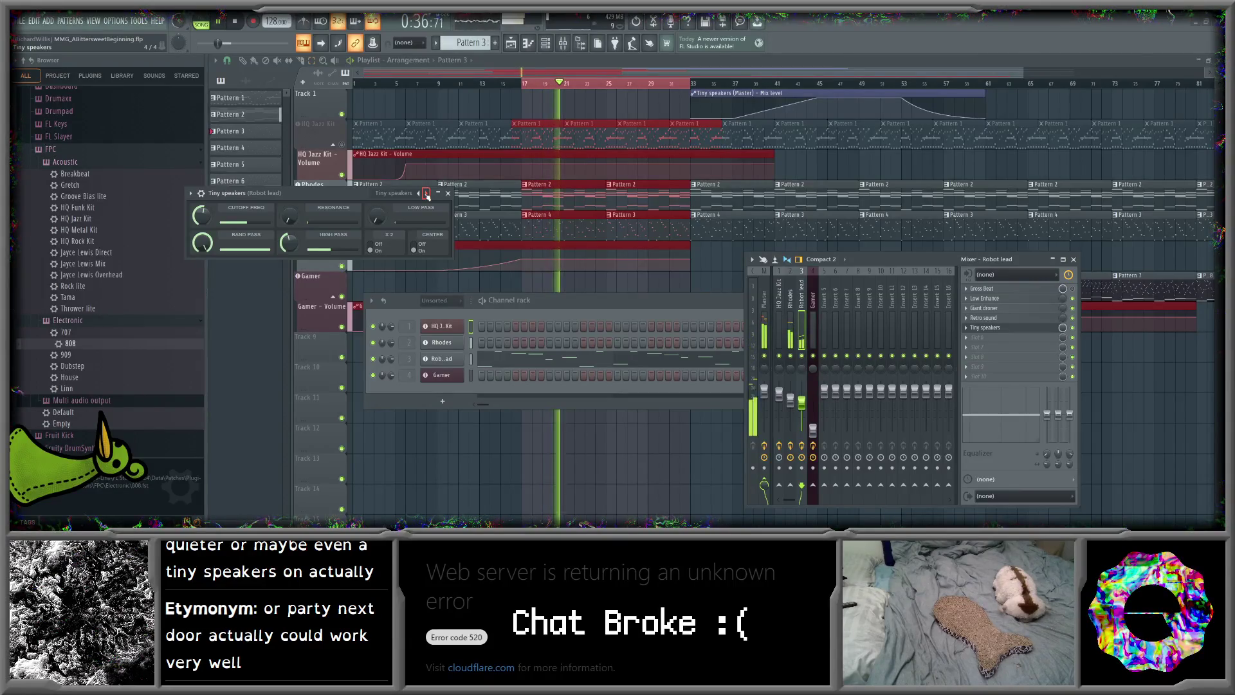
# - Tweak Tiny speakers' cutoff, resonance and low pass, then reset it to its saved settings
pyautogui.moveTo(202, 216); pyautogui.dragTo(201, 225)
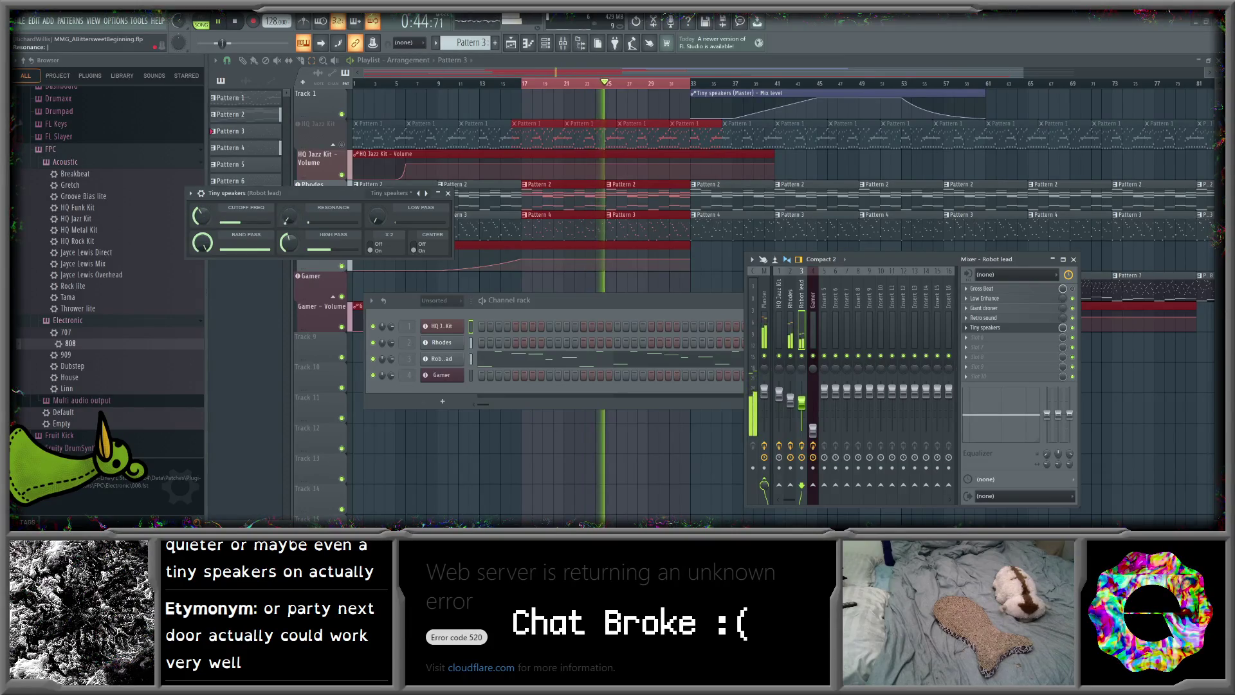
pyautogui.moveTo(289, 218); pyautogui.dragTo(288, 205)
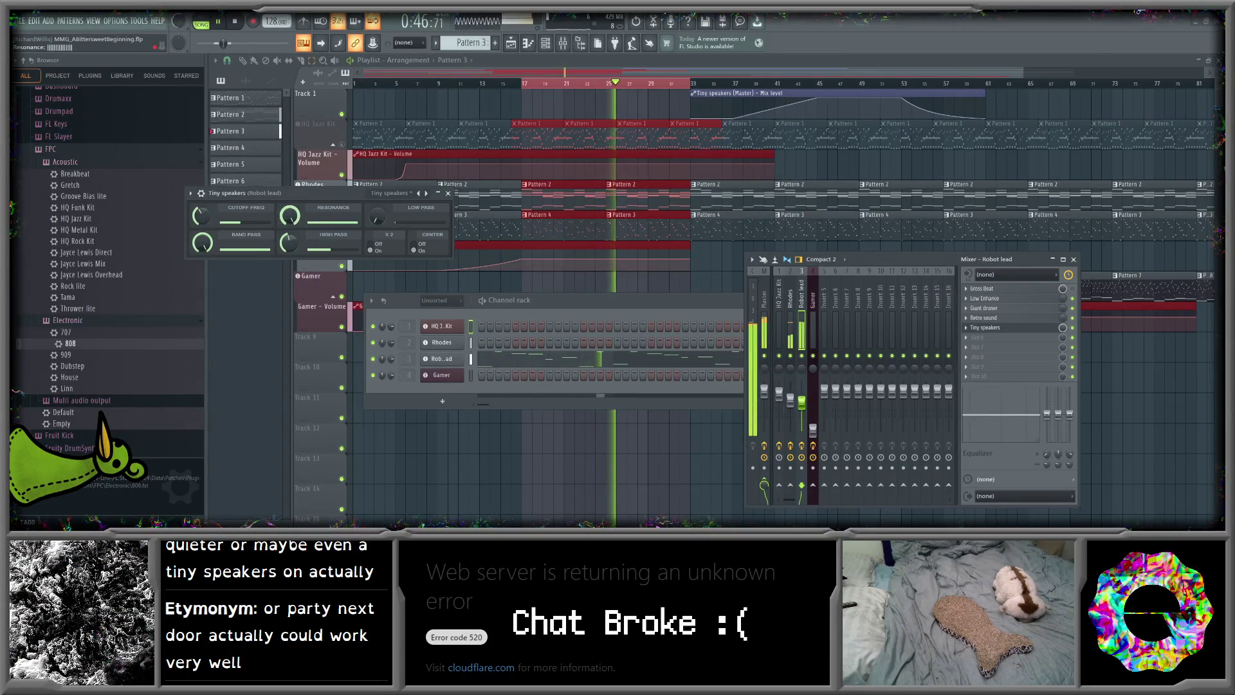
pyautogui.moveTo(292, 219)
pyautogui.mouseDown()
pyautogui.moveTo(293, 244)
pyautogui.moveTo(289, 193)
pyautogui.mouseUp()
pyautogui.moveTo(376, 215); pyautogui.dragTo(377, 193)
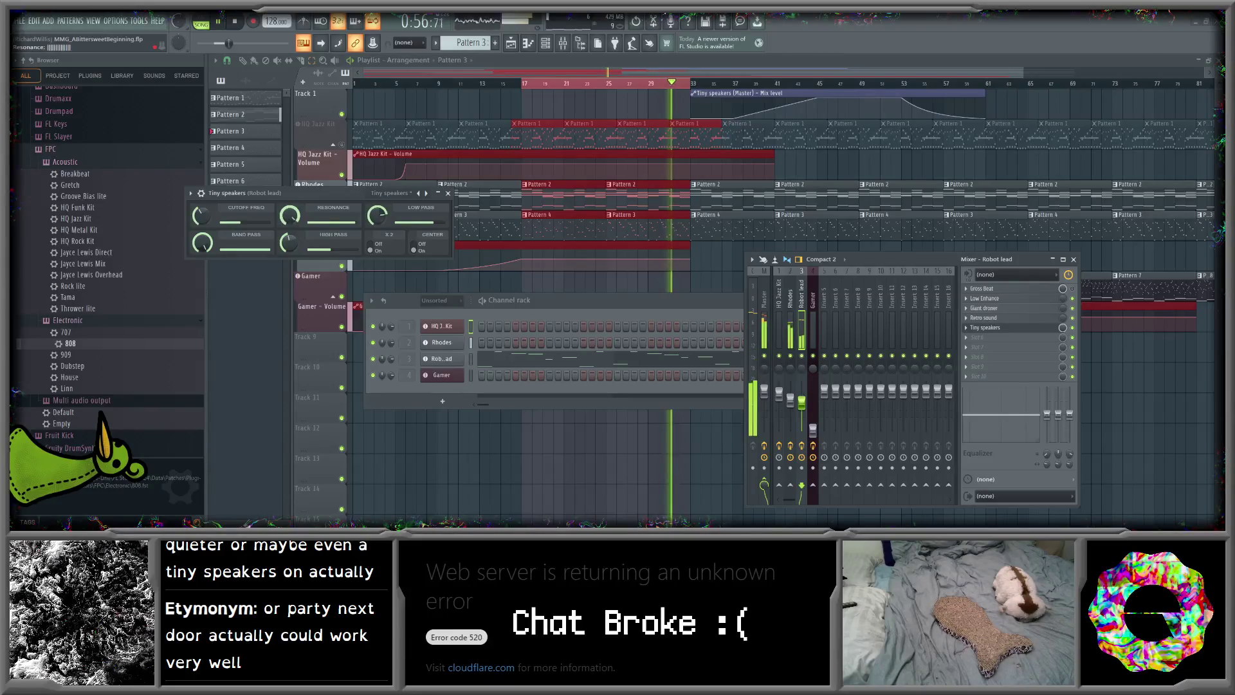
pyautogui.click(419, 194)
# - Switch back to Party next door and adjust its low pass, cutoff and band pass knobs
pyautogui.click(419, 194)
pyautogui.click(419, 193)
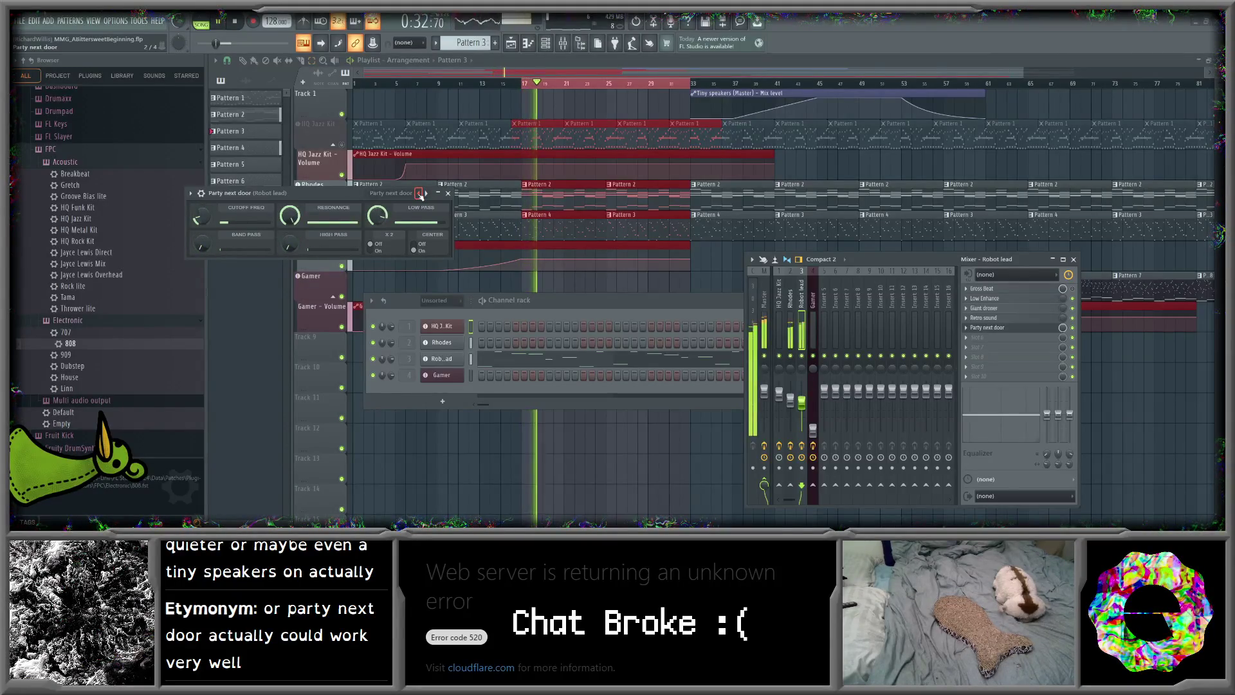
pyautogui.moveTo(422, 222); pyautogui.dragTo(422, 215)
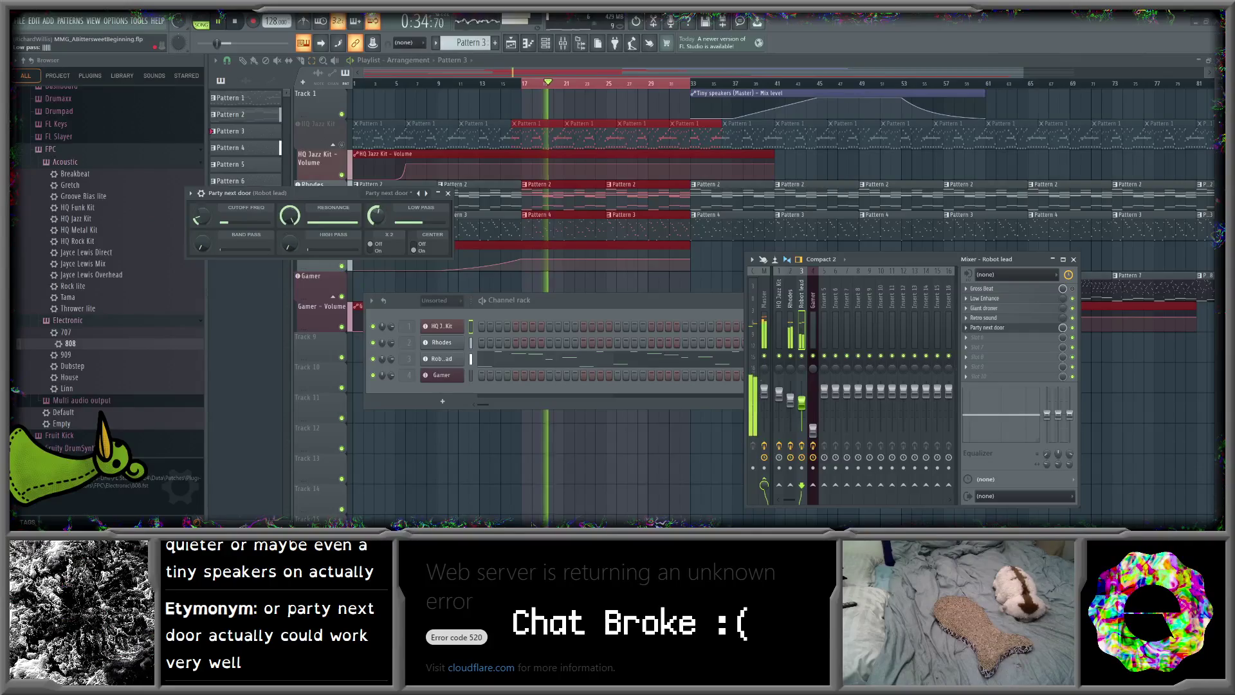
pyautogui.moveTo(200, 217); pyautogui.dragTo(198, 216)
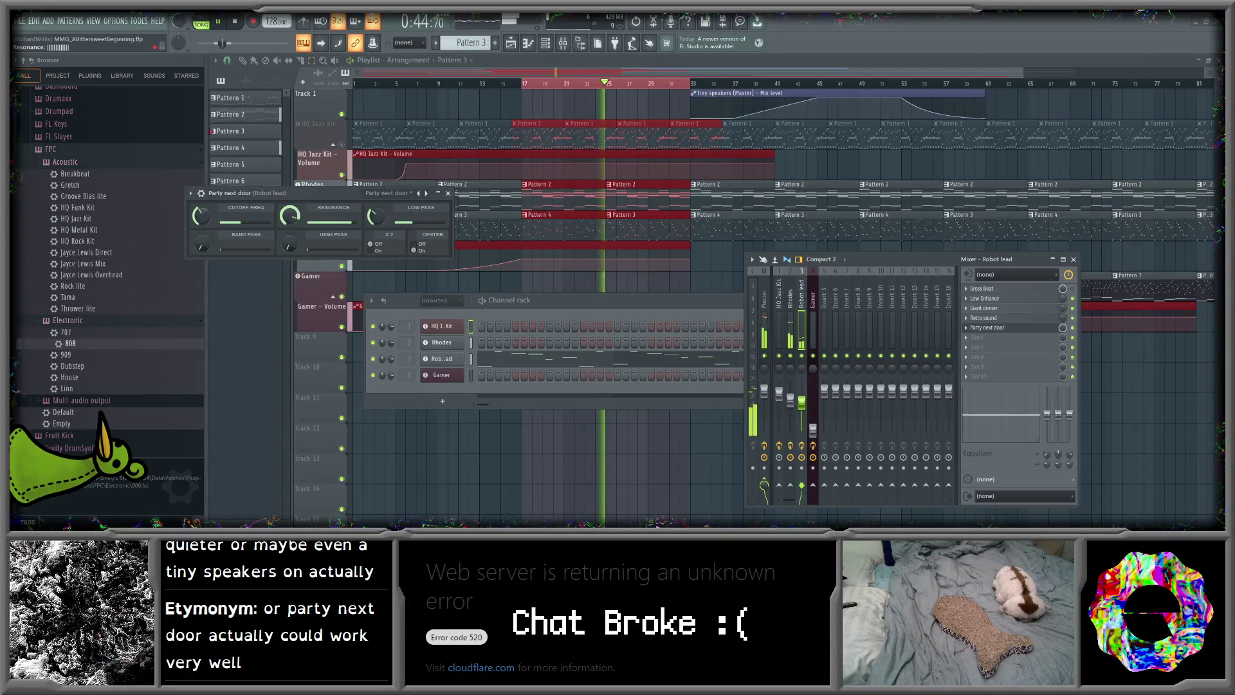
pyautogui.moveTo(201, 244)
pyautogui.mouseDown()
pyautogui.moveTo(202, 231)
pyautogui.moveTo(207, 247)
pyautogui.mouseUp()
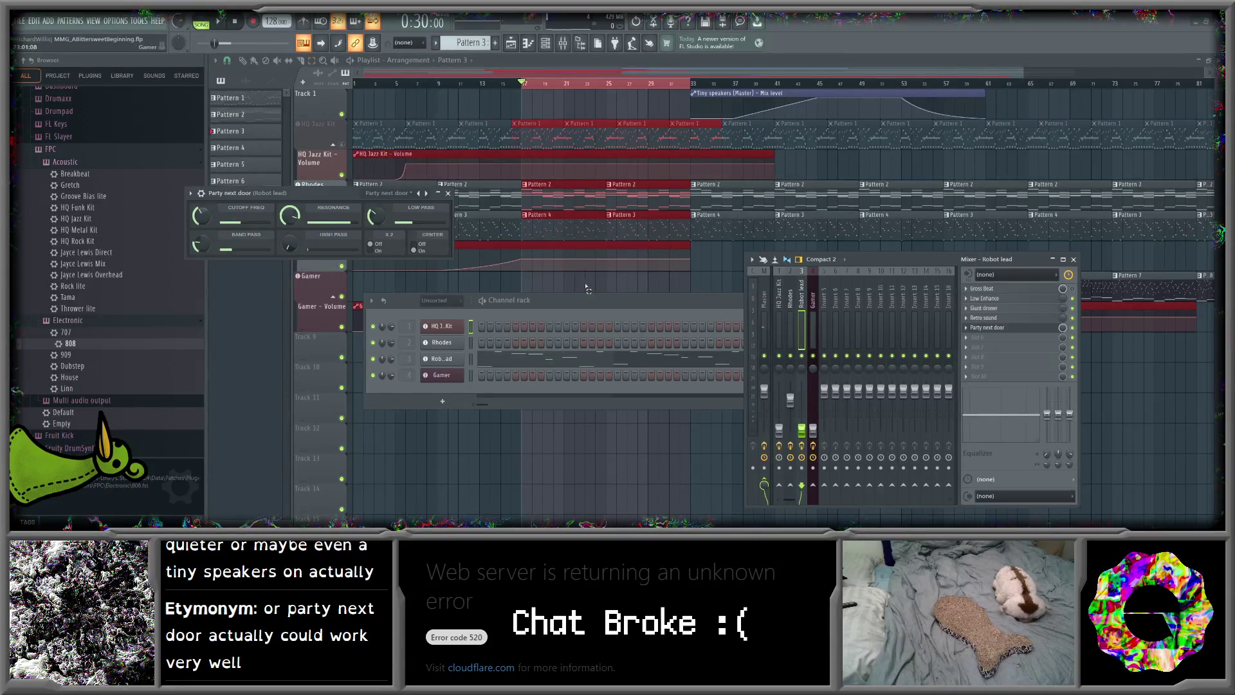
# - Move the Channel rack aside, bring the Playlist forward, and reopen the Mixer shifted up-left
pyautogui.click(591, 303)
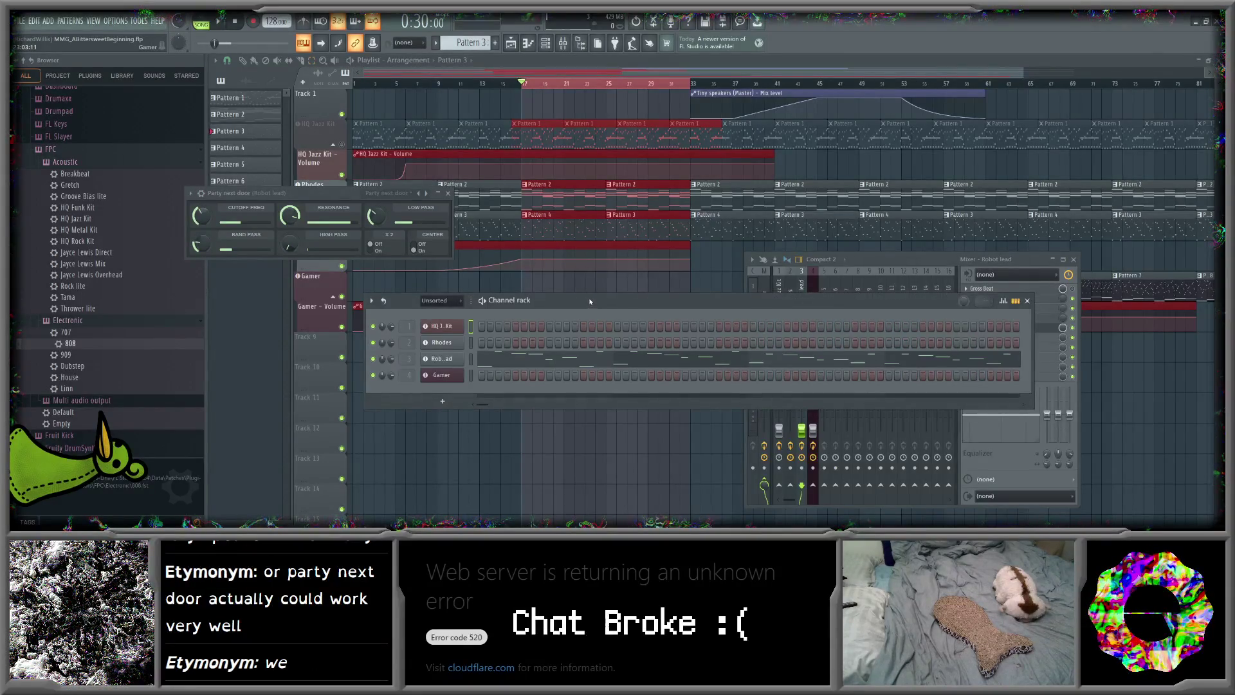
pyautogui.moveTo(590, 302); pyautogui.dragTo(621, 294)
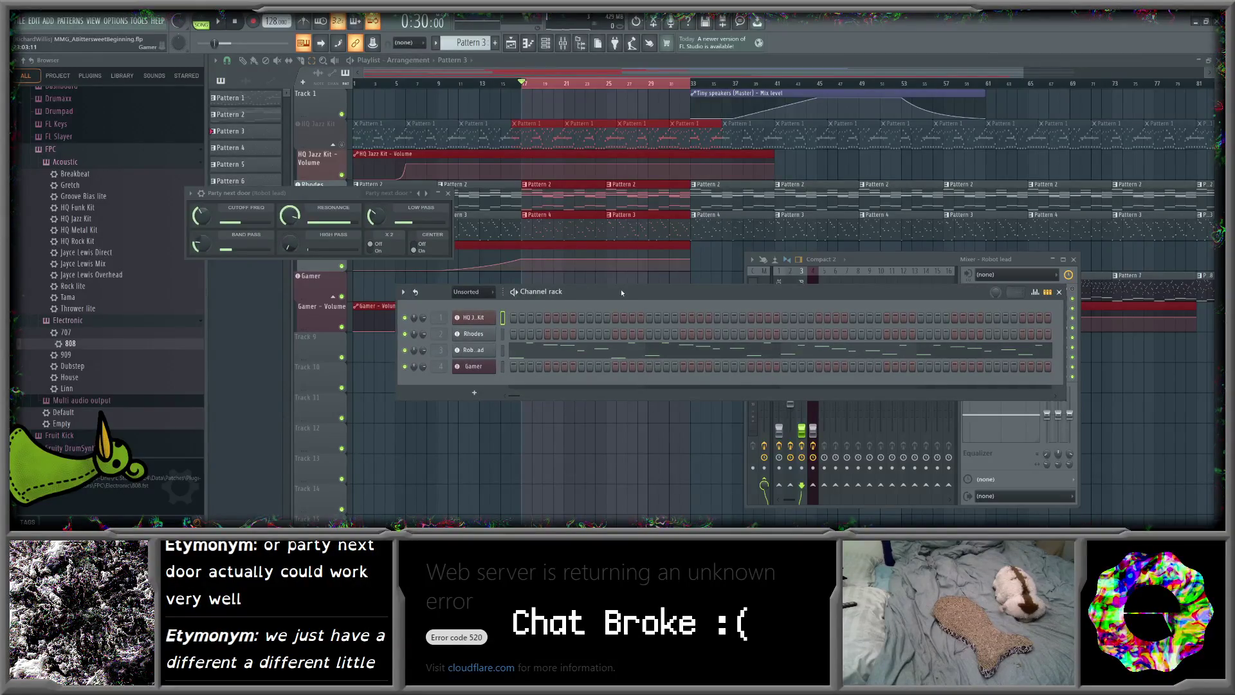
pyautogui.moveTo(622, 292); pyautogui.dragTo(583, 291)
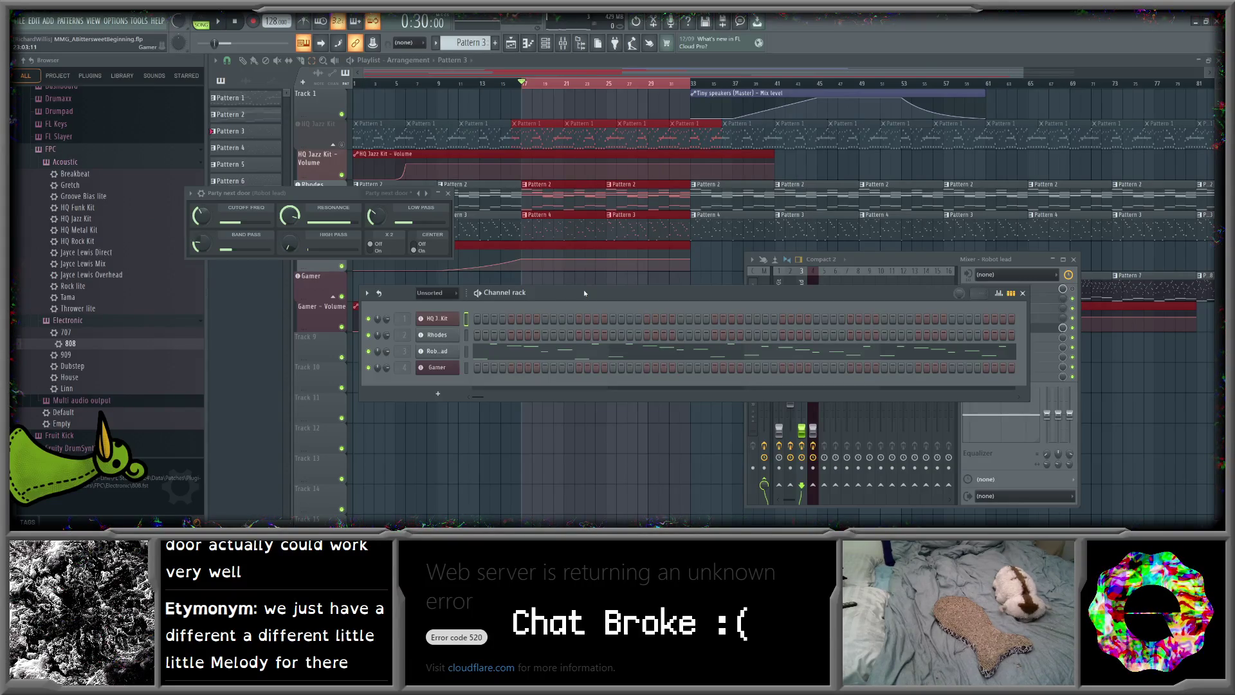
pyautogui.click(517, 40)
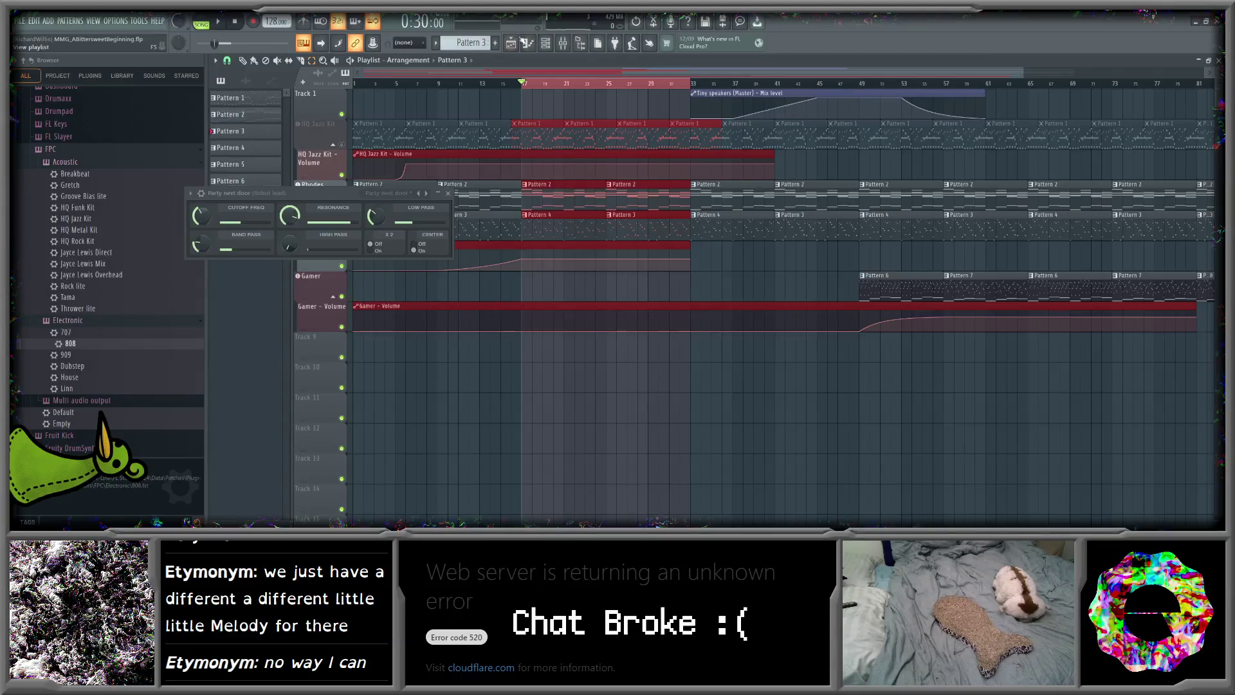
pyautogui.click(562, 42)
pyautogui.moveTo(901, 257); pyautogui.dragTo(883, 251)
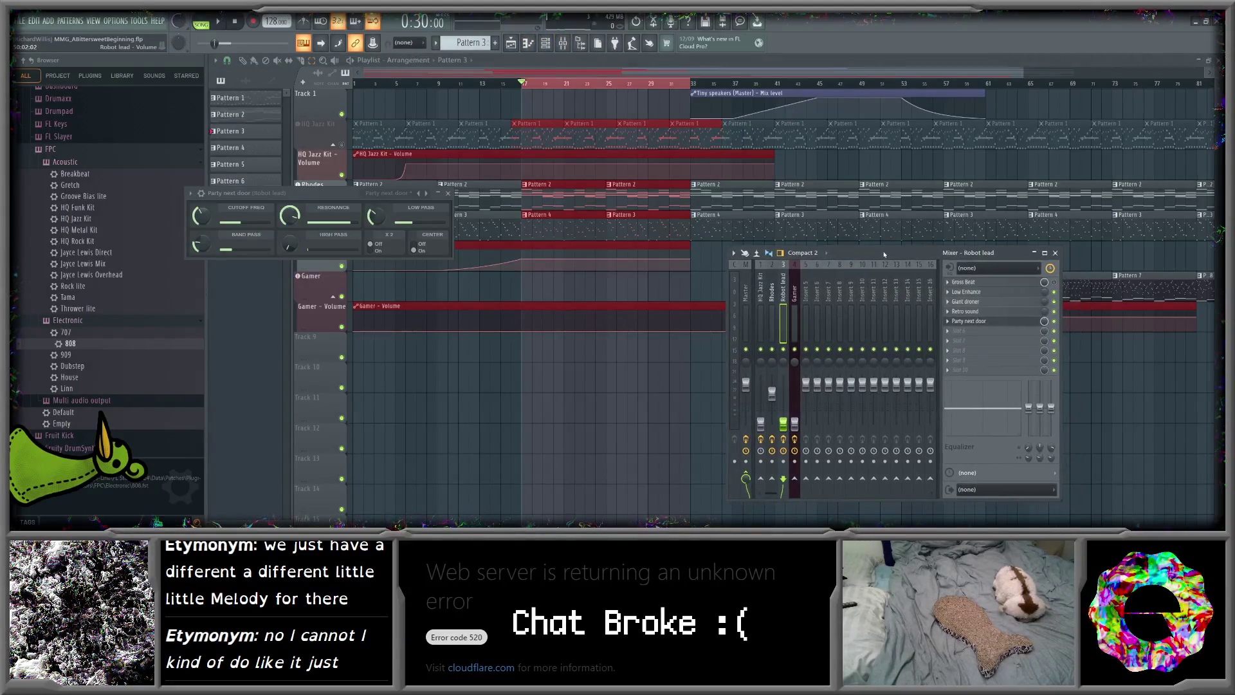
# - During playback, nudge High Pass up, test X2, set the Party next door mix to 72%, then stop
pyautogui.click(219, 21)
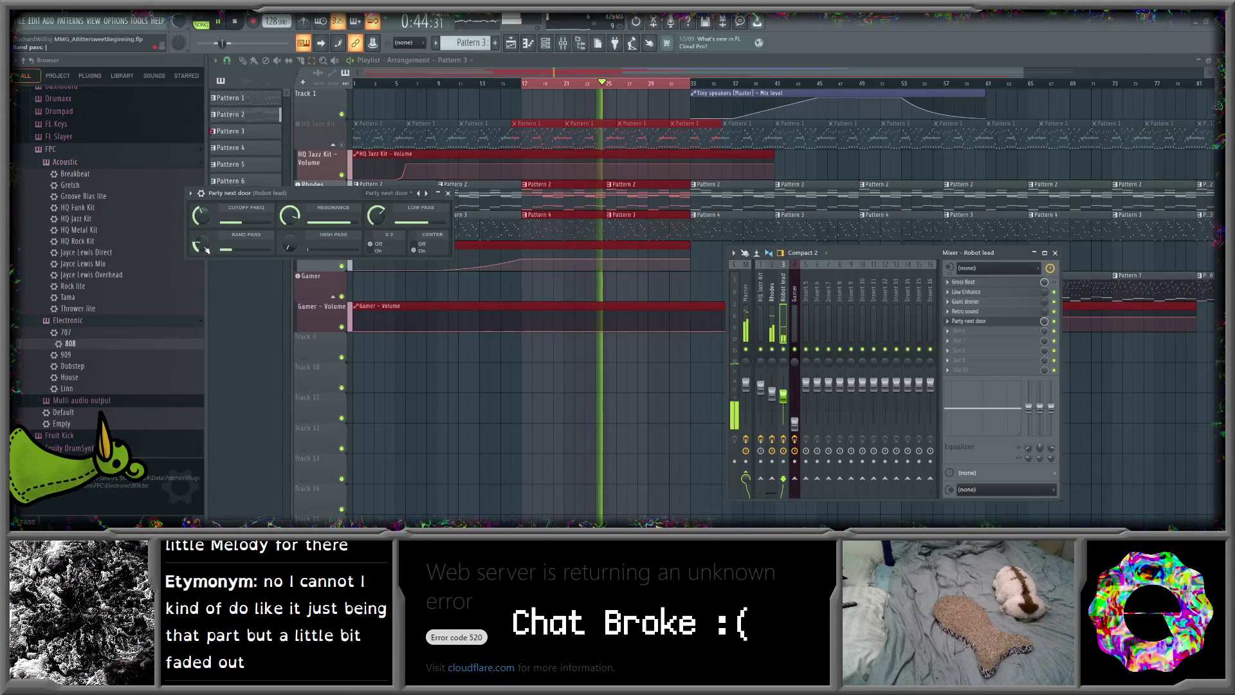
pyautogui.moveTo(286, 245); pyautogui.dragTo(286, 245)
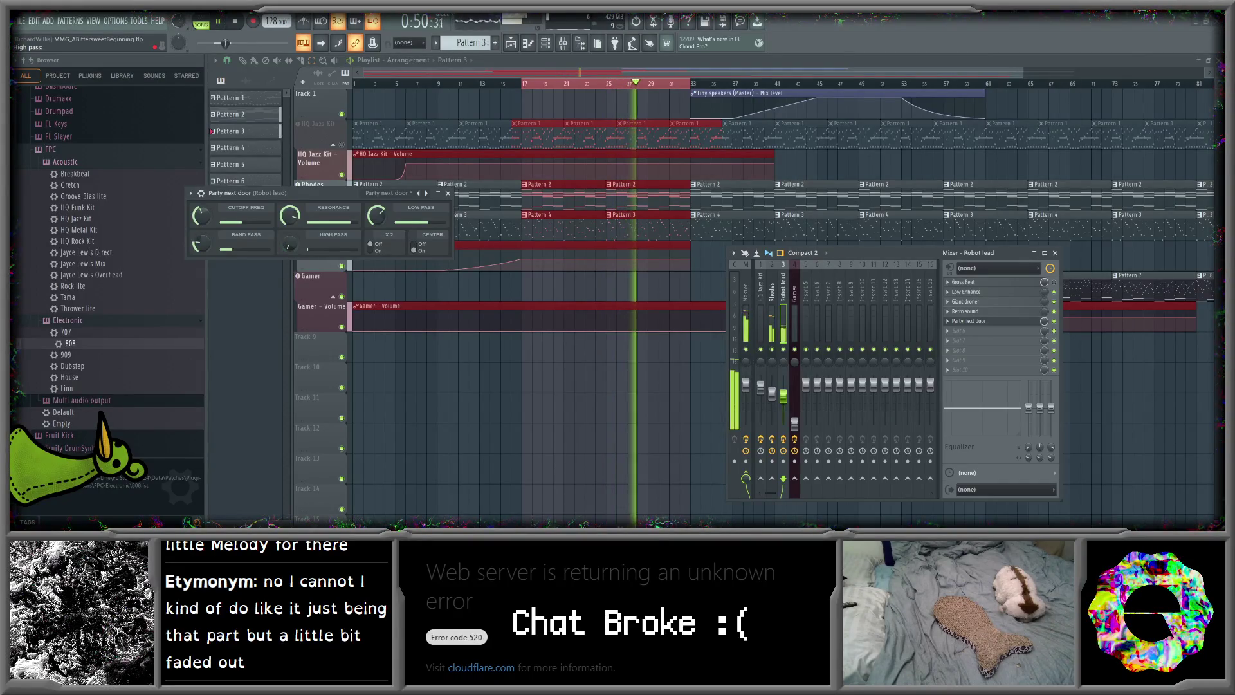
pyautogui.click(373, 251)
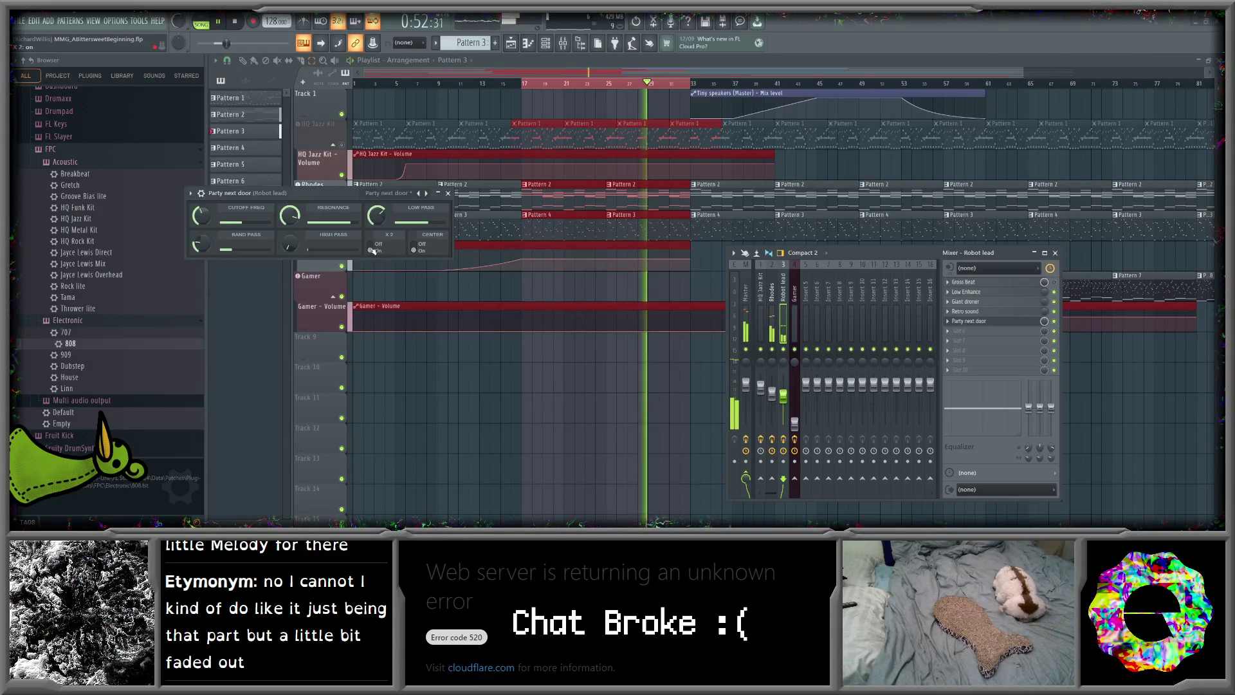
pyautogui.click(373, 250)
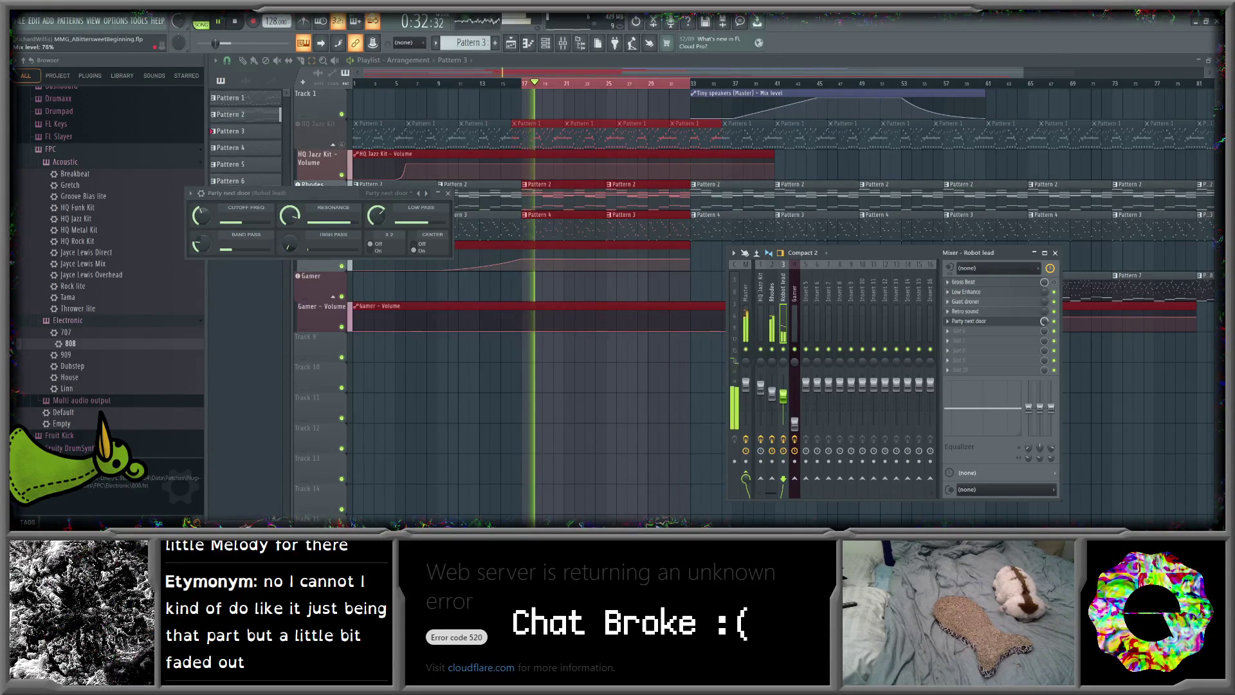
pyautogui.moveTo(1044, 321)
pyautogui.mouseDown()
pyautogui.moveTo(1044, 368)
pyautogui.moveTo(1044, 321)
pyautogui.mouseUp()
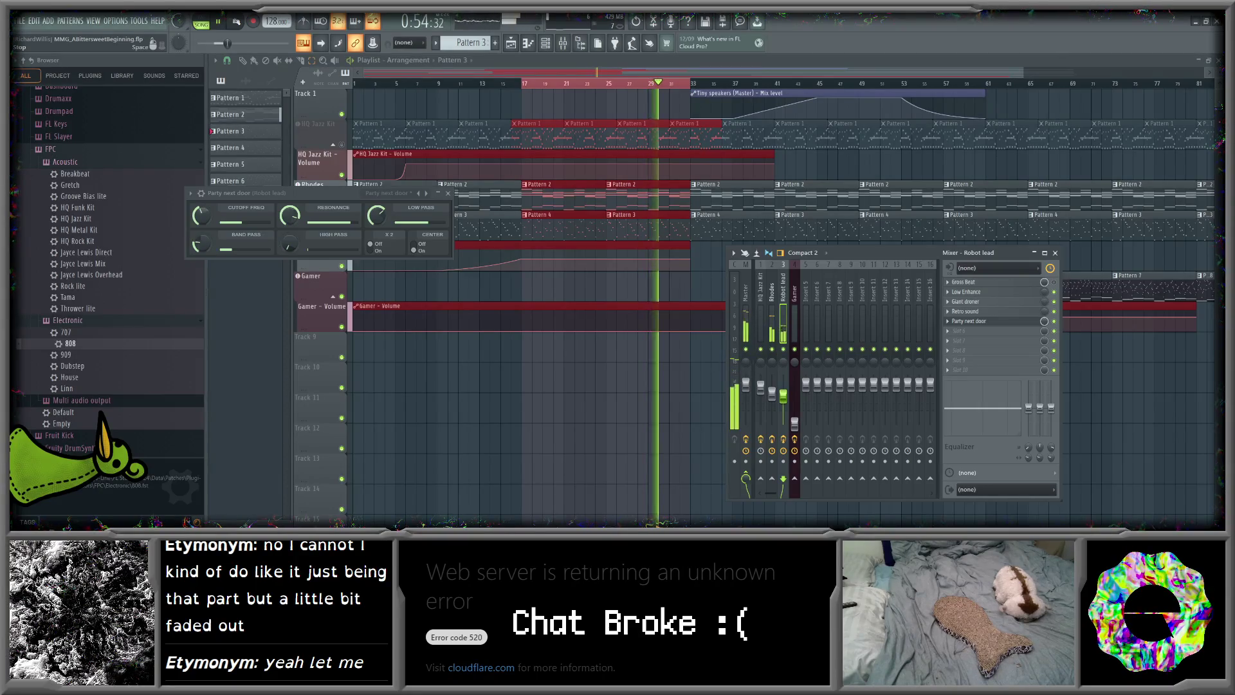
pyautogui.press('space')
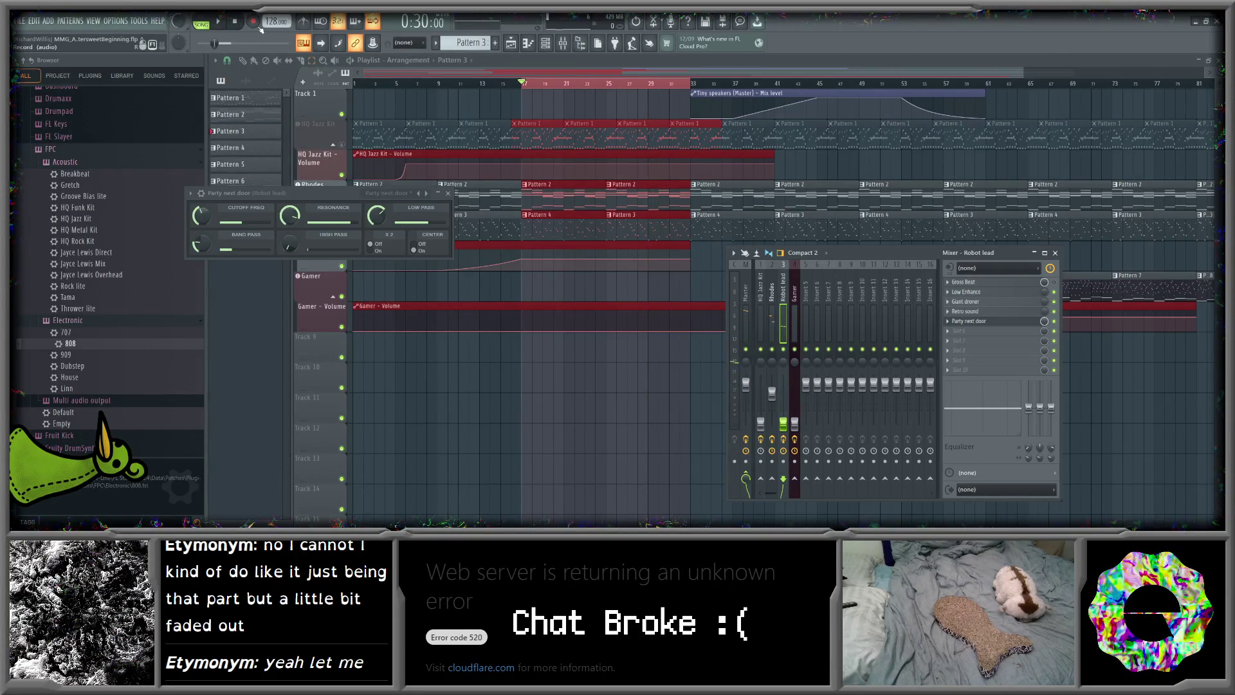
# - Unmute HQ Jazz Kit and play bars 17–31 with the drums back in
pyautogui.click(1055, 254)
pyautogui.click(551, 90)
pyautogui.click(342, 144)
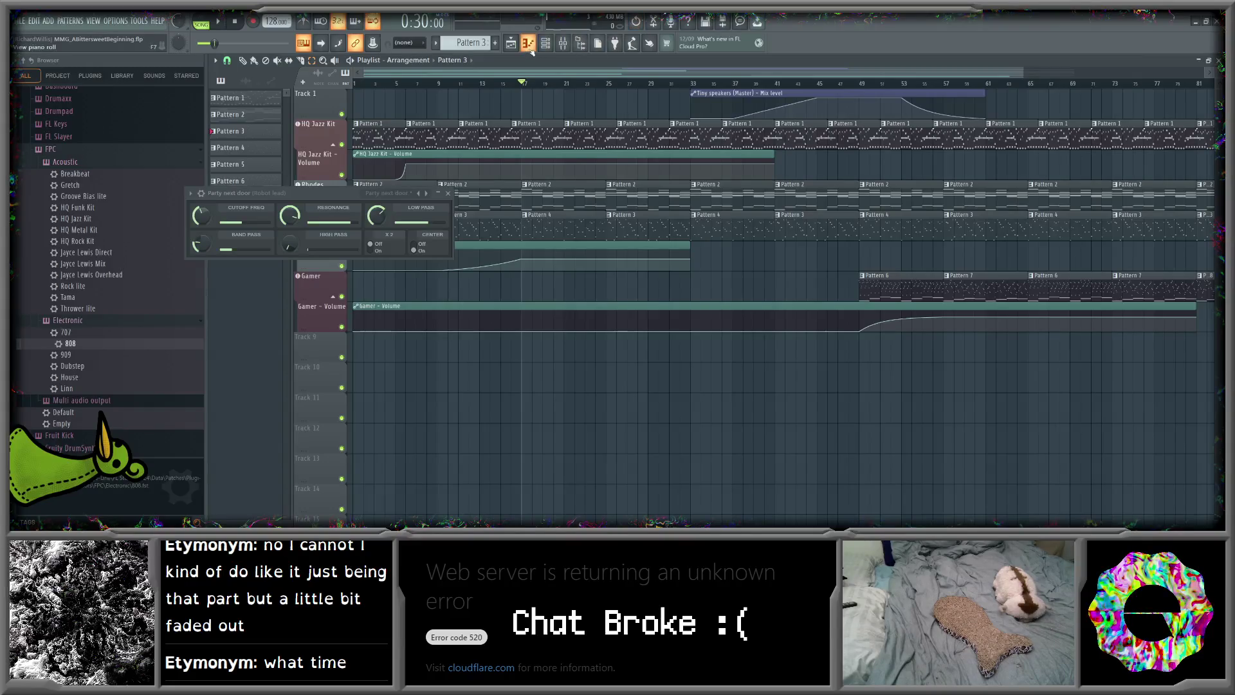
pyautogui.click(563, 42)
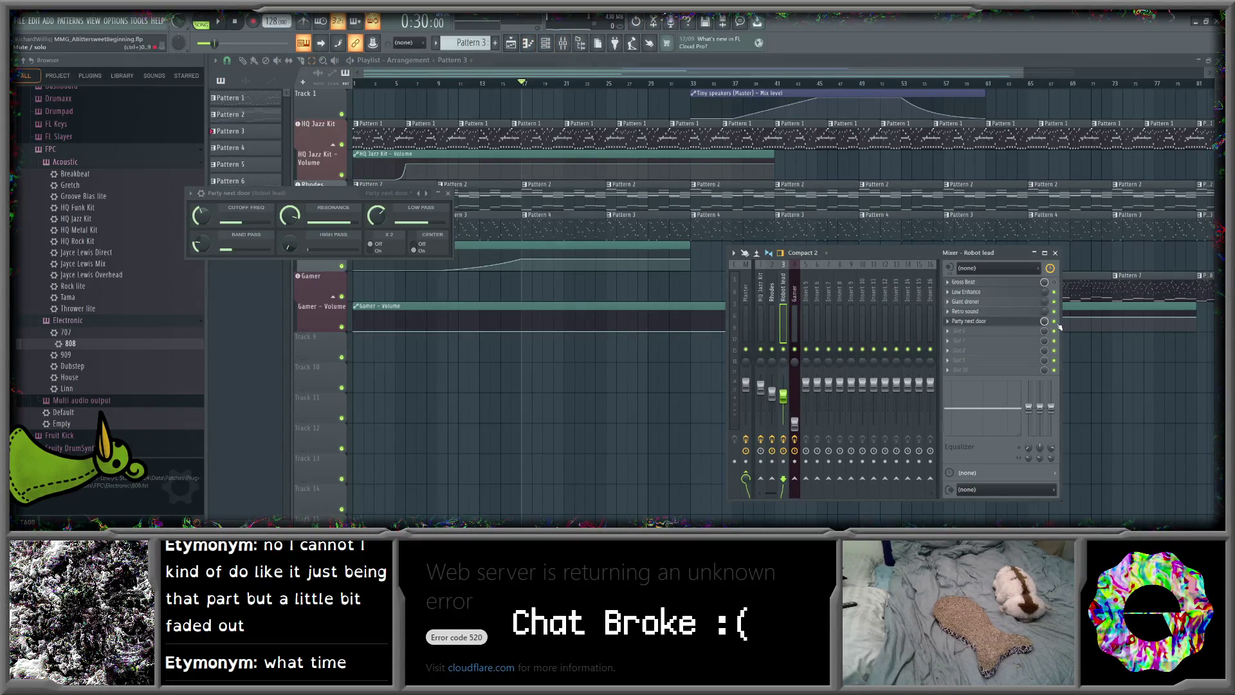
pyautogui.click(219, 24)
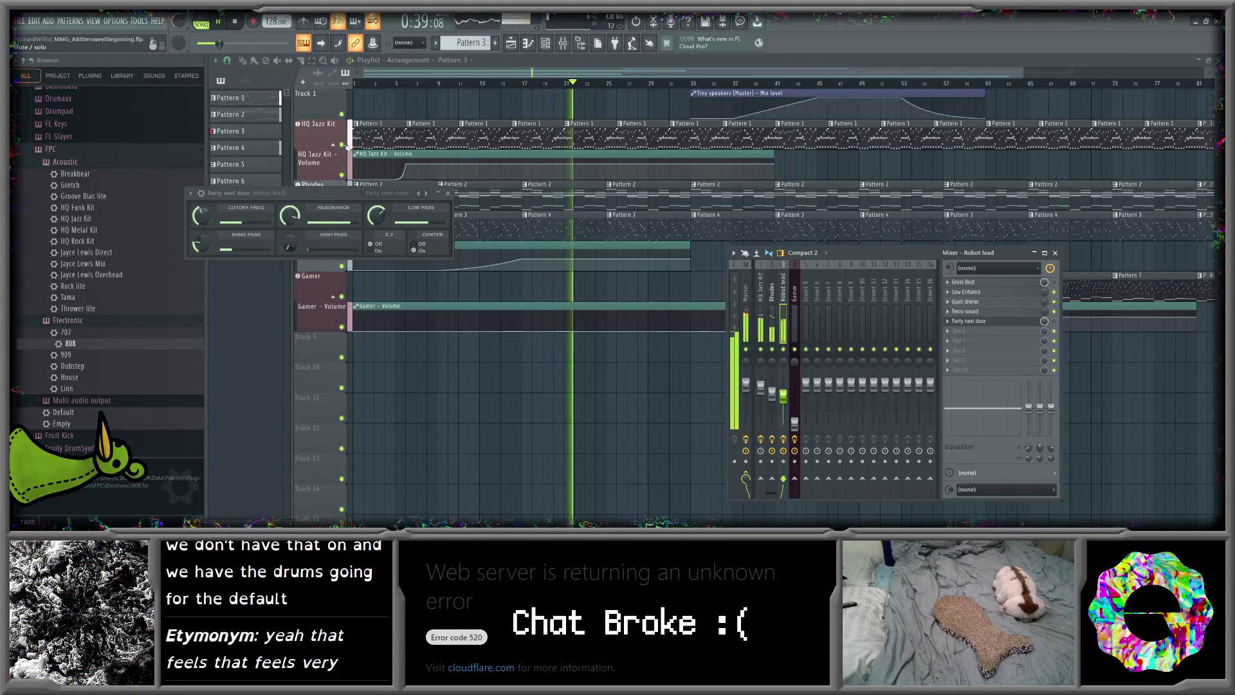
pyautogui.moveTo(521, 87); pyautogui.dragTo(675, 88)
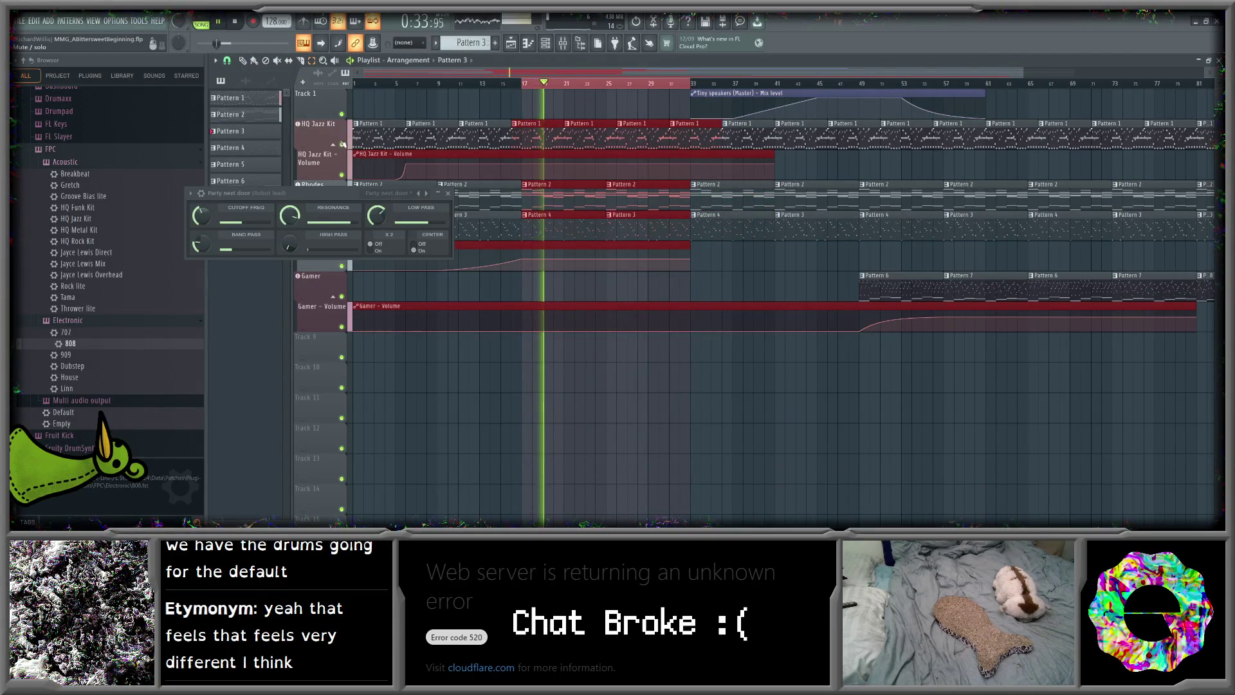
pyautogui.press('F9')
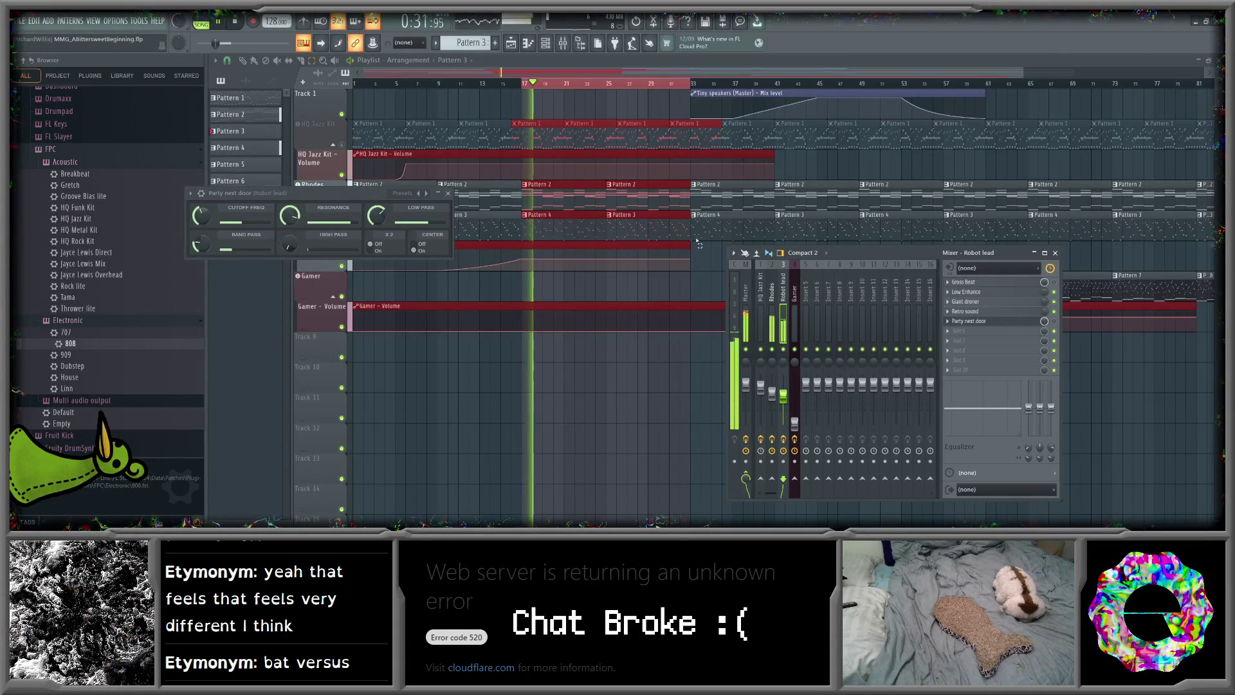
# - Close the mixer and Party next door window, stop playback, re-mute HQ Jazz Kit, and reopen the mixer
pyautogui.press('F9')
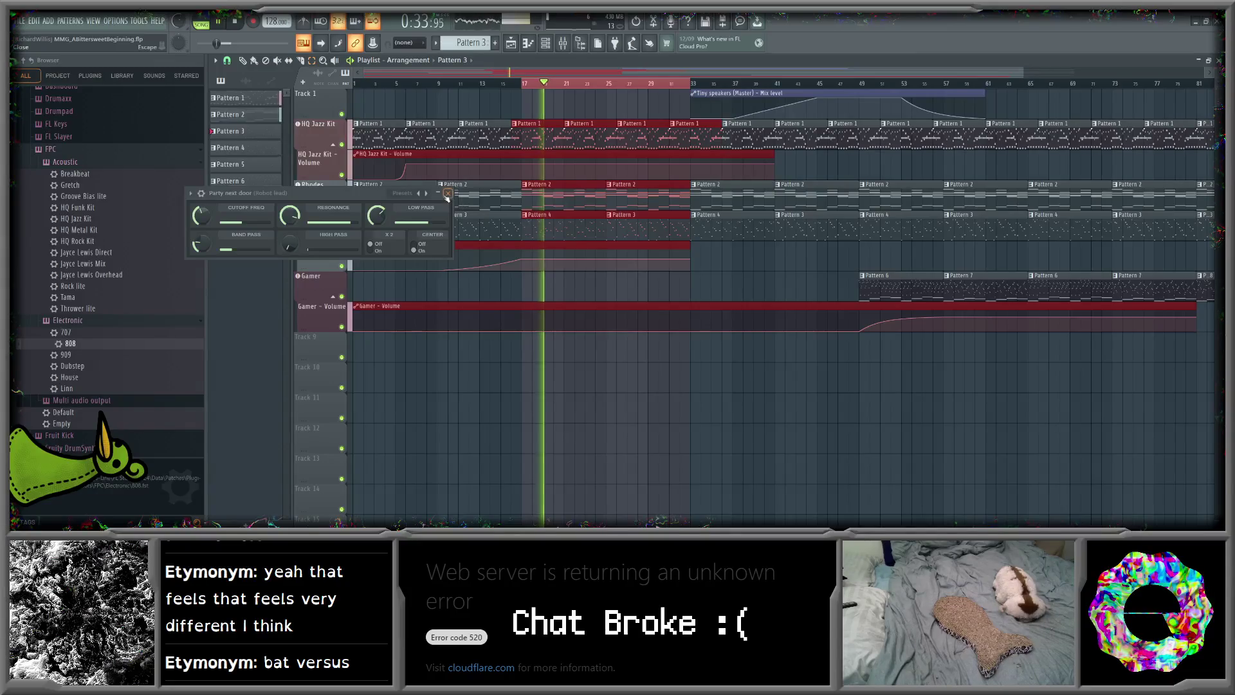
pyautogui.click(448, 193)
pyautogui.moveTo(483, 67); pyautogui.dragTo(601, 64)
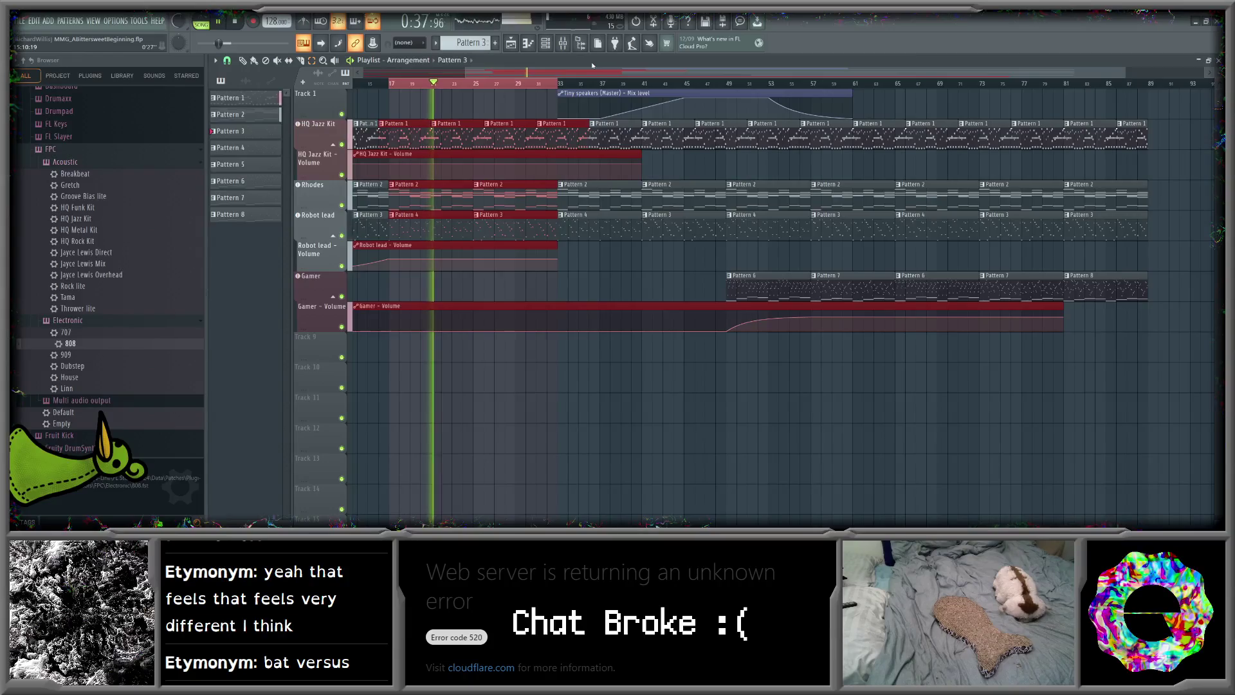
pyautogui.click(235, 23)
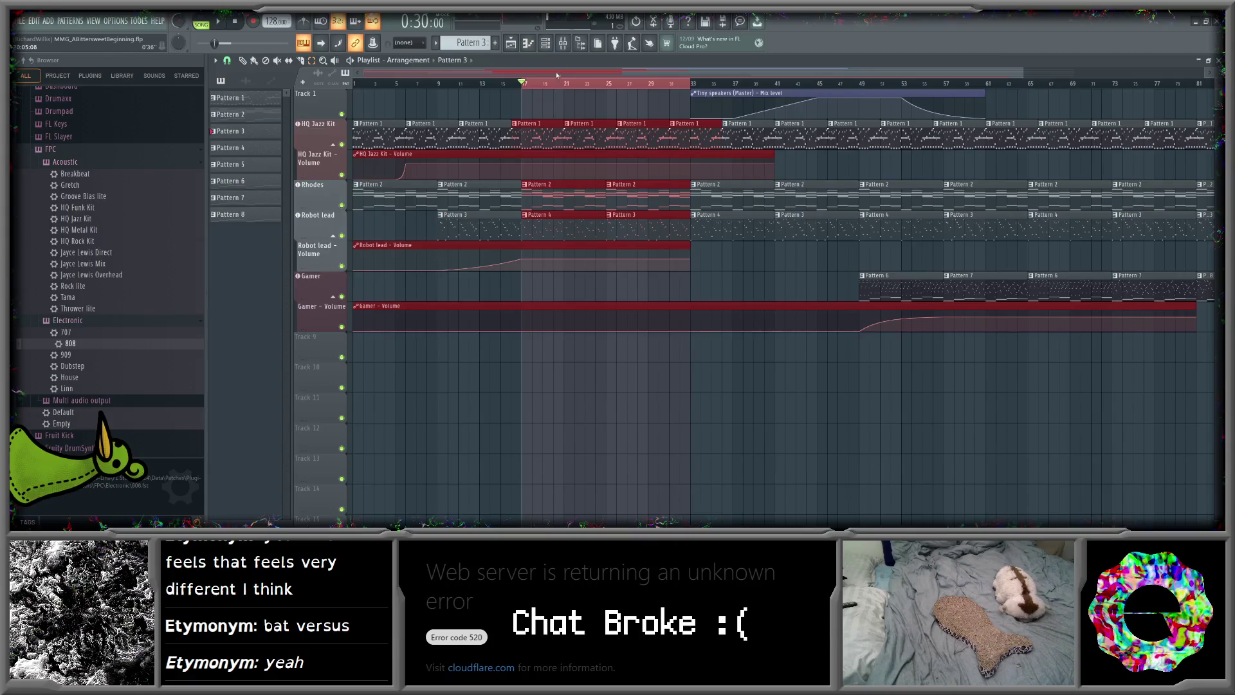
pyautogui.click(343, 145)
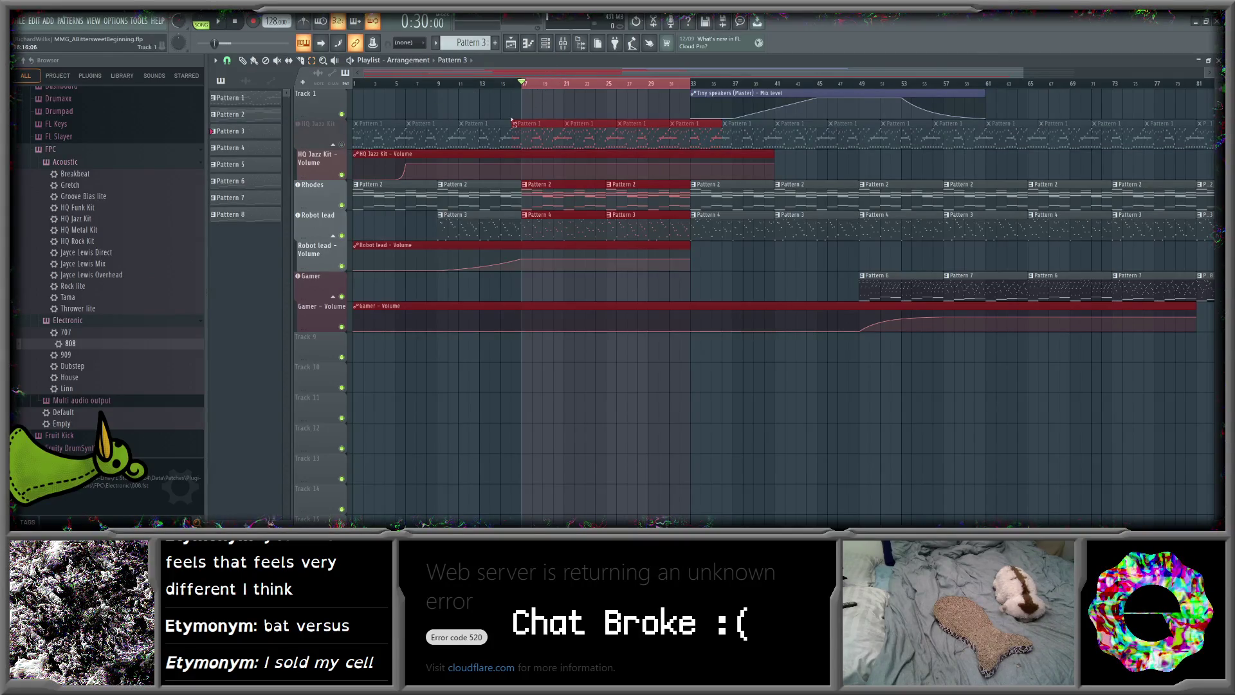
pyautogui.click(566, 45)
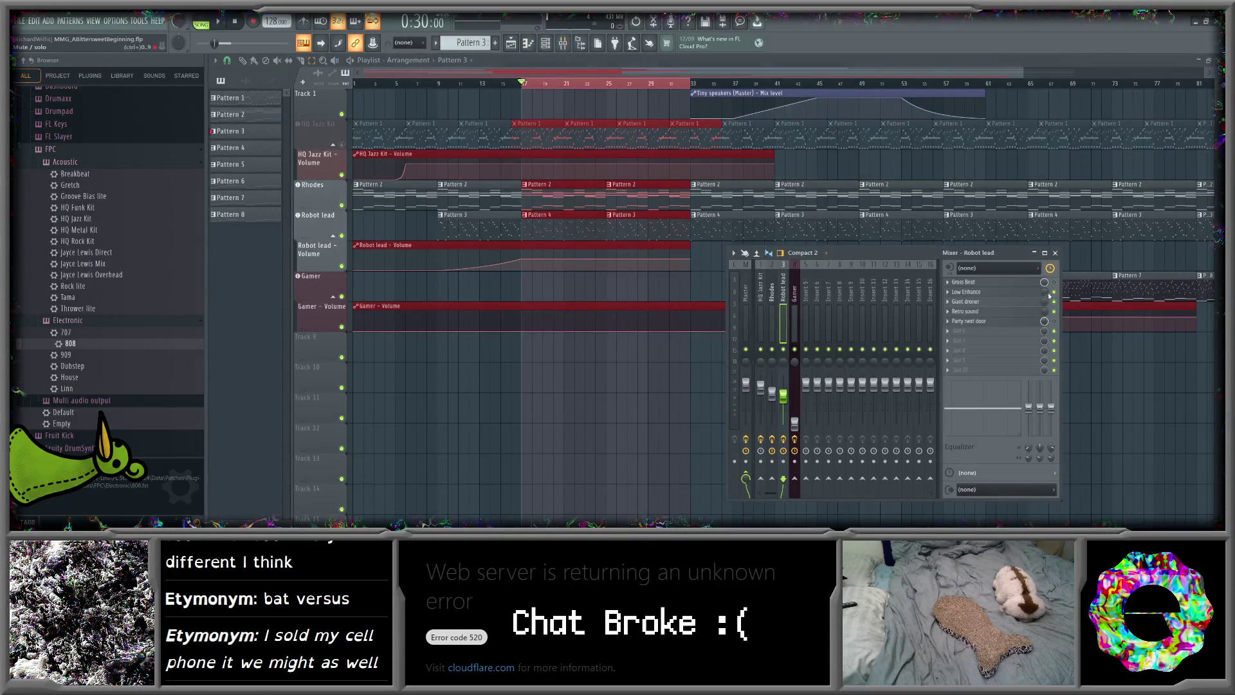
pyautogui.click(21, 21)
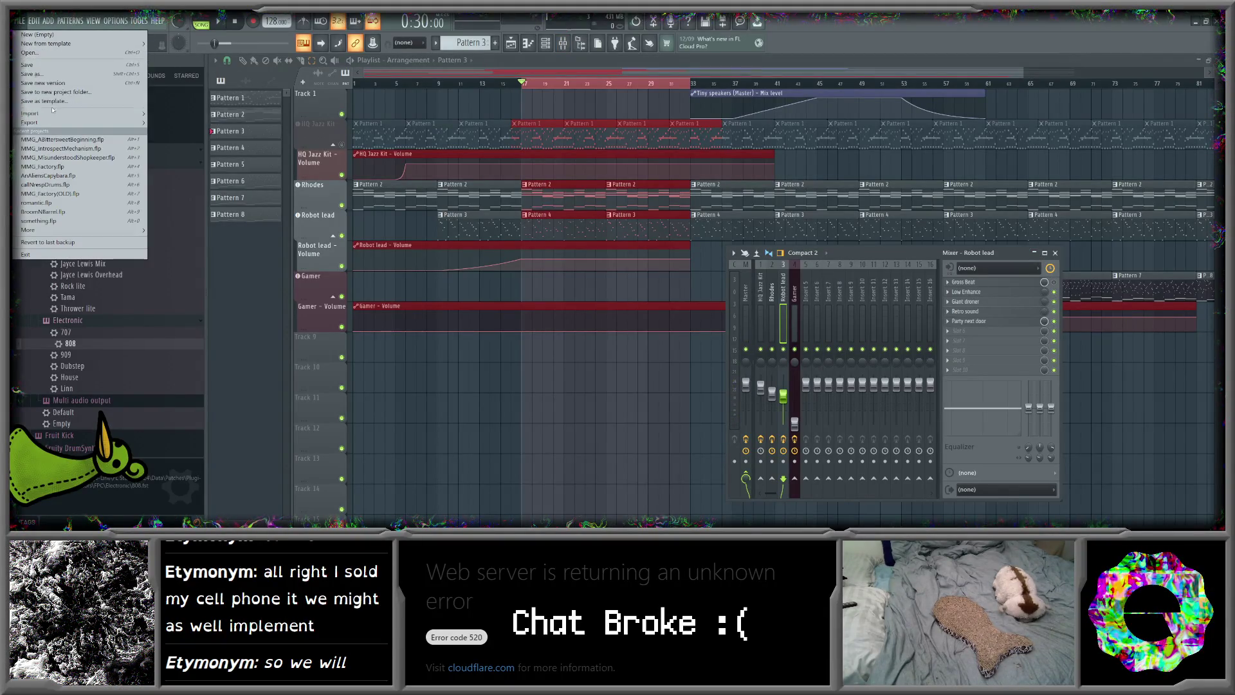
# - Start exporting the song as OGG and jump to the game's music drafts folder
pyautogui.moveTo(87, 126)
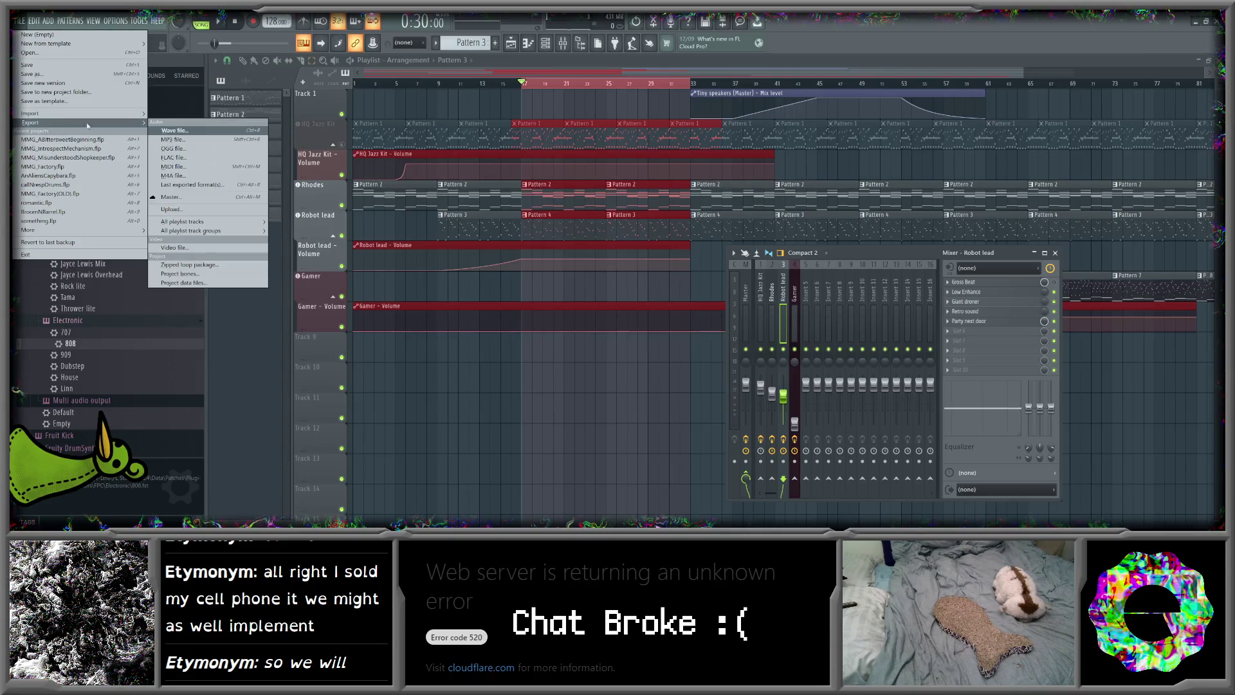
pyautogui.click(206, 148)
pyautogui.moveTo(633, 155); pyautogui.dragTo(550, 159)
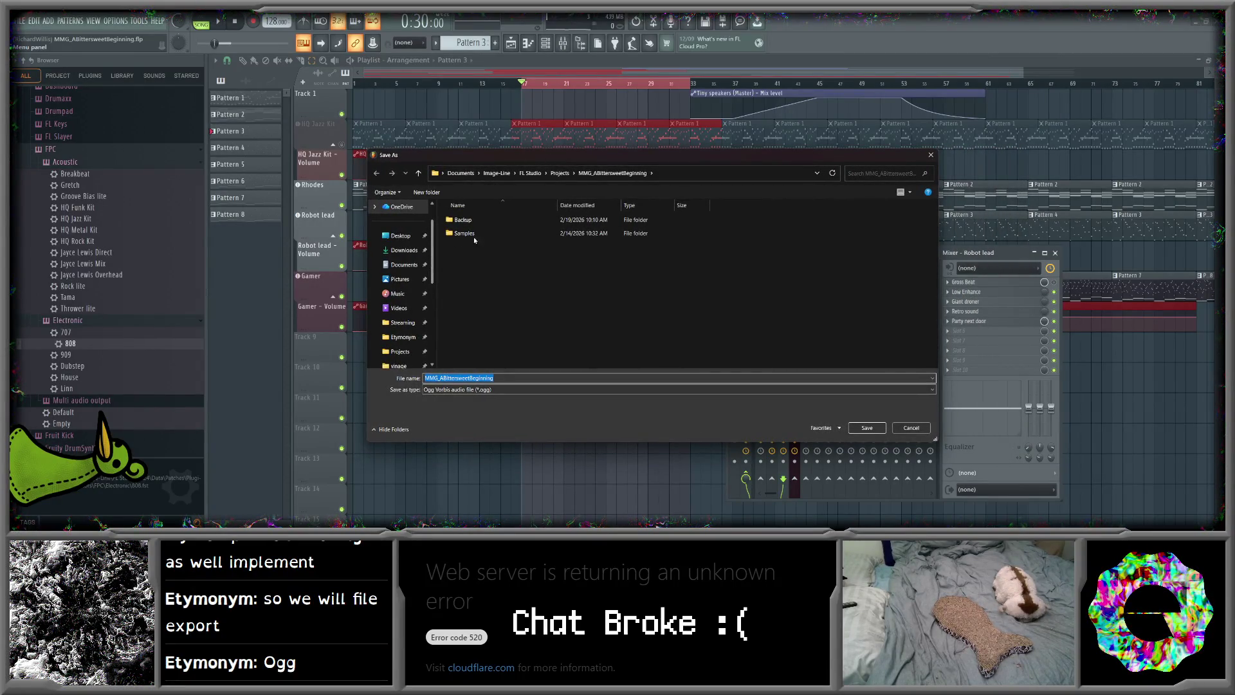
pyautogui.click(685, 173)
pyautogui.click(817, 173)
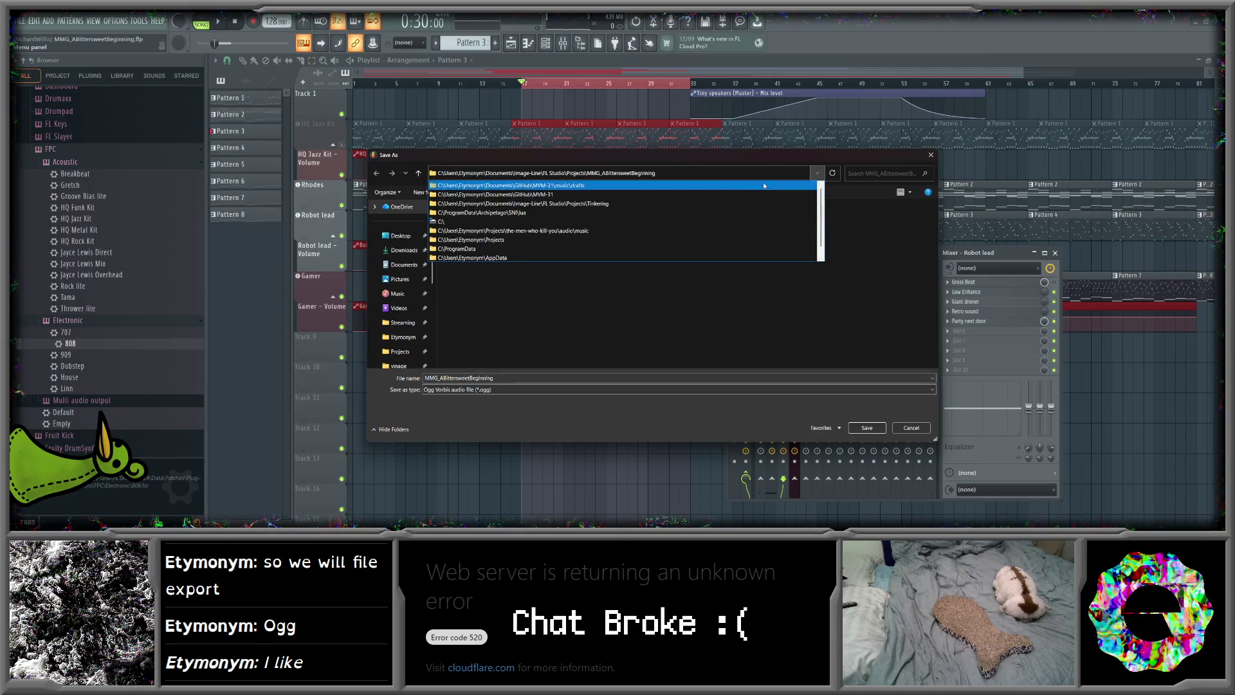
pyautogui.click(711, 186)
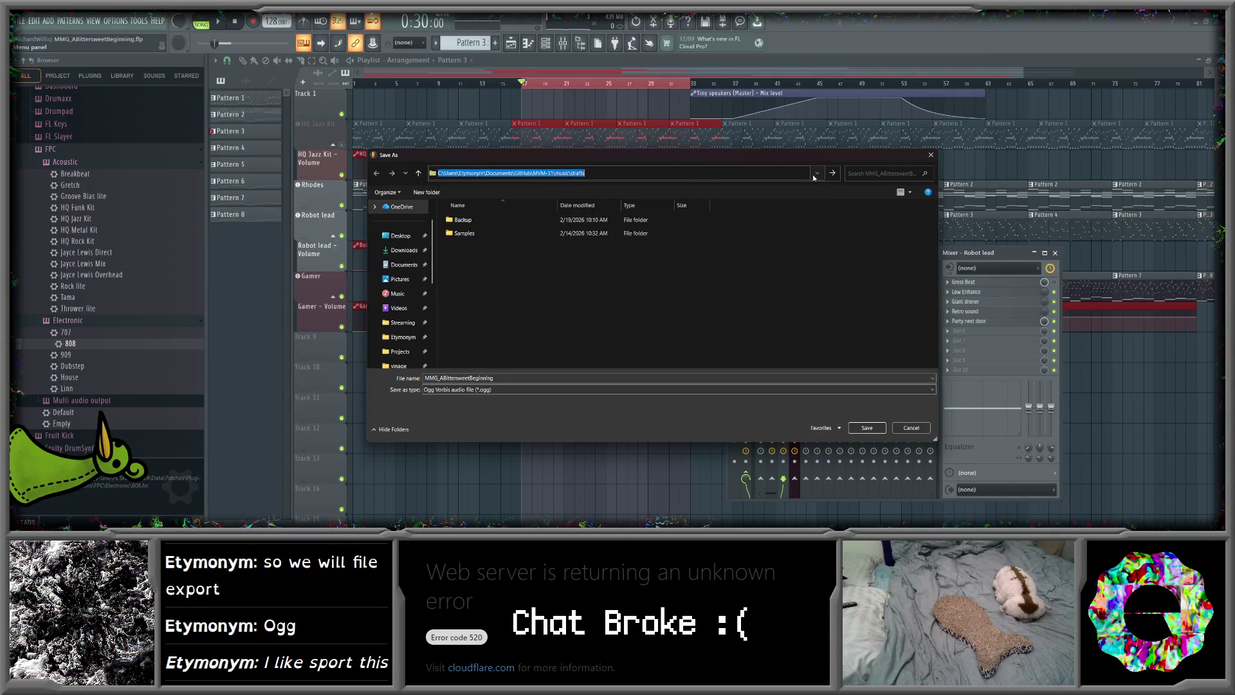
# - Trim drafts from the path and open music/regions/starting
pyautogui.click(817, 176)
pyautogui.click(730, 177)
pyautogui.moveTo(585, 174); pyautogui.dragTo(575, 174)
pyautogui.press('BackSpace')
pyautogui.click(832, 173)
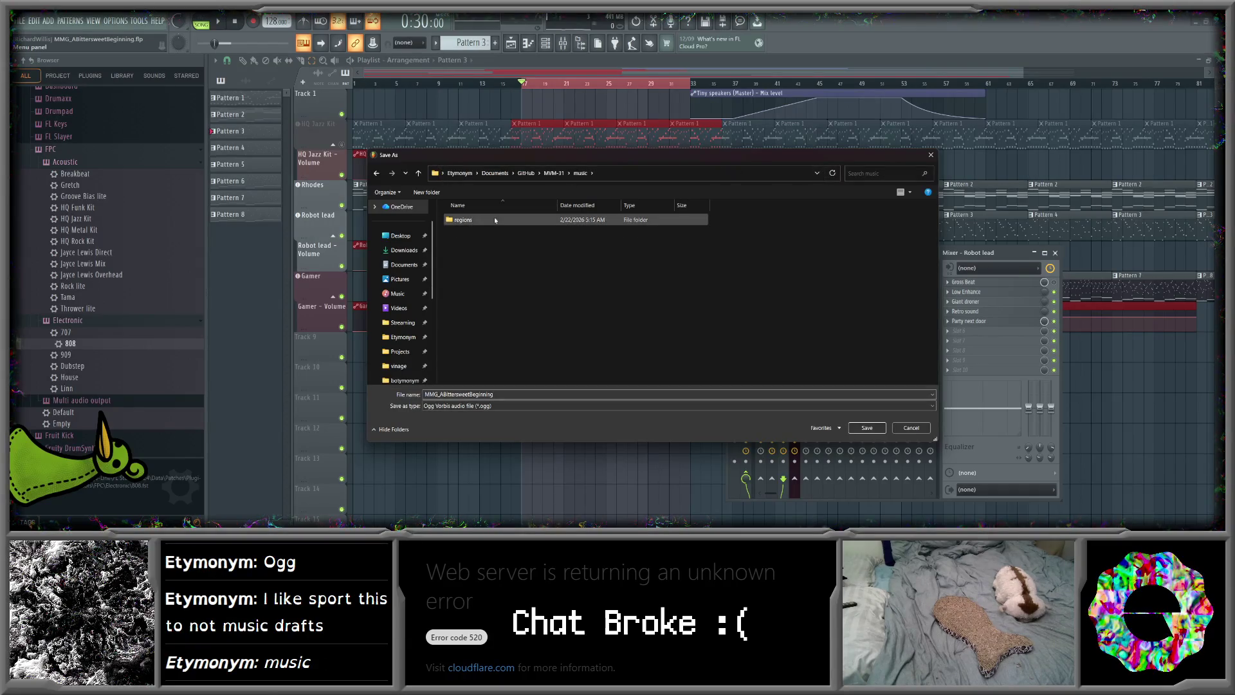
pyautogui.doubleClick(491, 221)
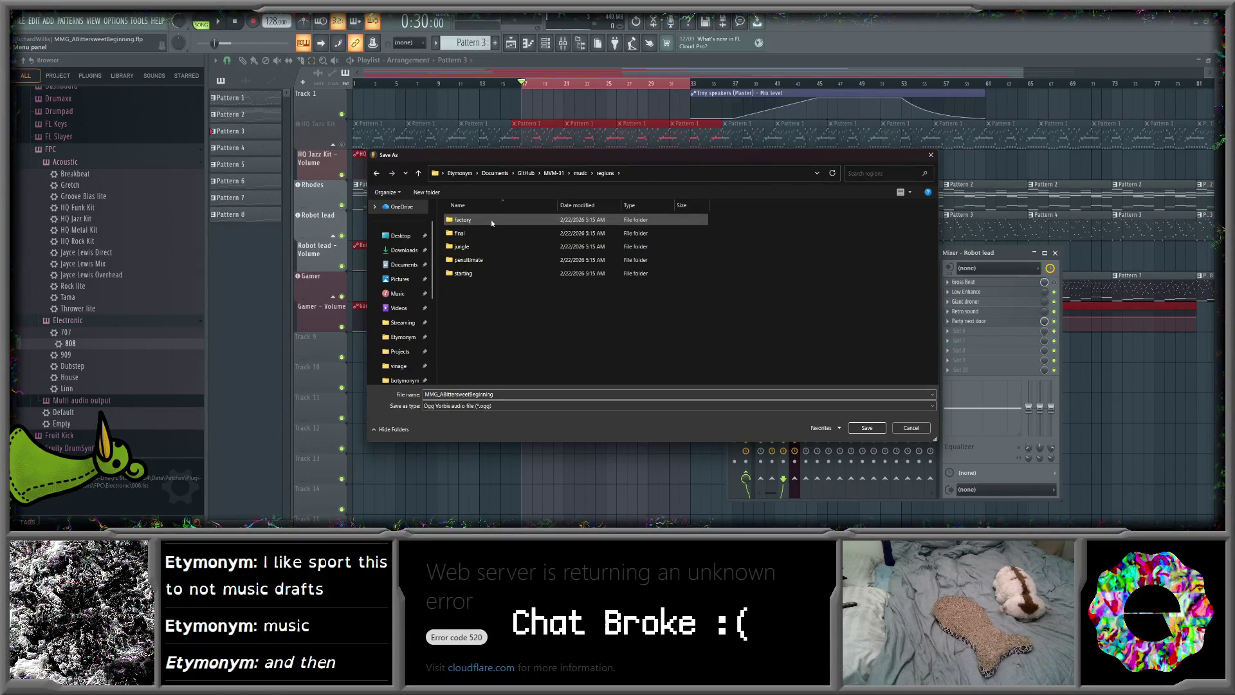
pyautogui.doubleClick(484, 274)
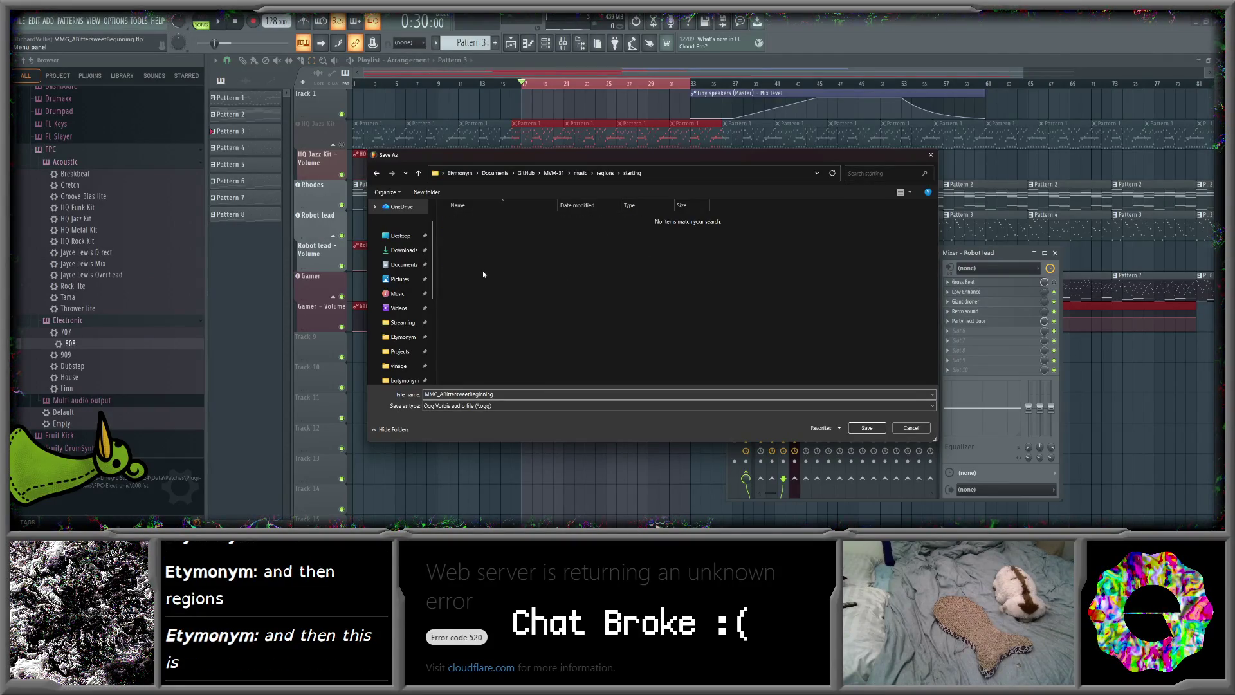
# - Name the Ogg Vorbis export respite and confirm the save
pyautogui.click(410, 395)
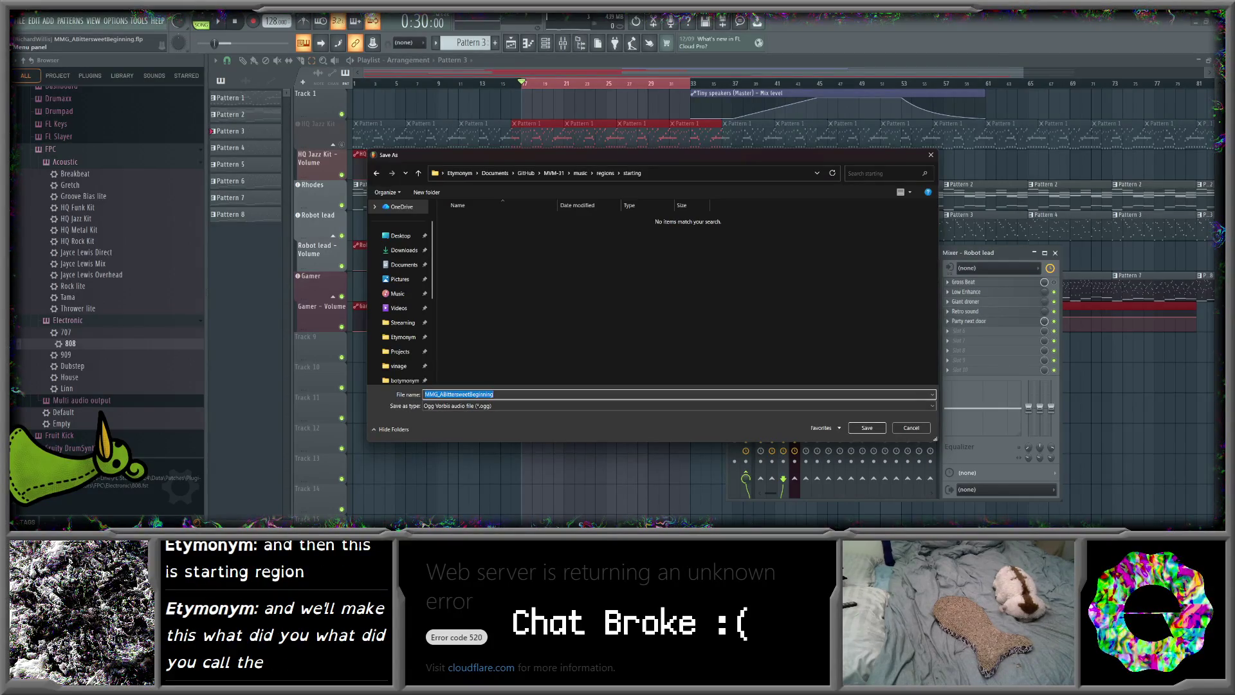
pyautogui.hotkey('alt', 'Tab')
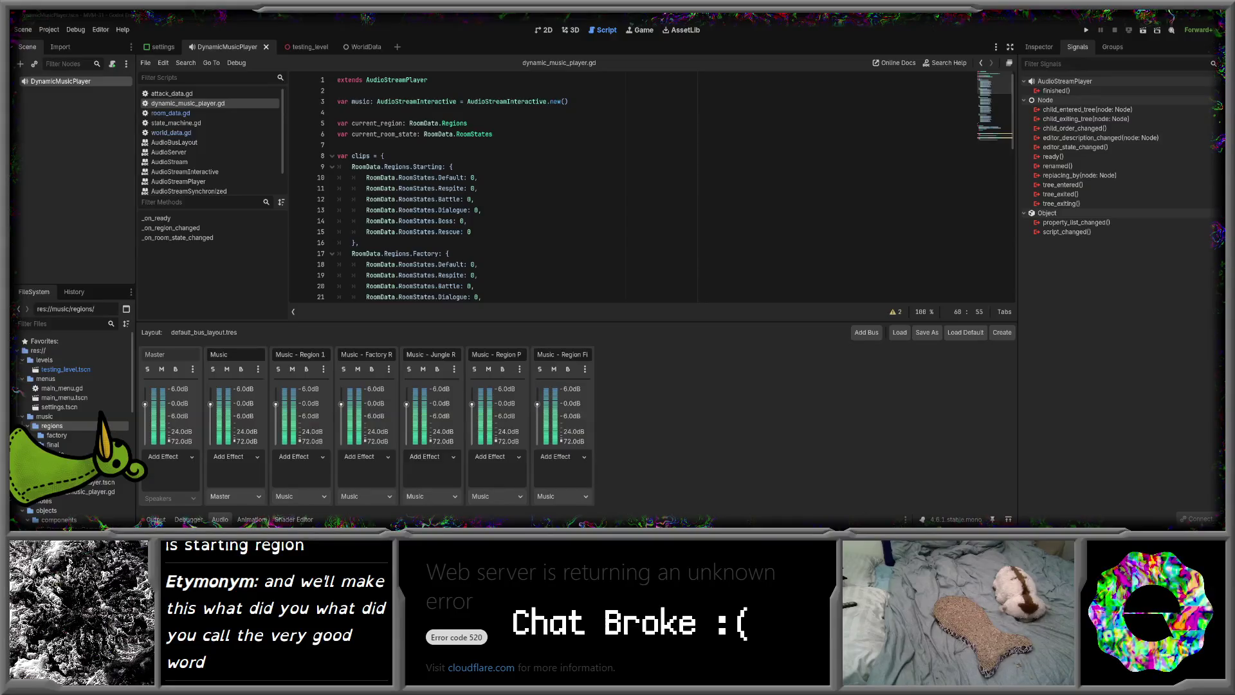
pyautogui.hotkey('alt', 'Tab')
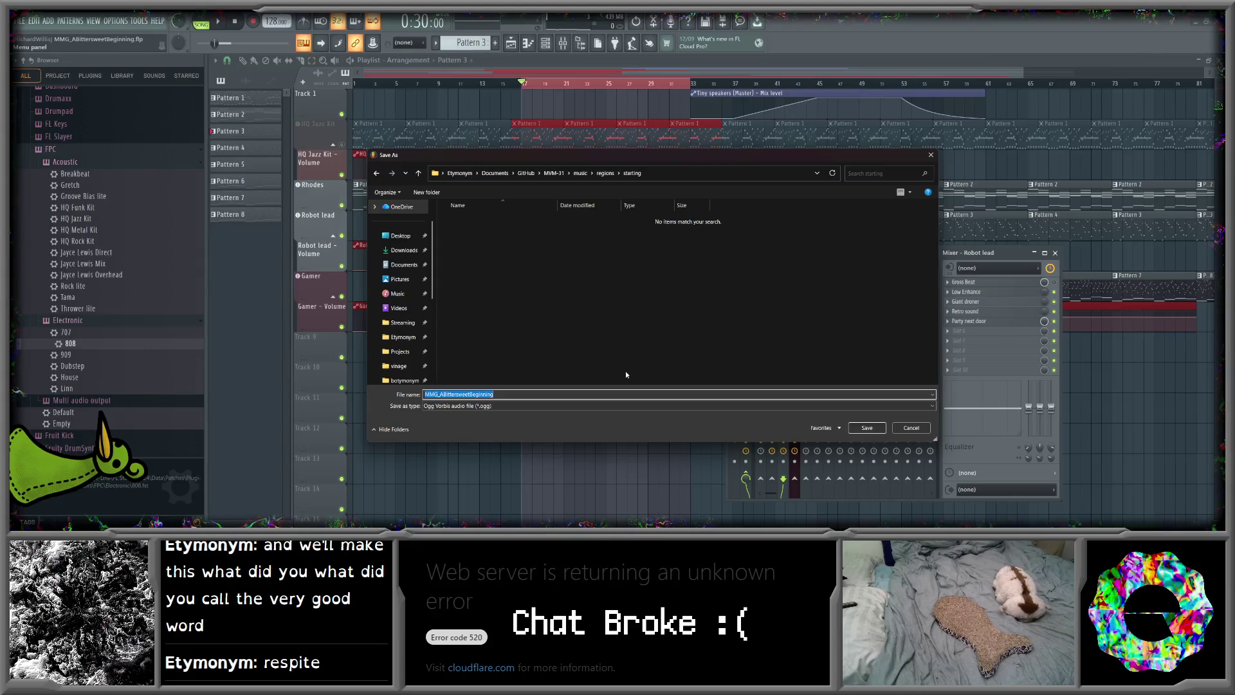
pyautogui.write('respite')
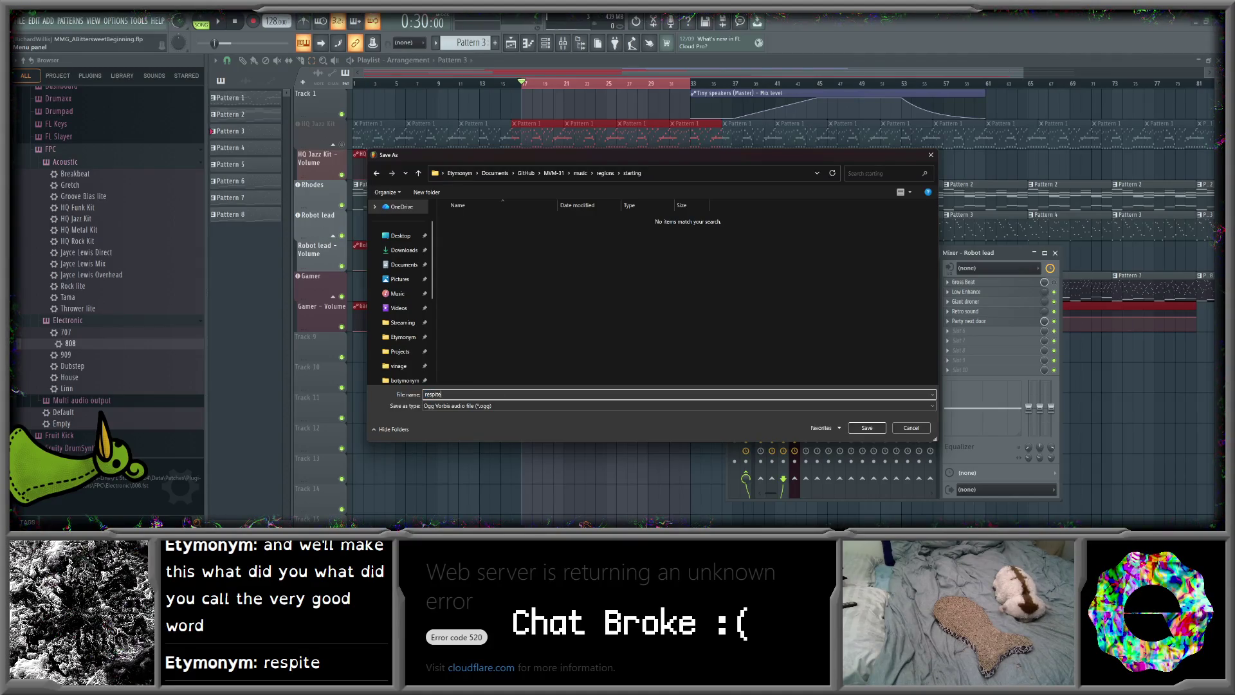
pyautogui.click(869, 428)
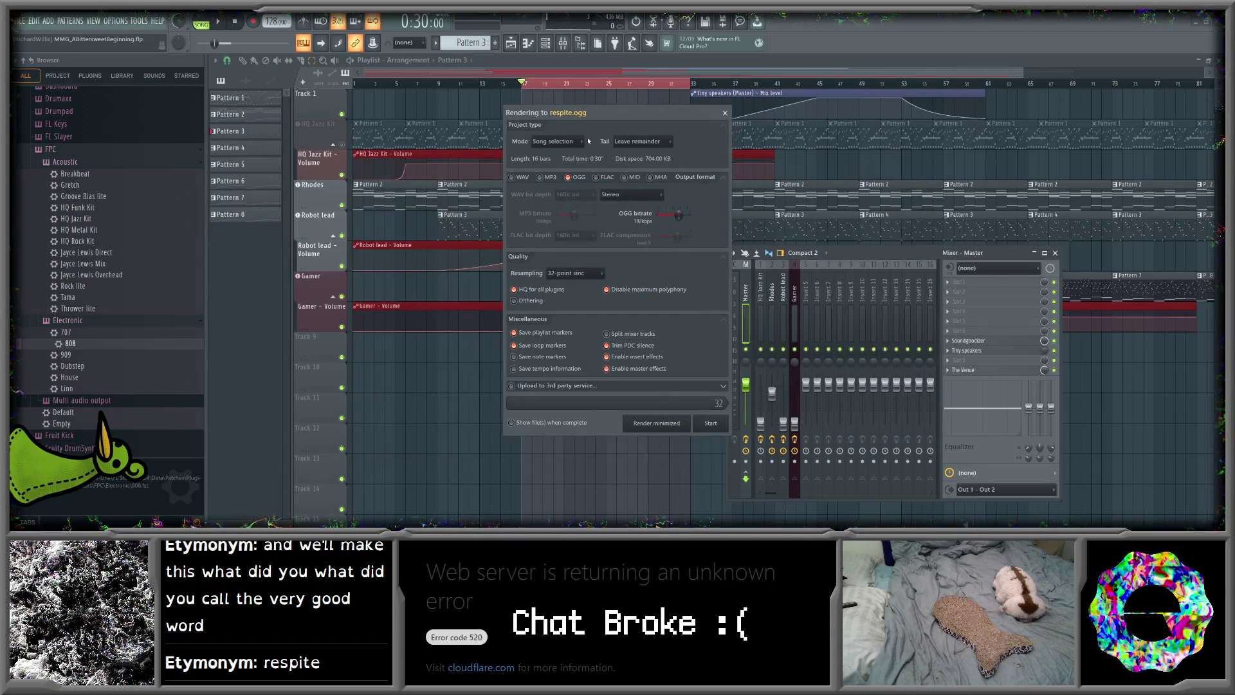
# - Render the song selection to respite.ogg with Tail set to Wrap remainder
pyautogui.moveTo(616, 112)
pyautogui.mouseDown()
pyautogui.moveTo(921, 109)
pyautogui.moveTo(847, 108)
pyautogui.mouseUp()
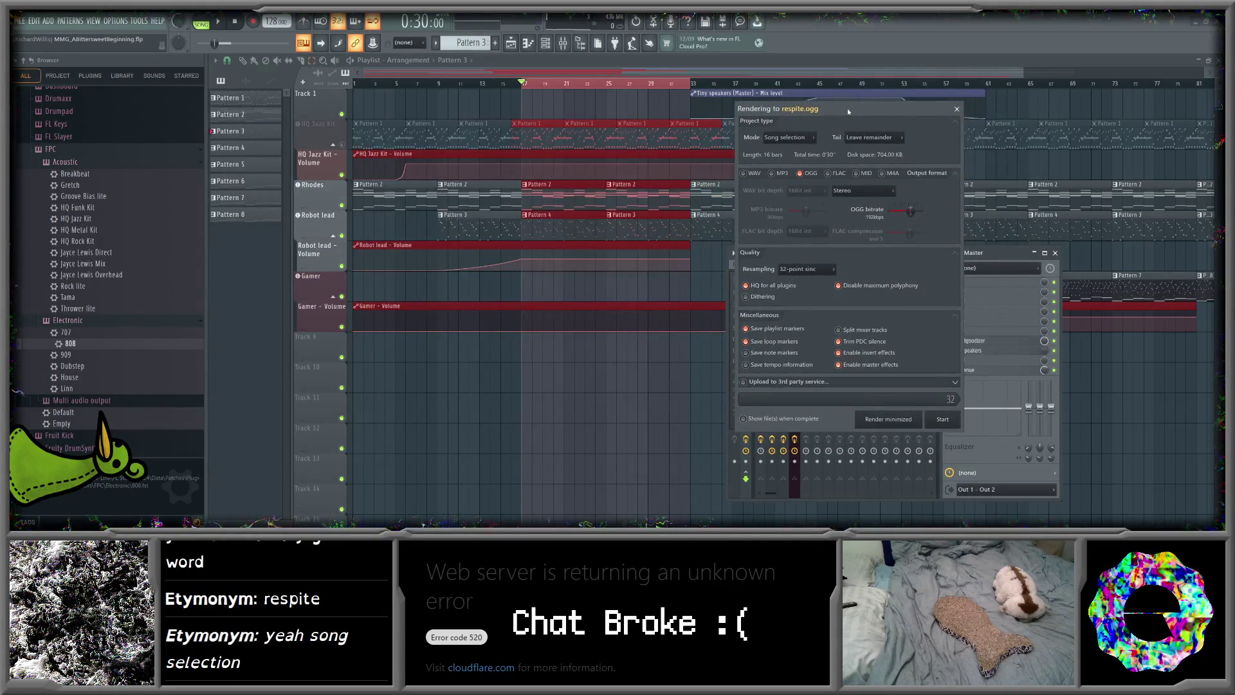
pyautogui.click(874, 138)
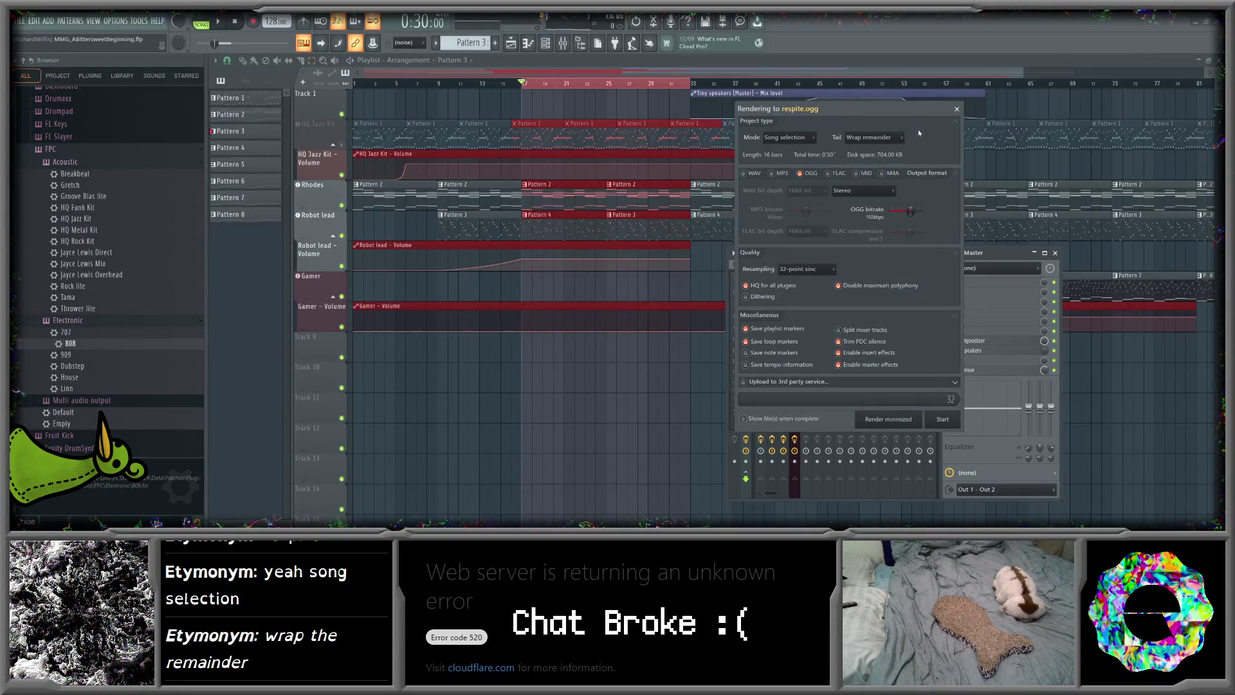
pyautogui.click(961, 423)
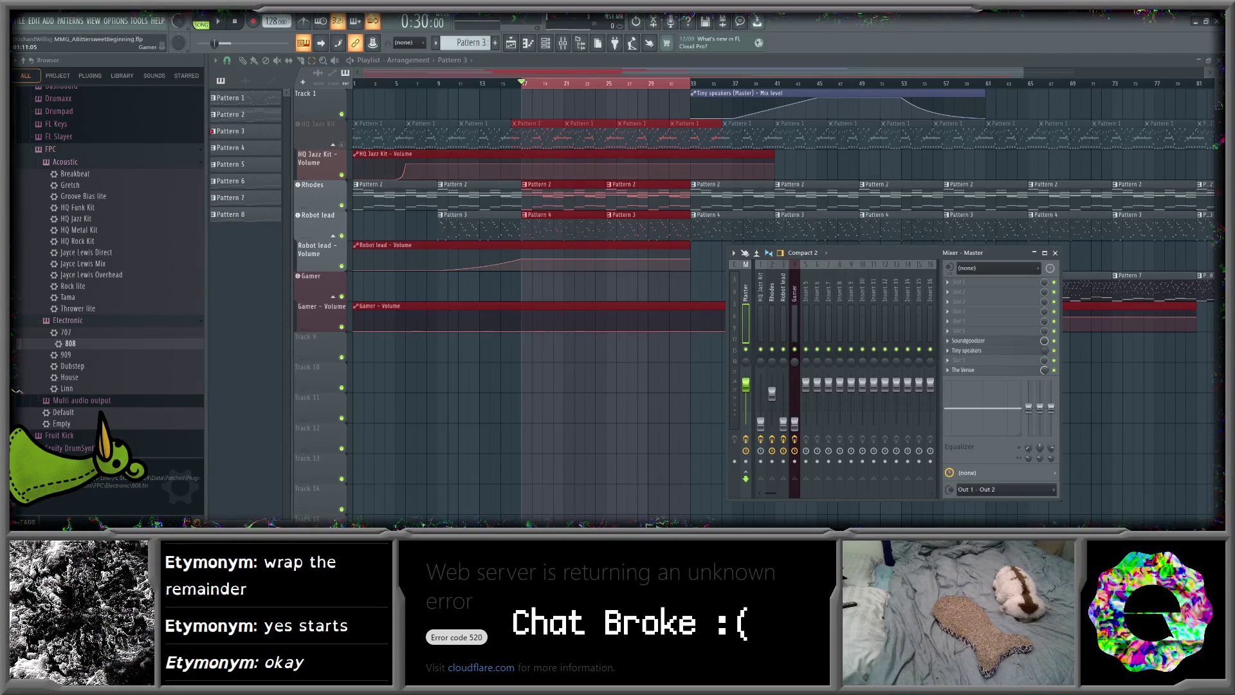
pyautogui.hotkey('alt', 'Tab')
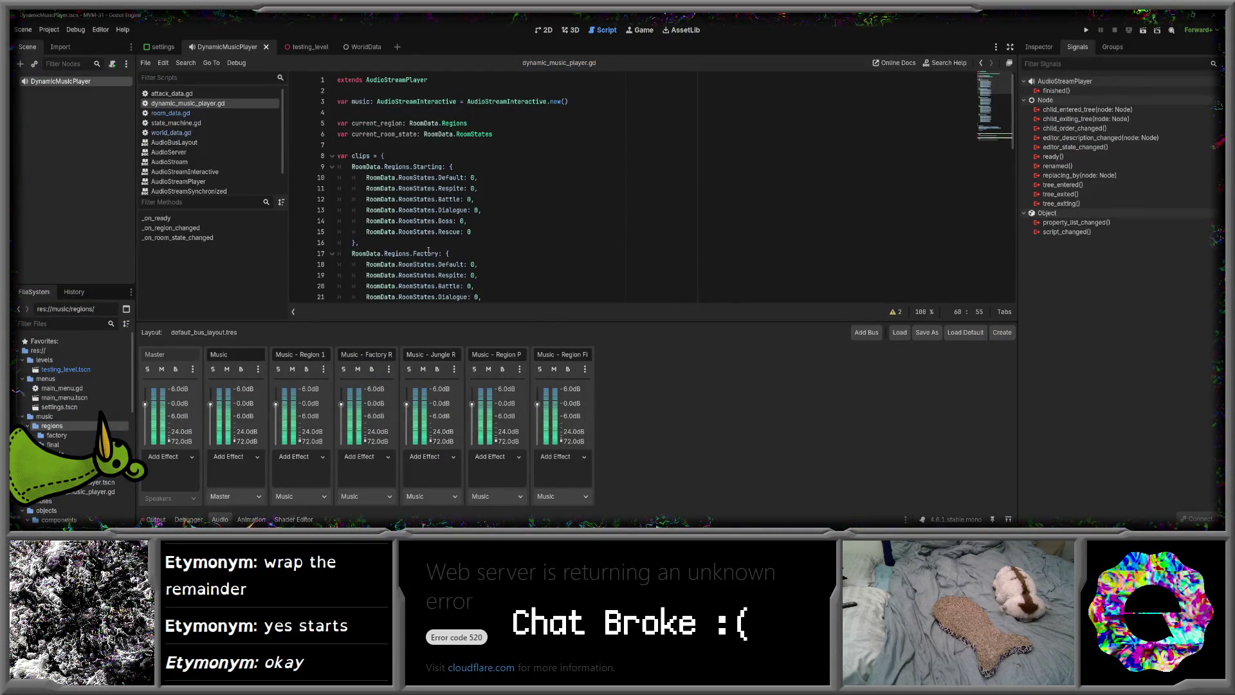
# - Preview respite.ogg from res://music/regions/starting and enable Loop in its import settings
pyautogui.scroll(1, 64, 463)
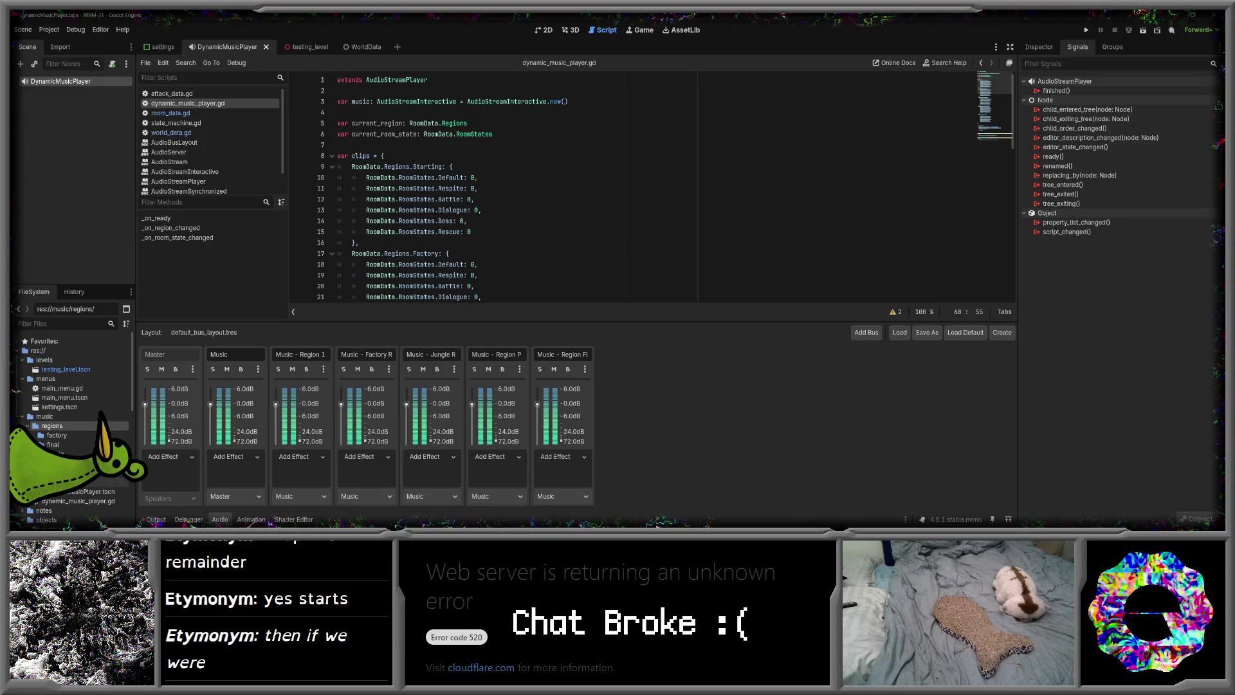
pyautogui.click(64, 463)
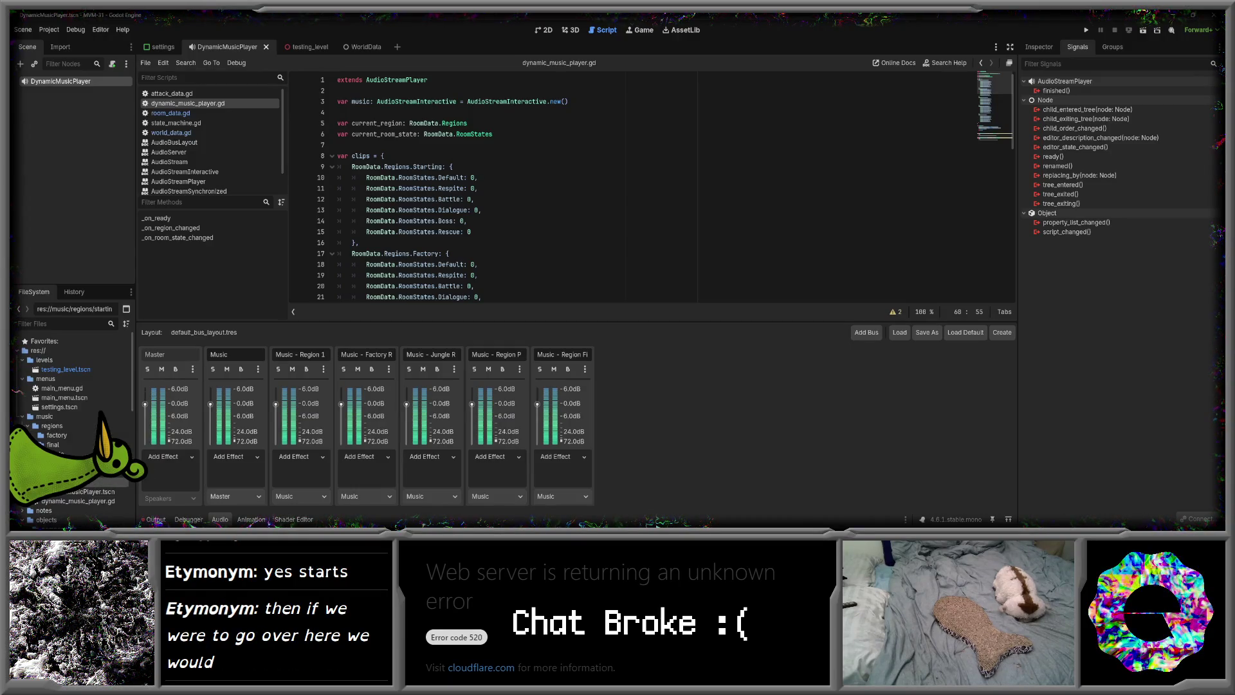
pyautogui.doubleClick(65, 464)
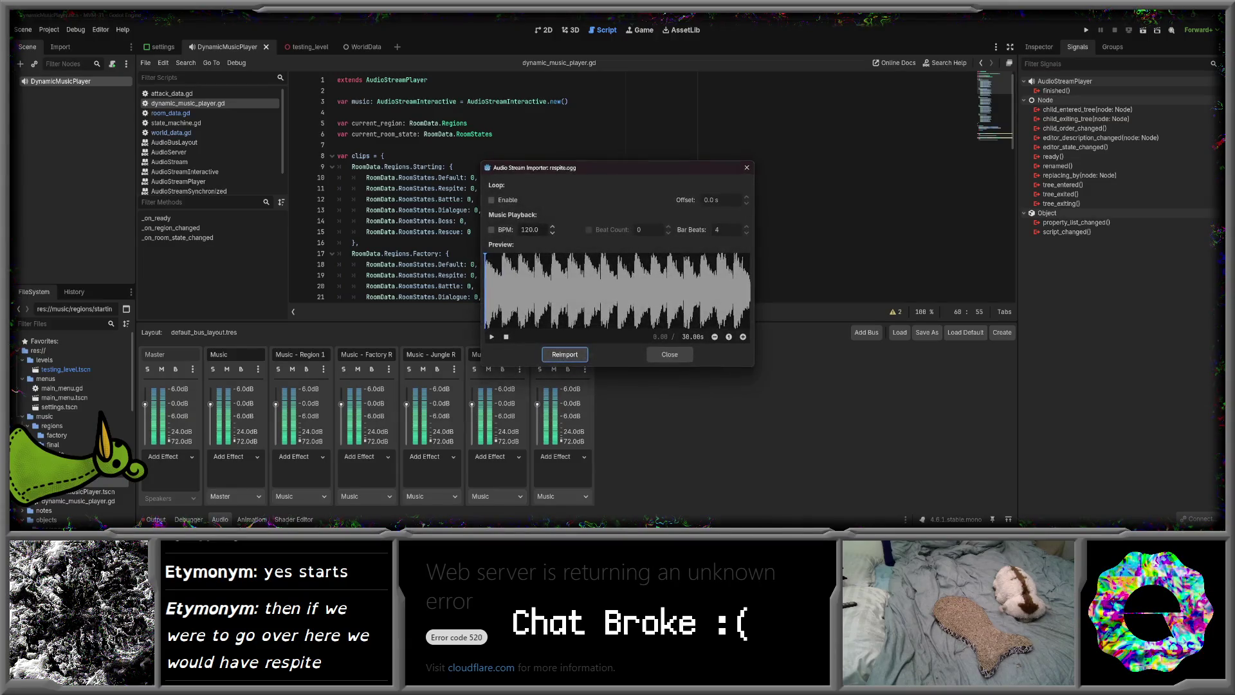
pyautogui.click(491, 337)
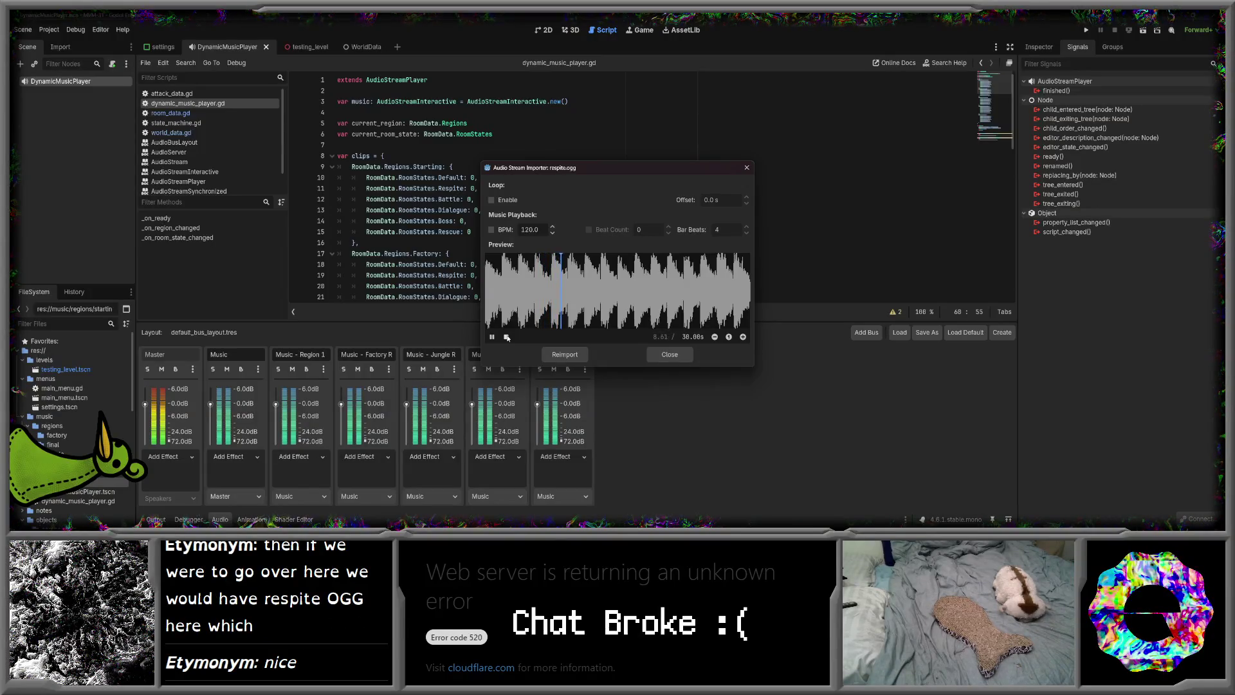
pyautogui.click(491, 200)
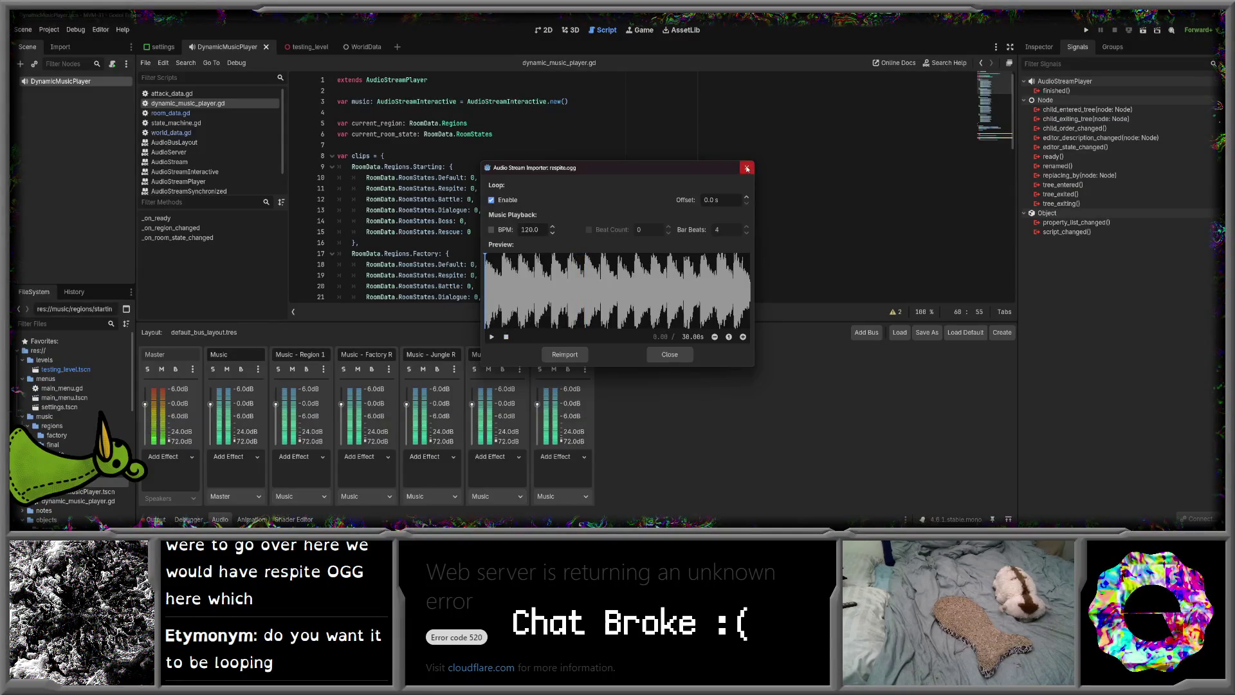
pyautogui.click(746, 167)
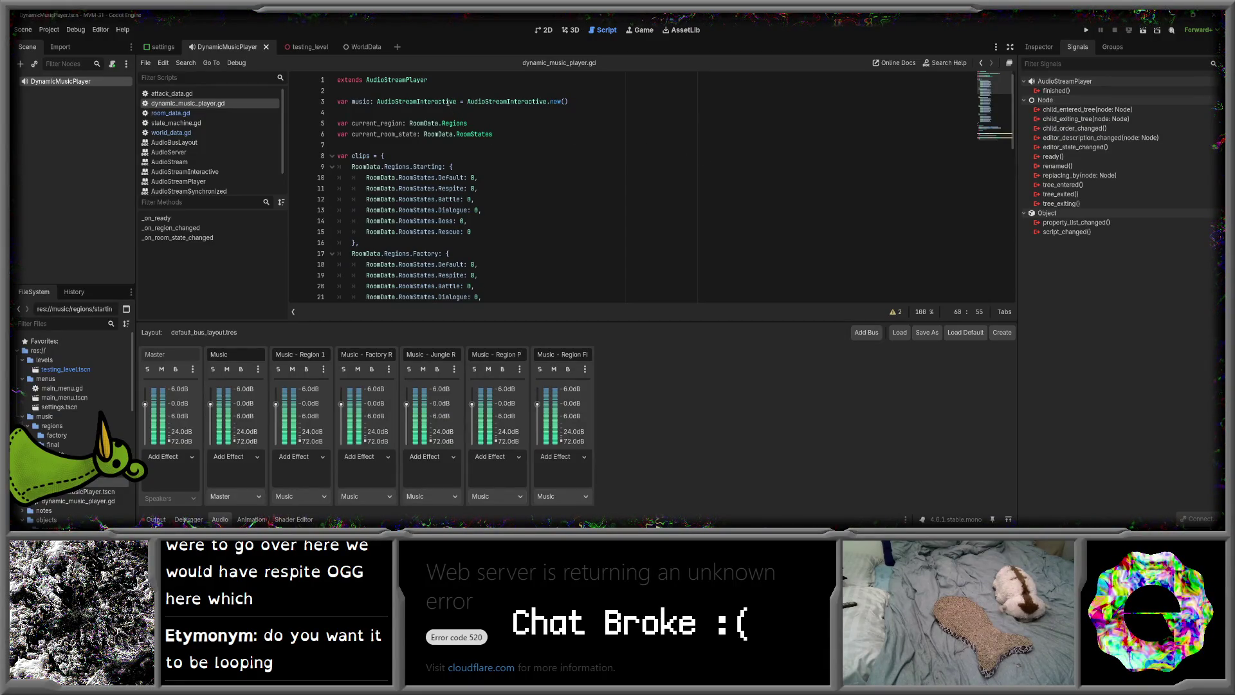
# - Insert a blank line at line 7 of dynamic_music_player.gd, above var clips
pyautogui.moveTo(495, 102)
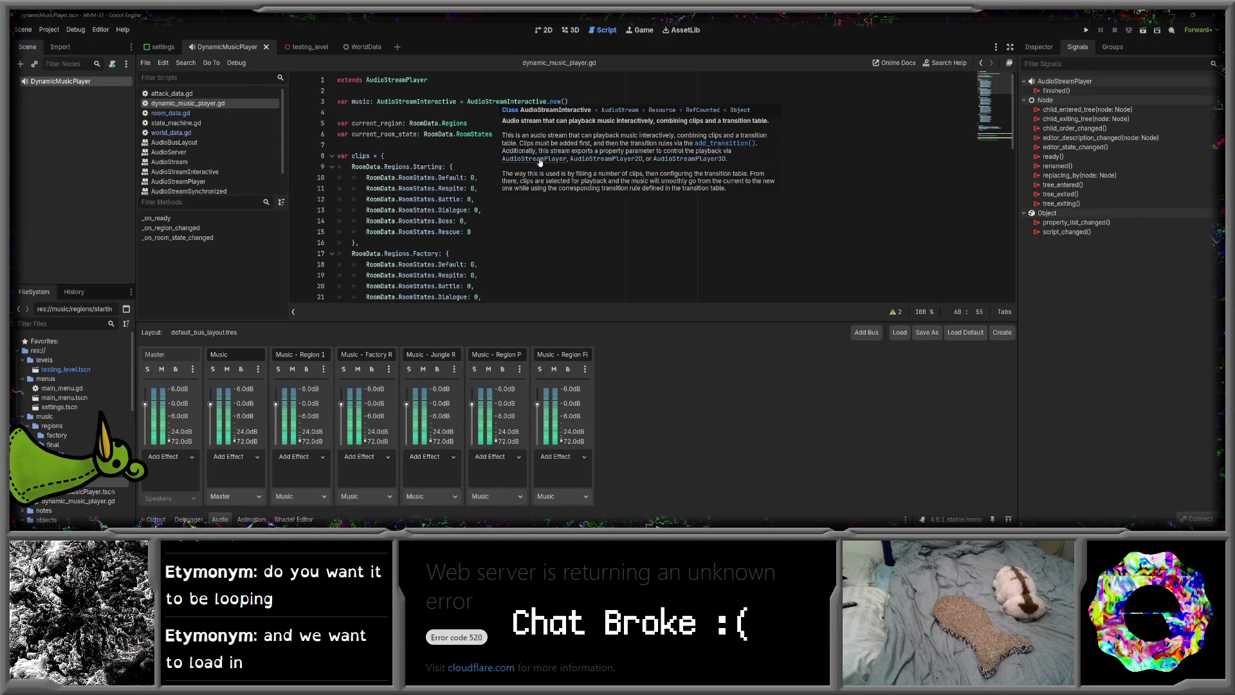
pyautogui.click(429, 142)
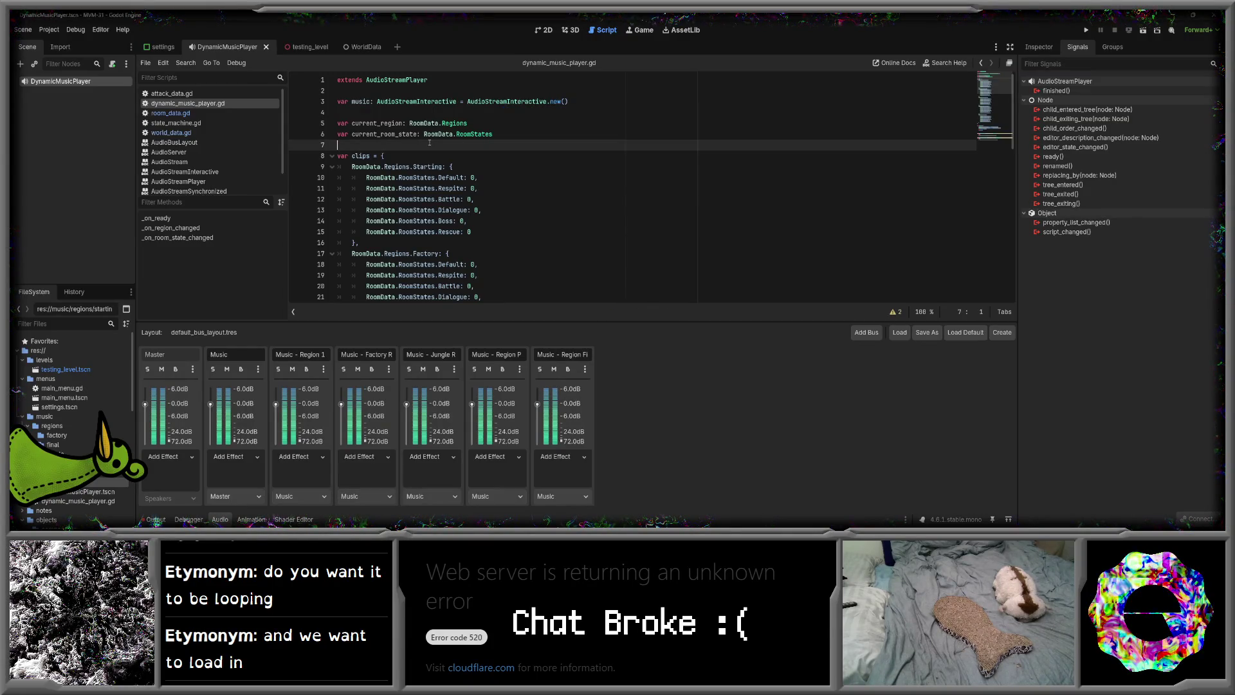
pyautogui.scroll(-10, 429, 143)
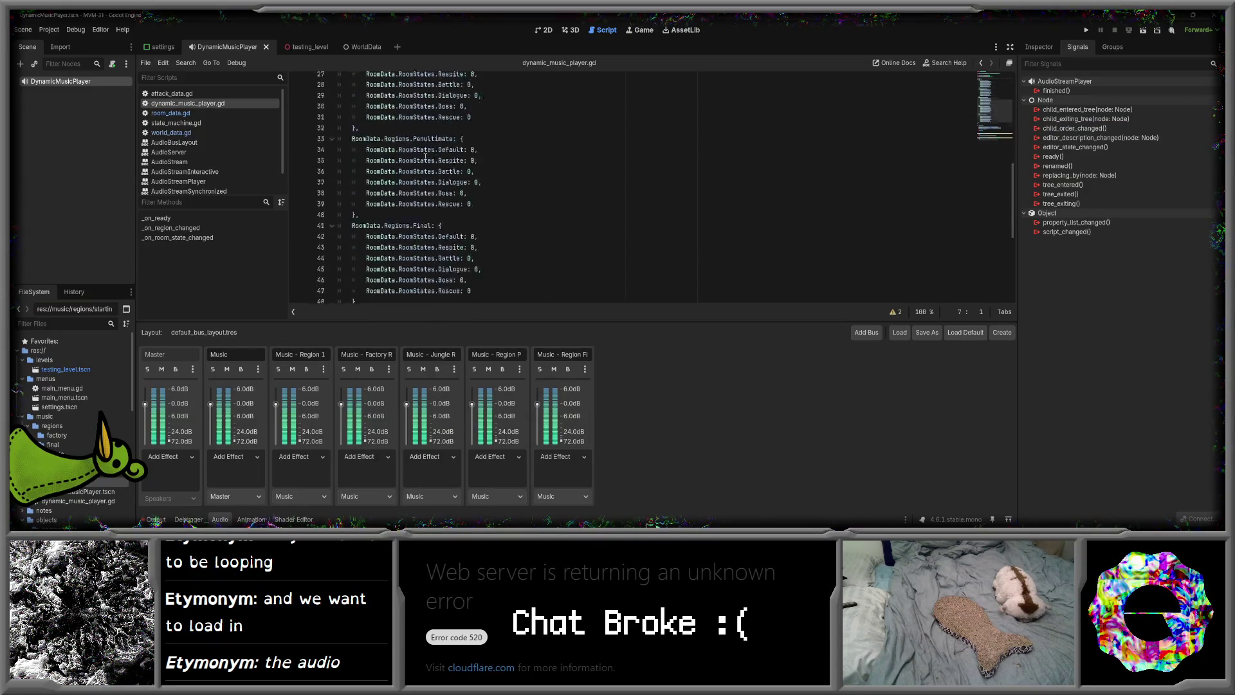
pyautogui.scroll(10, 426, 157)
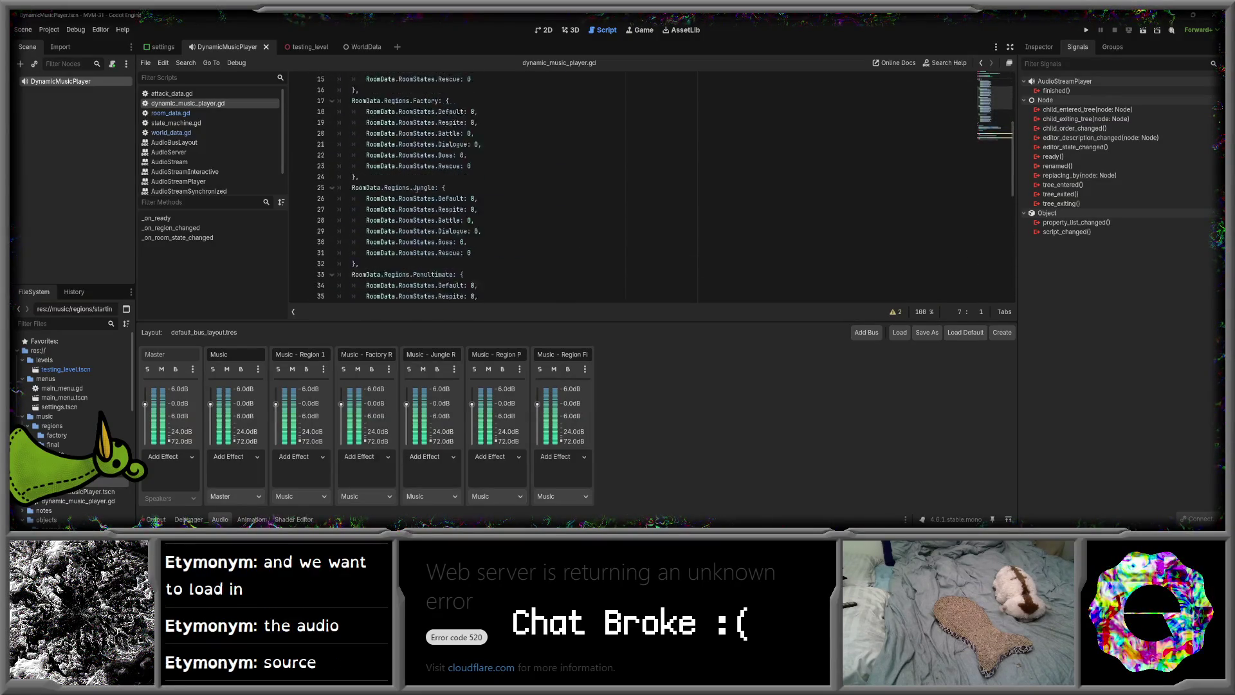
pyautogui.press('Return')
pyautogui.press('Return')
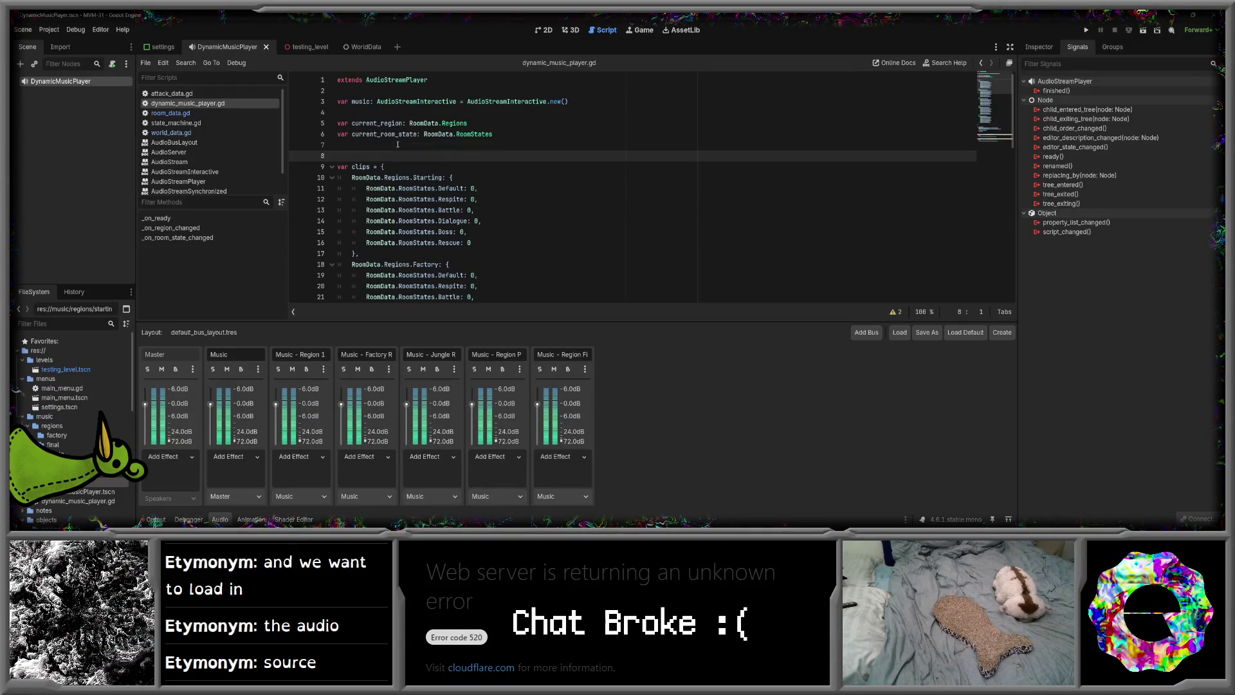
# - Select the drum_clip_1 line loading drums_1.ogg via load_from_file in music_system.gd
pyautogui.click(396, 158)
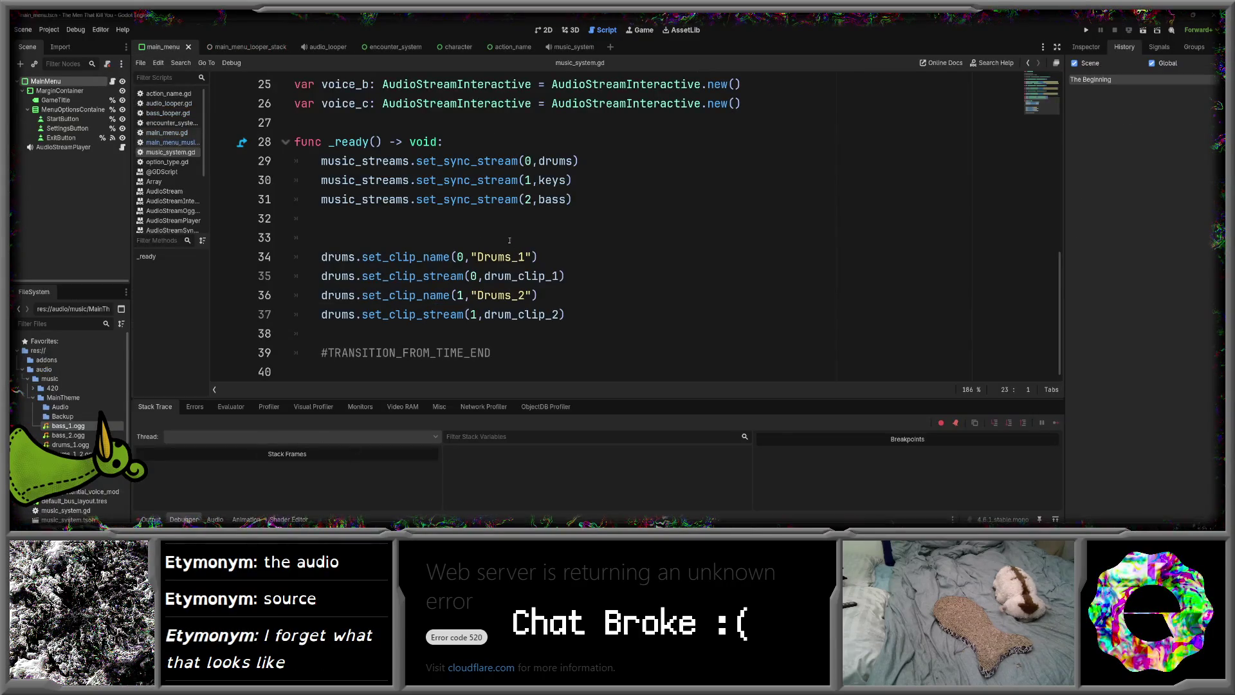
pyautogui.scroll(7, 497, 251)
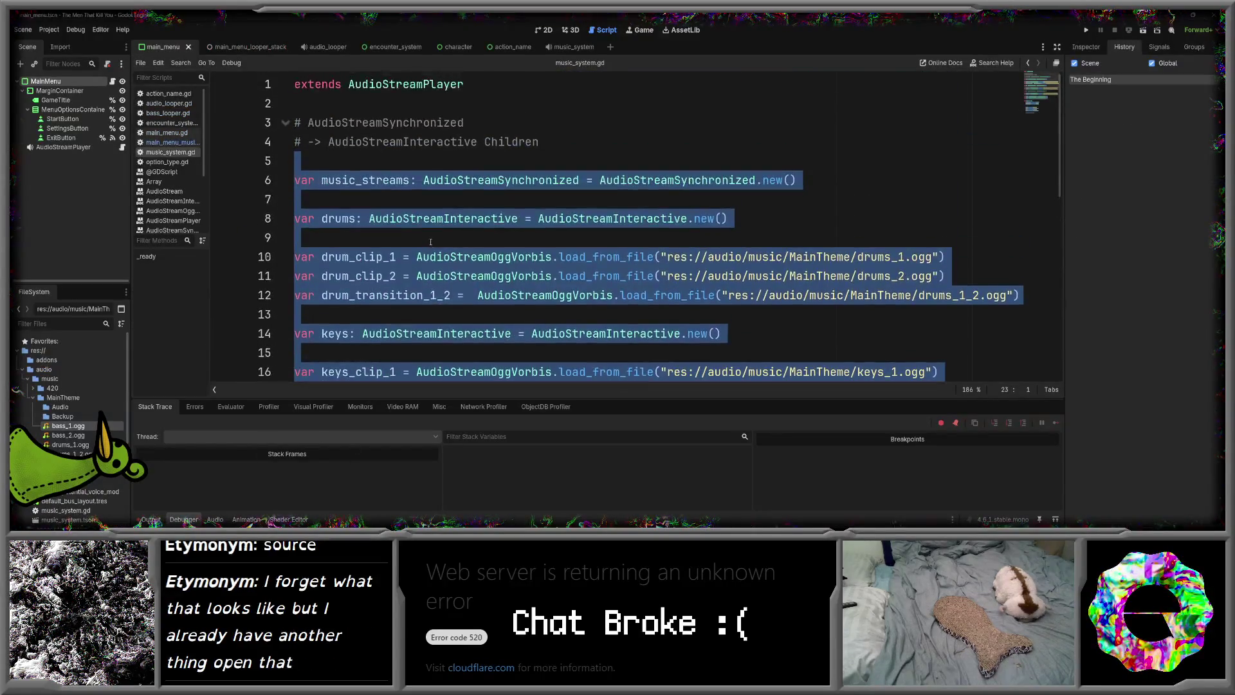
pyautogui.click(357, 247)
pyautogui.moveTo(295, 256); pyautogui.dragTo(1000, 263)
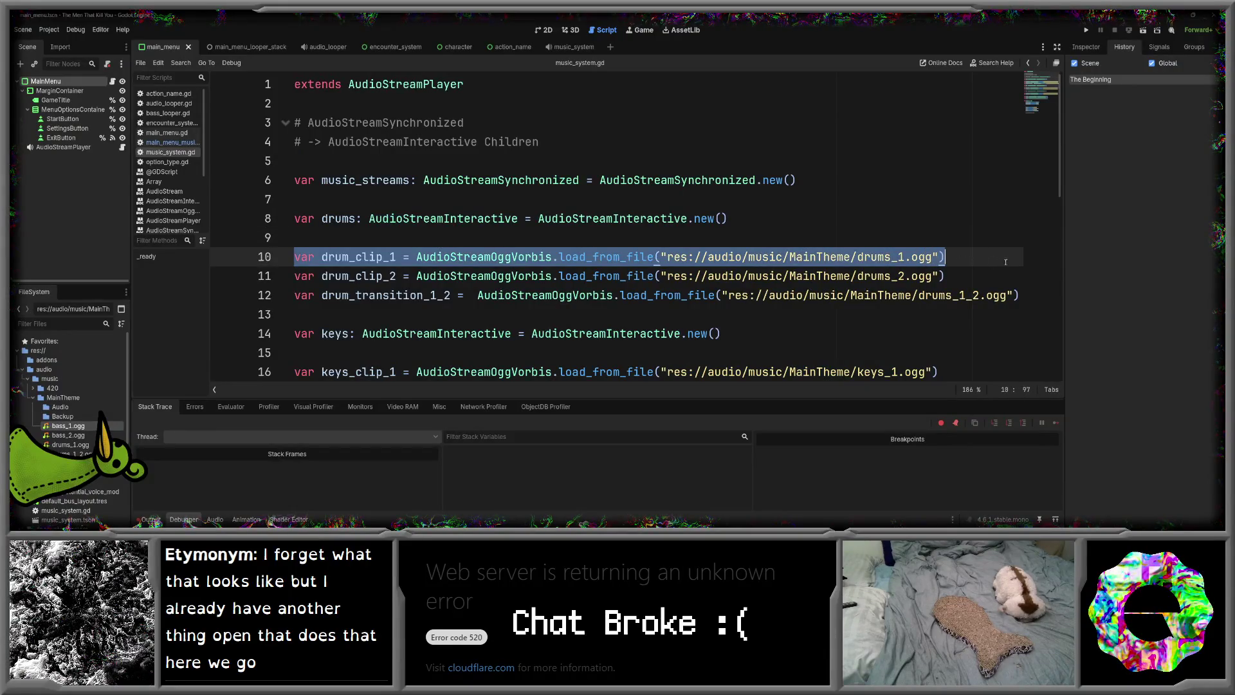
# - Return to the DynamicMusicPlayer project and bring up GitHub Desktop for the repository
pyautogui.moveTo(457, 520)
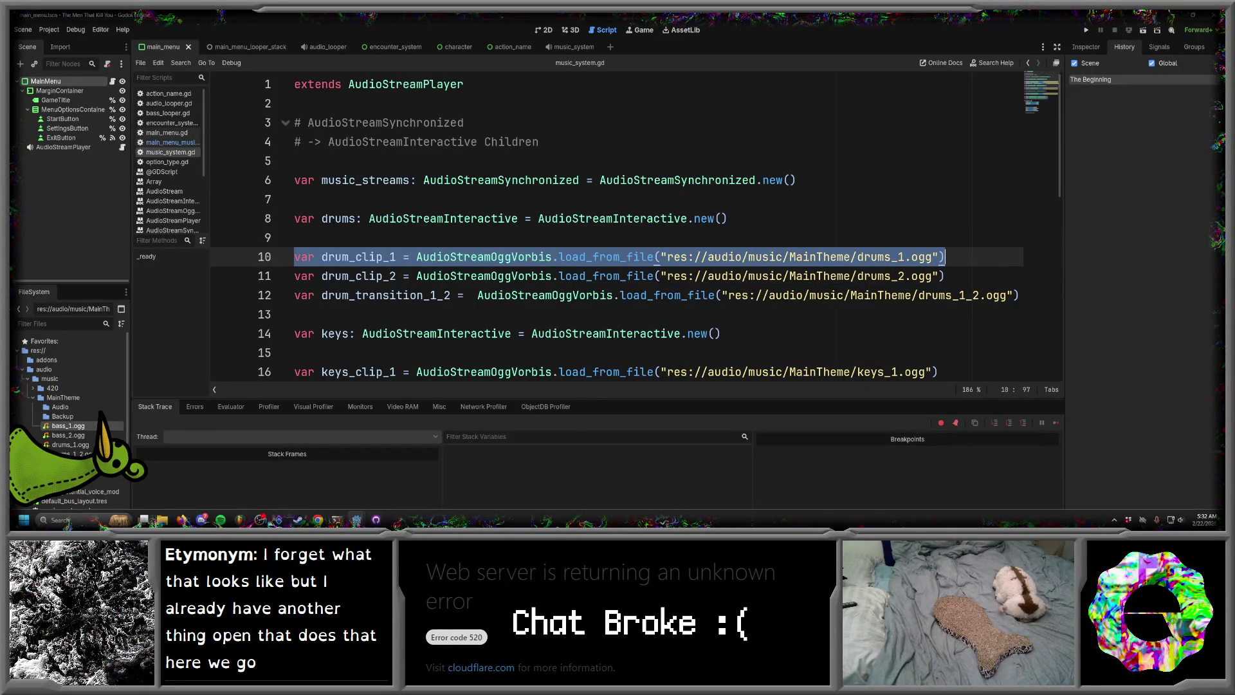
pyautogui.moveTo(355, 520)
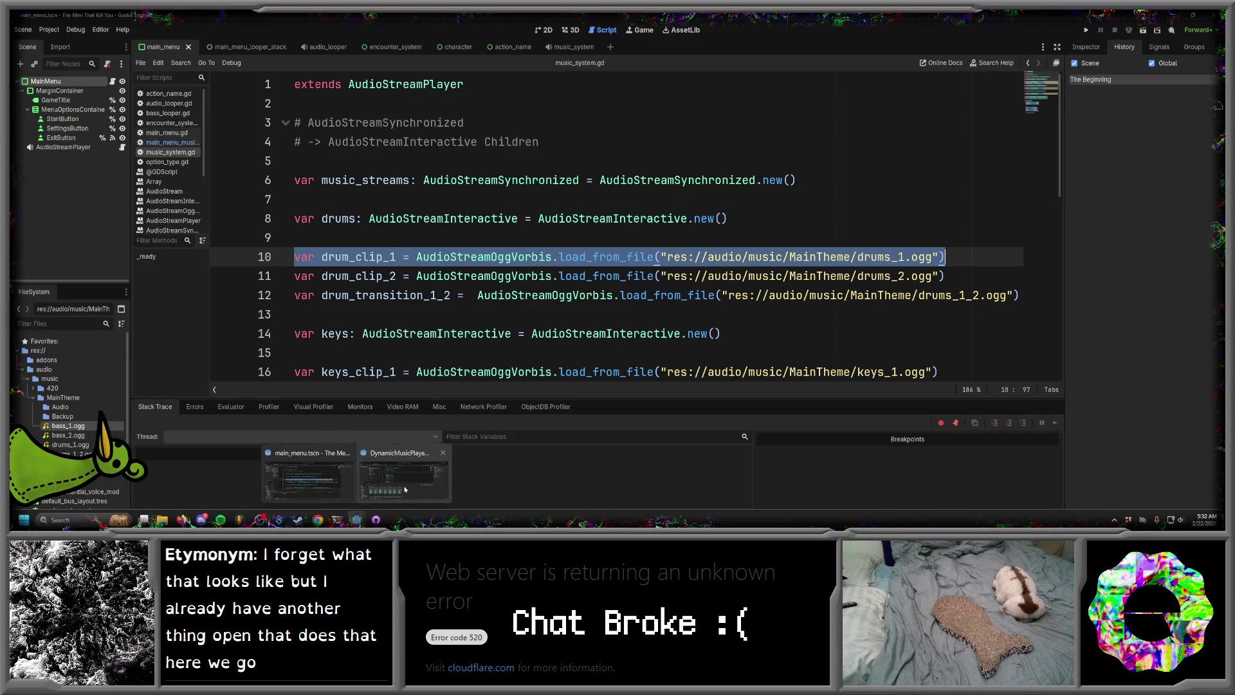
pyautogui.click(399, 493)
pyautogui.click(377, 520)
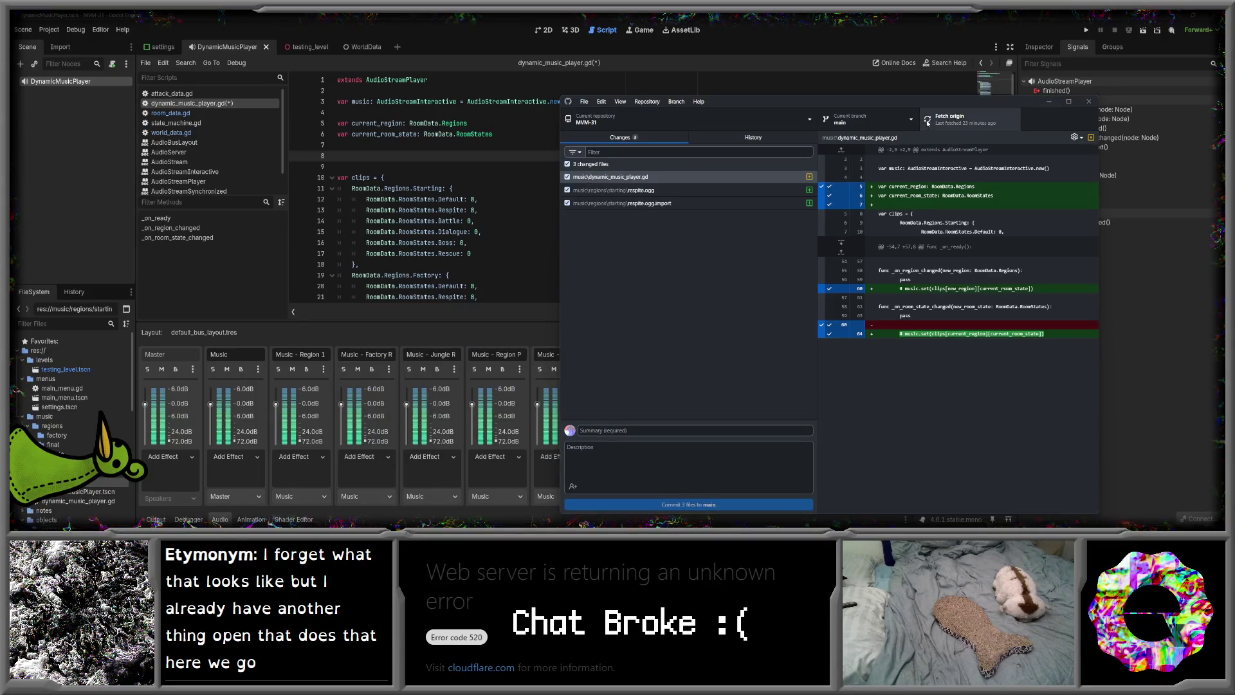
# - Fetch origin, save the script and quit Godot, then pull the latest changes
pyautogui.click(927, 120)
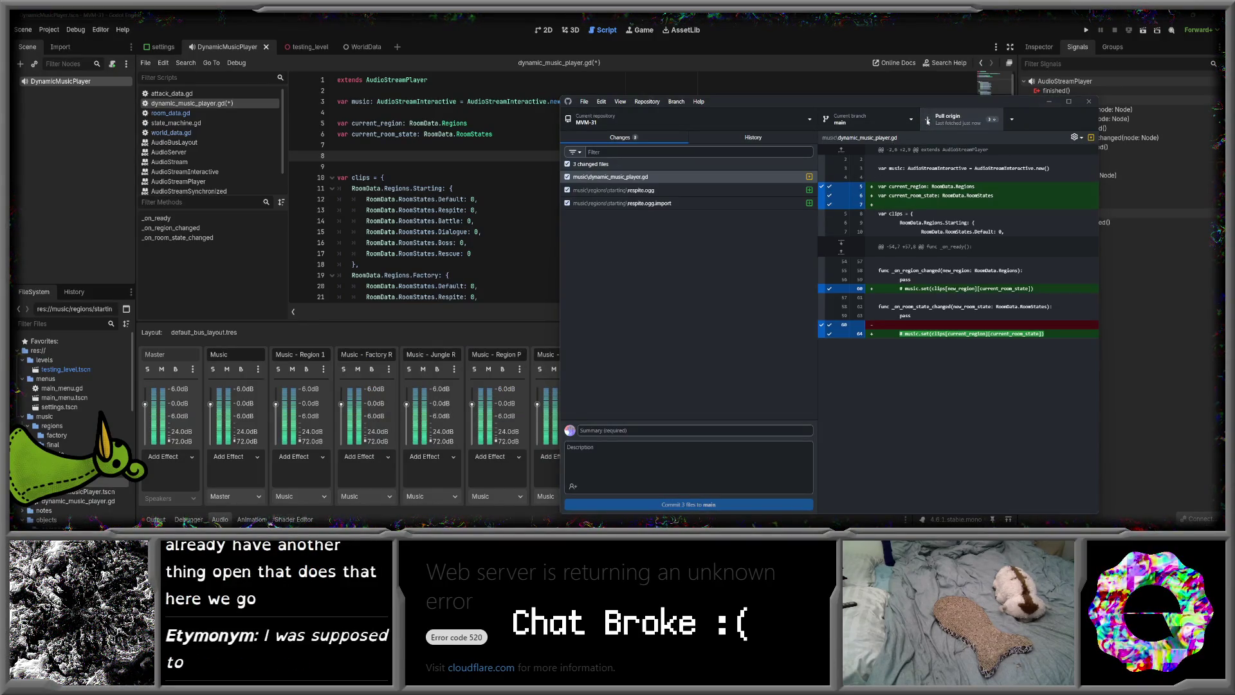
pyautogui.hotkey('alt', 'F4')
pyautogui.hotkey('alt', 'F4')
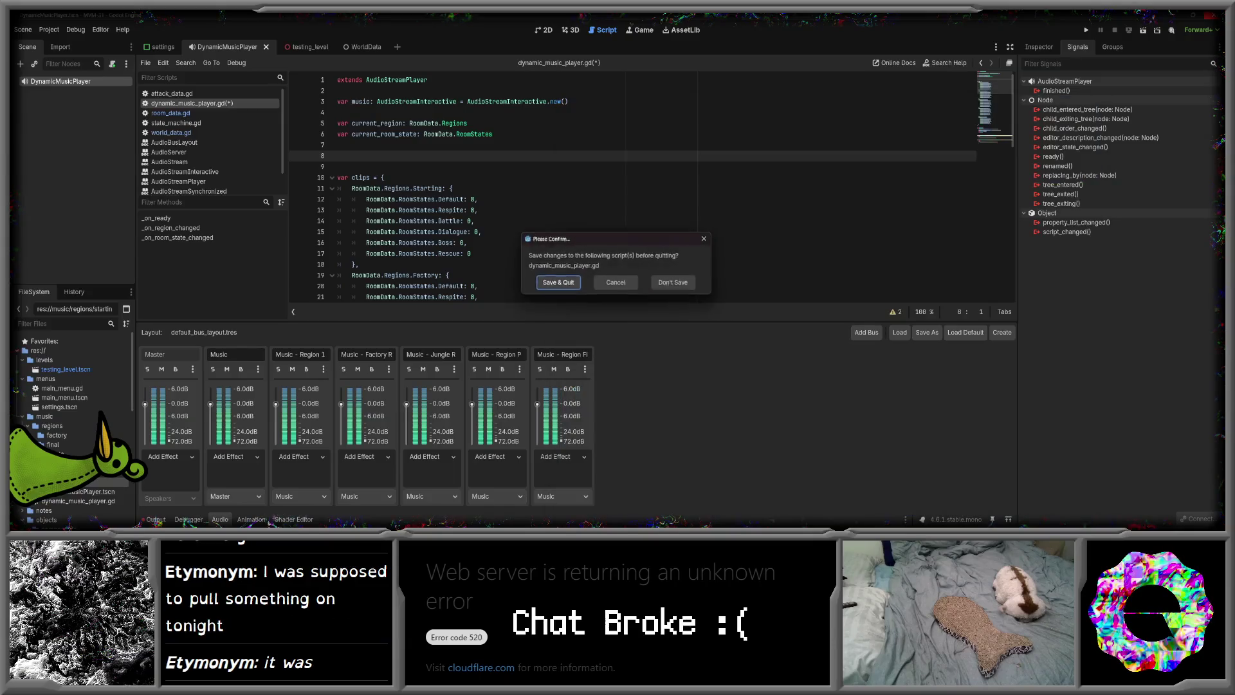
pyautogui.click(557, 285)
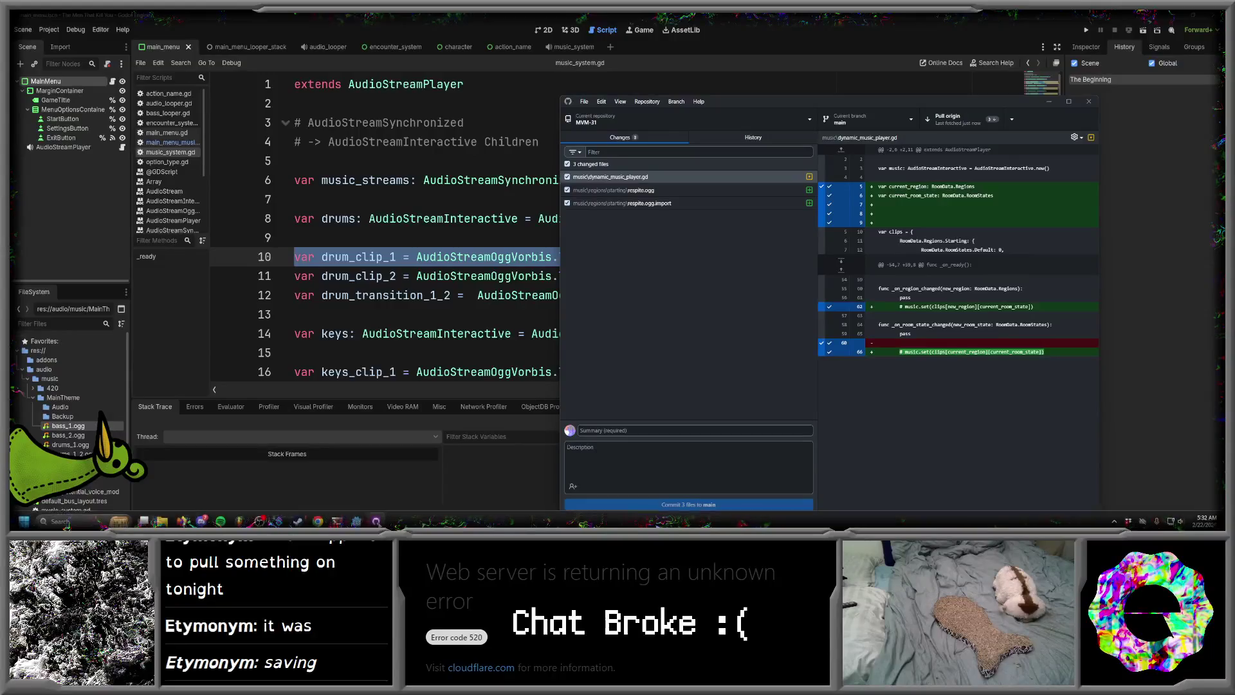
pyautogui.click(74, 519)
pyautogui.write('godot v4.6.1-stable_mono')
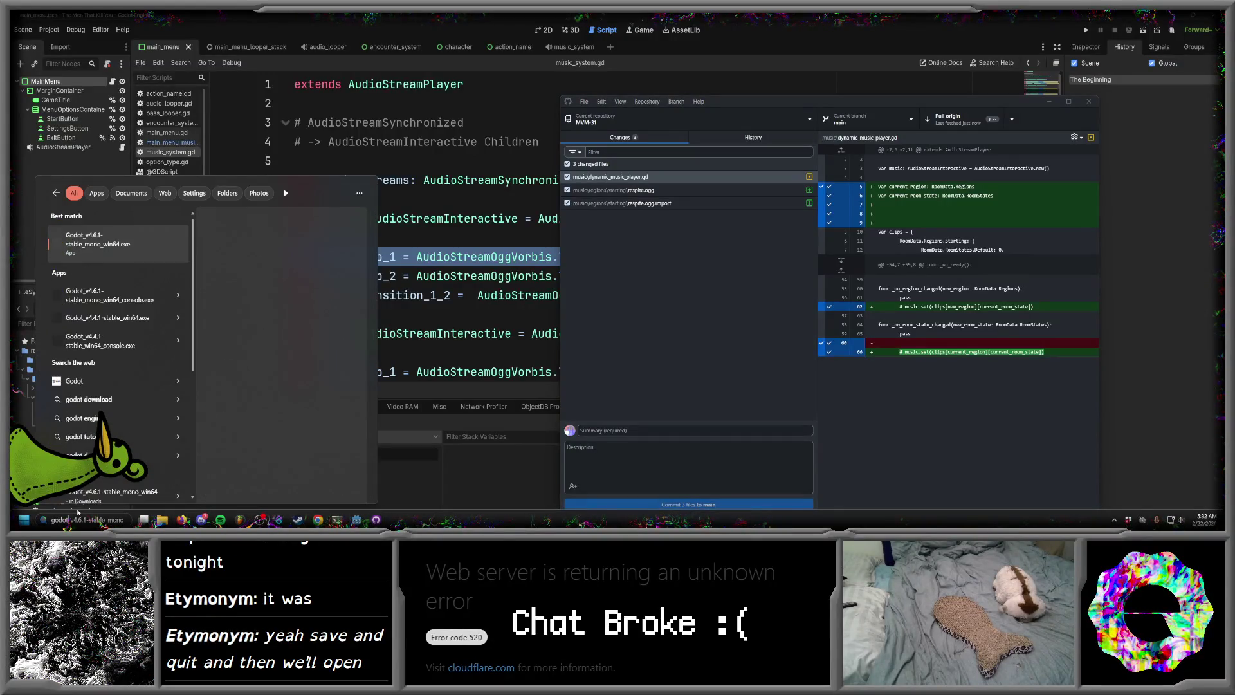
pyautogui.click(952, 119)
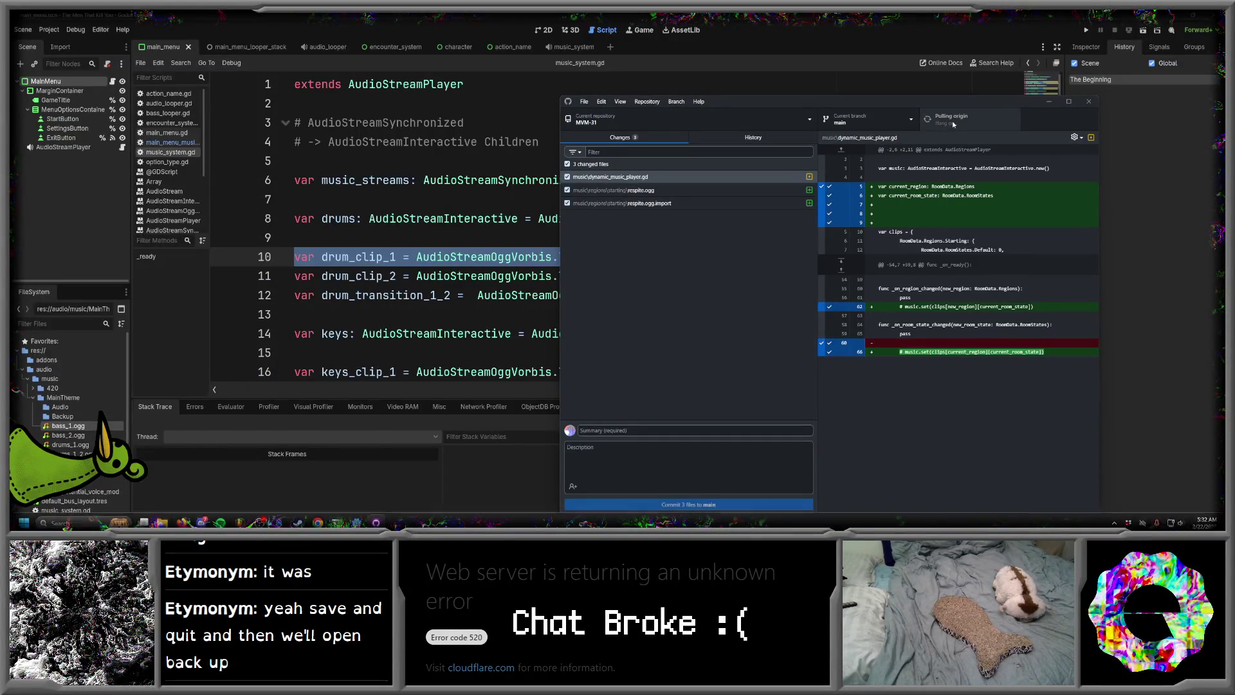
# - Relaunch Godot from Windows search and open the MVM-31 project
pyautogui.moveTo(657, 525)
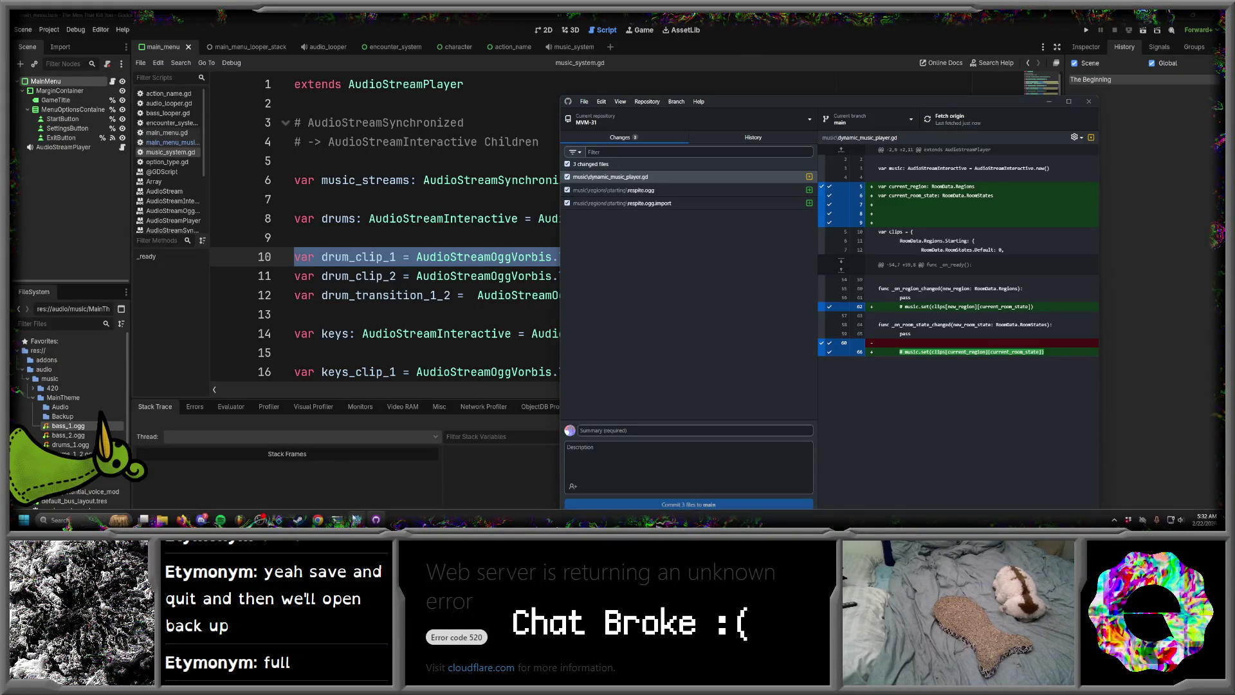
pyautogui.click(61, 520)
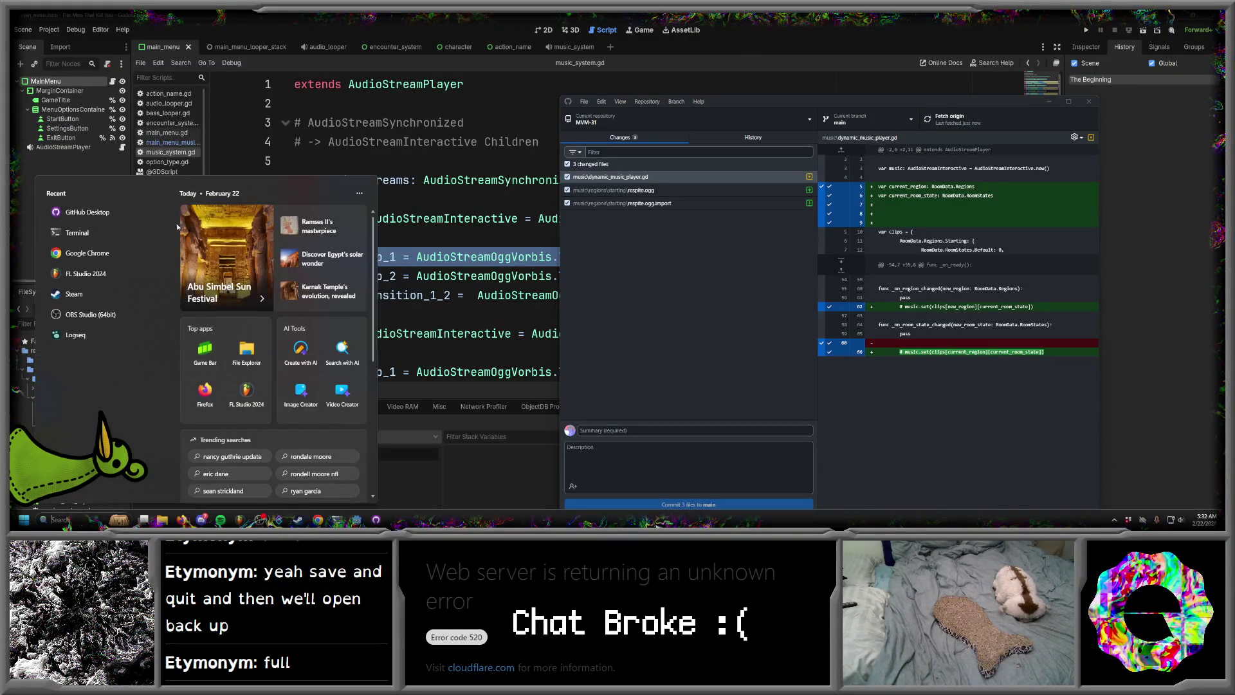
pyautogui.write('godot')
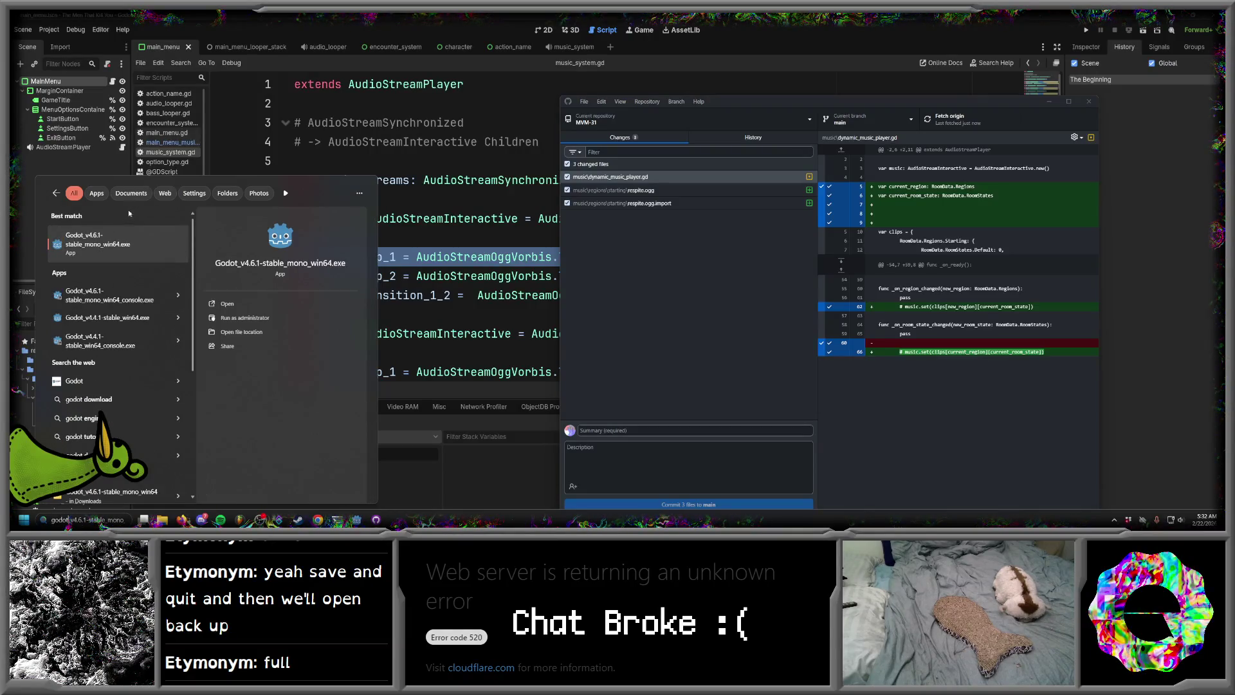
pyautogui.press('Return')
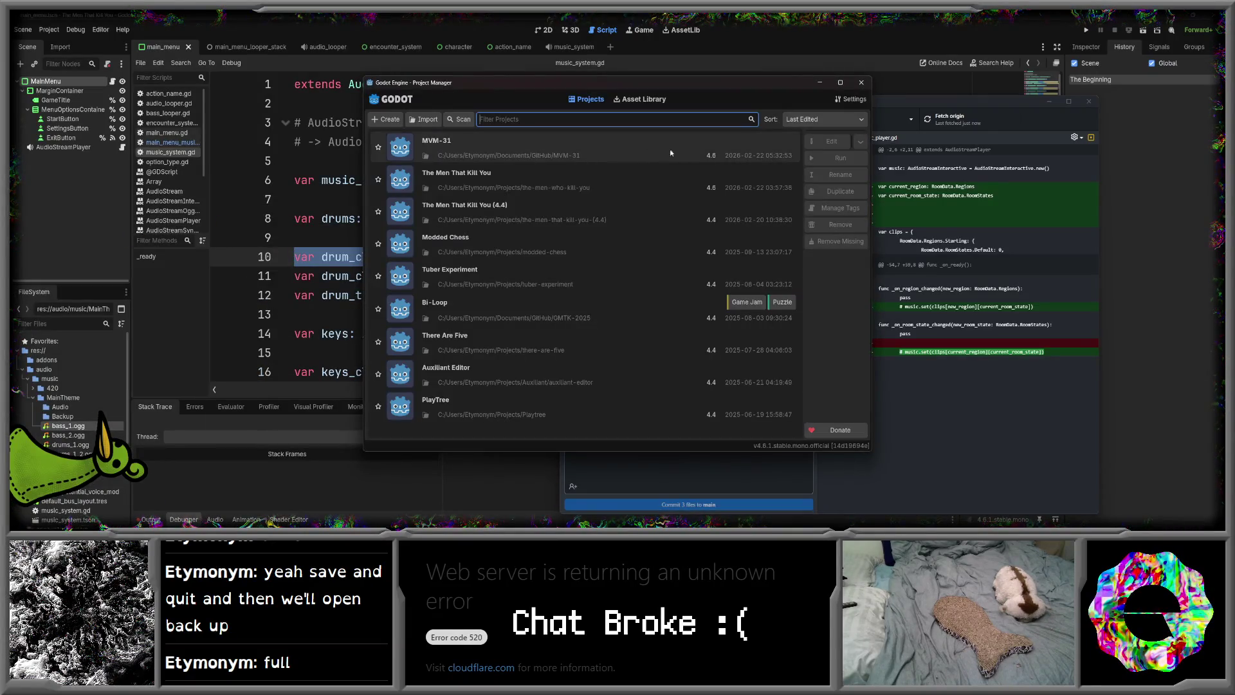
pyautogui.doubleClick(725, 143)
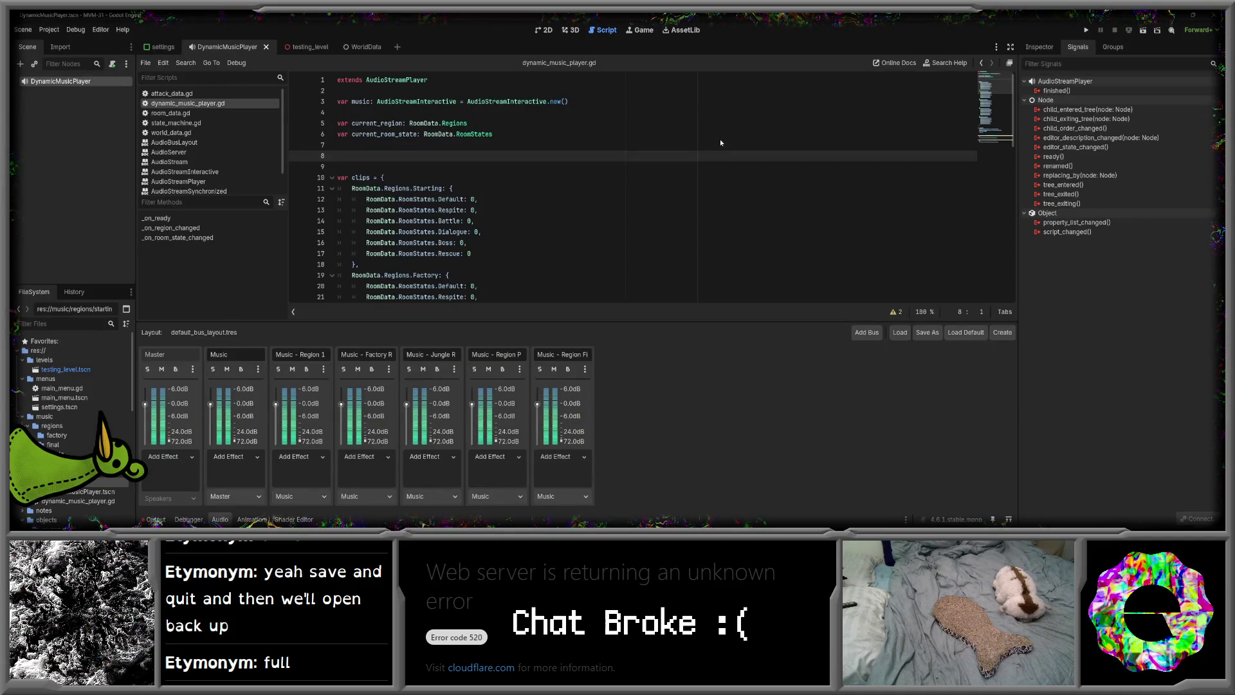
# - Paste the load_from_file line onto line 8 and rename its variable to starting_respite
pyautogui.write('var drum_clip_1 = AudioStreamOggVorbis.load_from_file("res://audio/music/MainTheme/drums_1.ogg")')
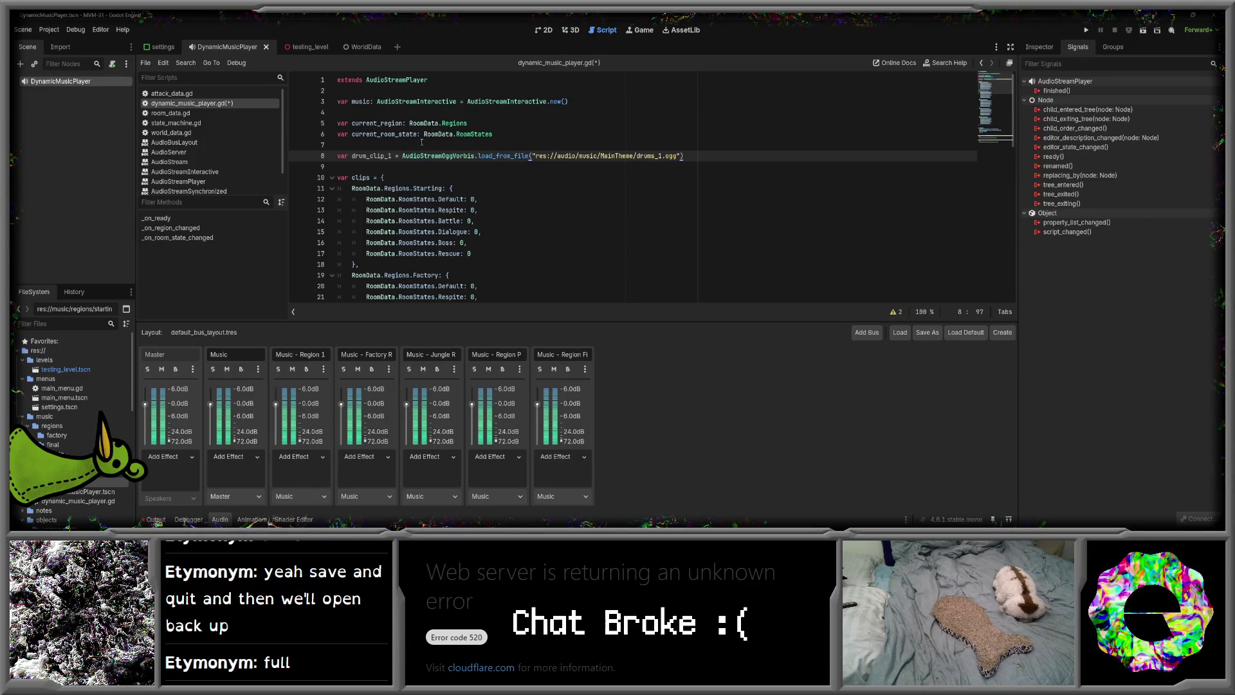
pyautogui.moveTo(391, 156); pyautogui.dragTo(354, 156)
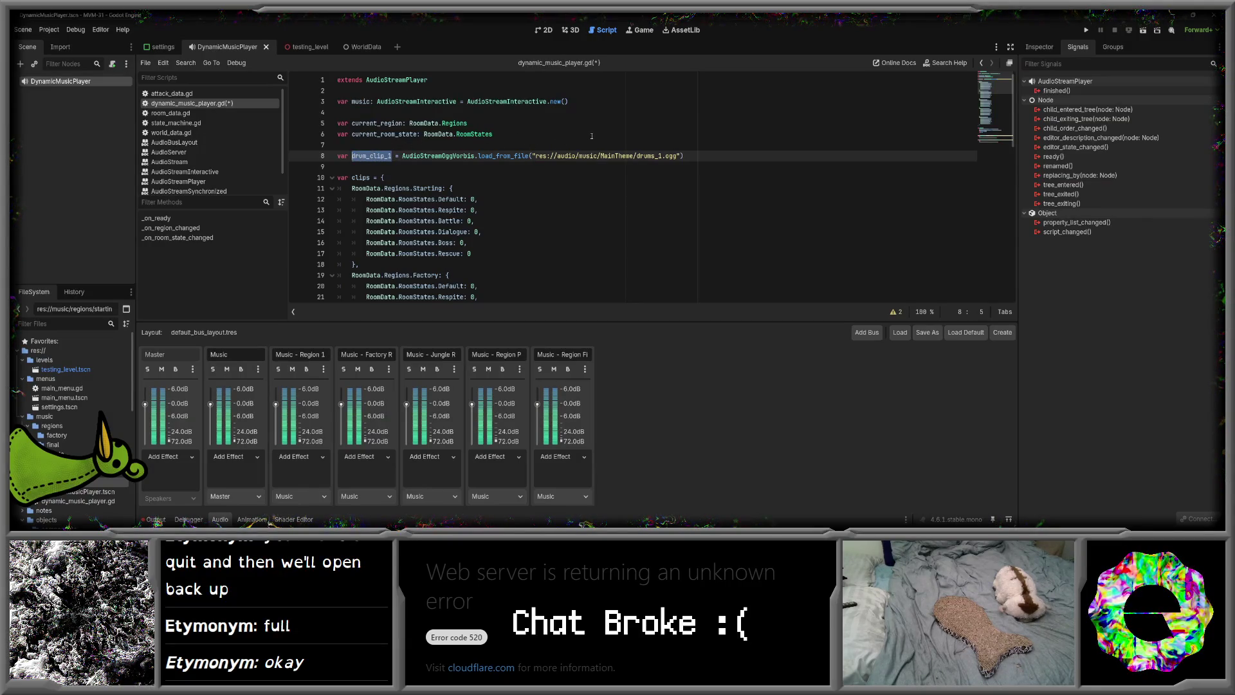
pyautogui.write('starting_resp')
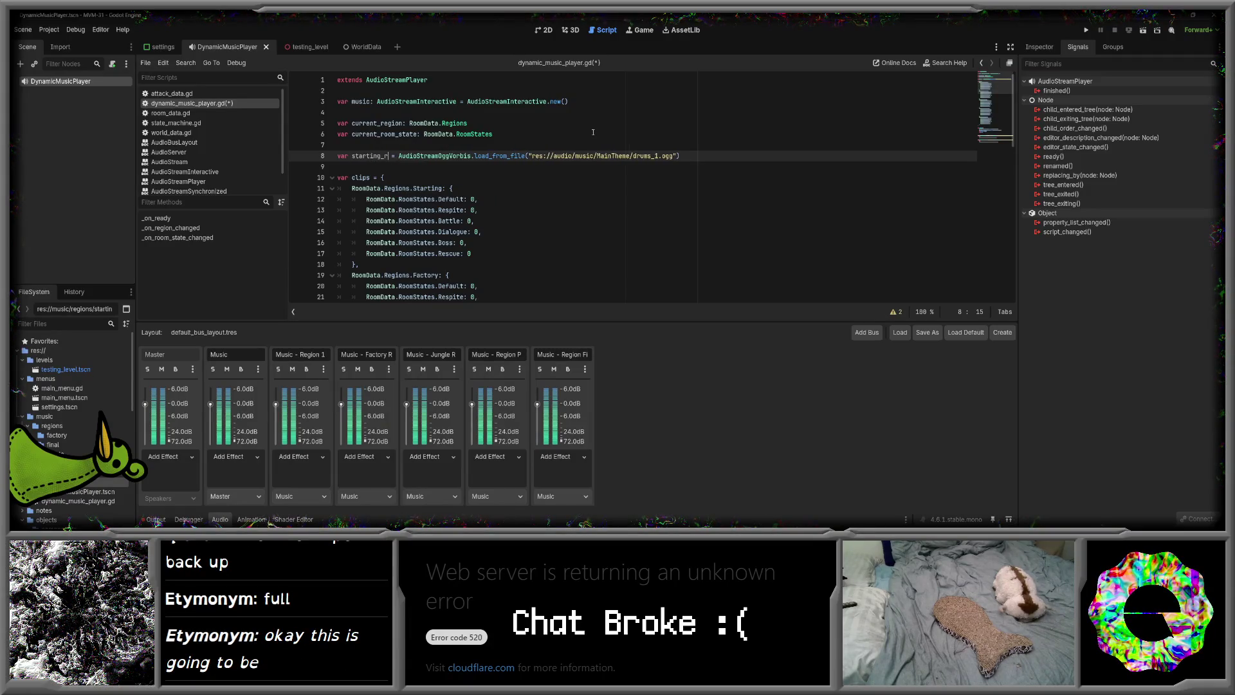
pyautogui.write('ite')
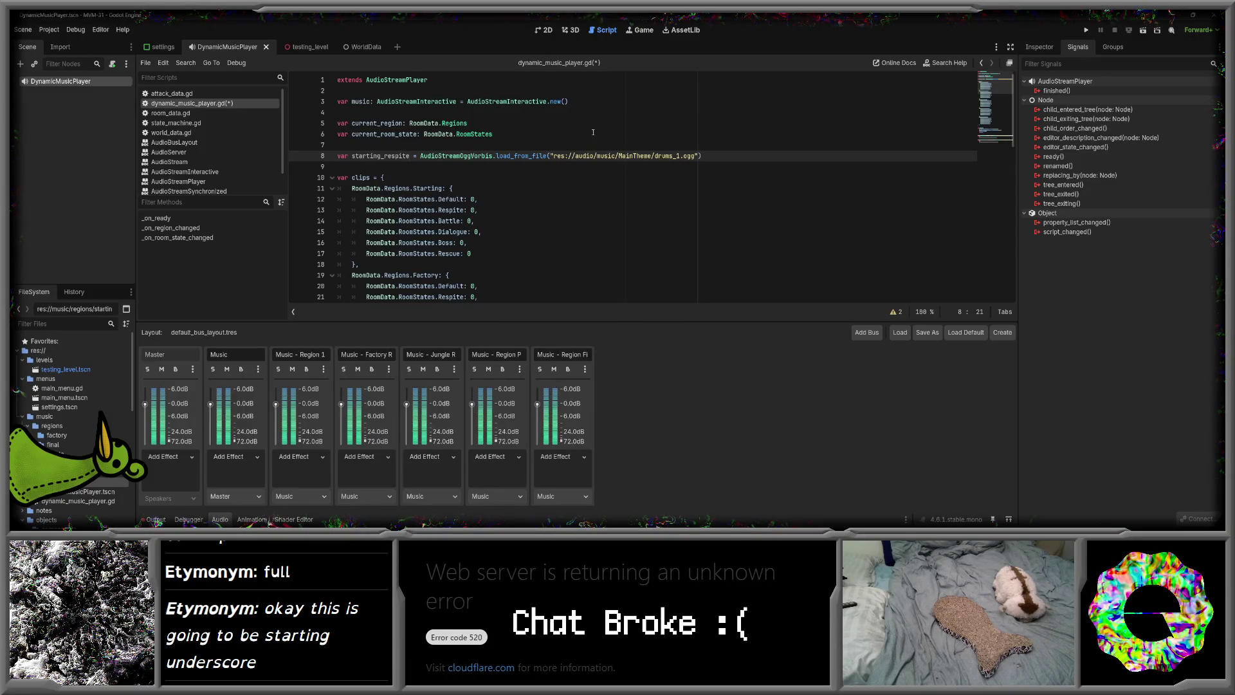
# - Replace the drums_1.ogg path with respite.ogg's copied resource path
pyautogui.rightClick(79, 453)
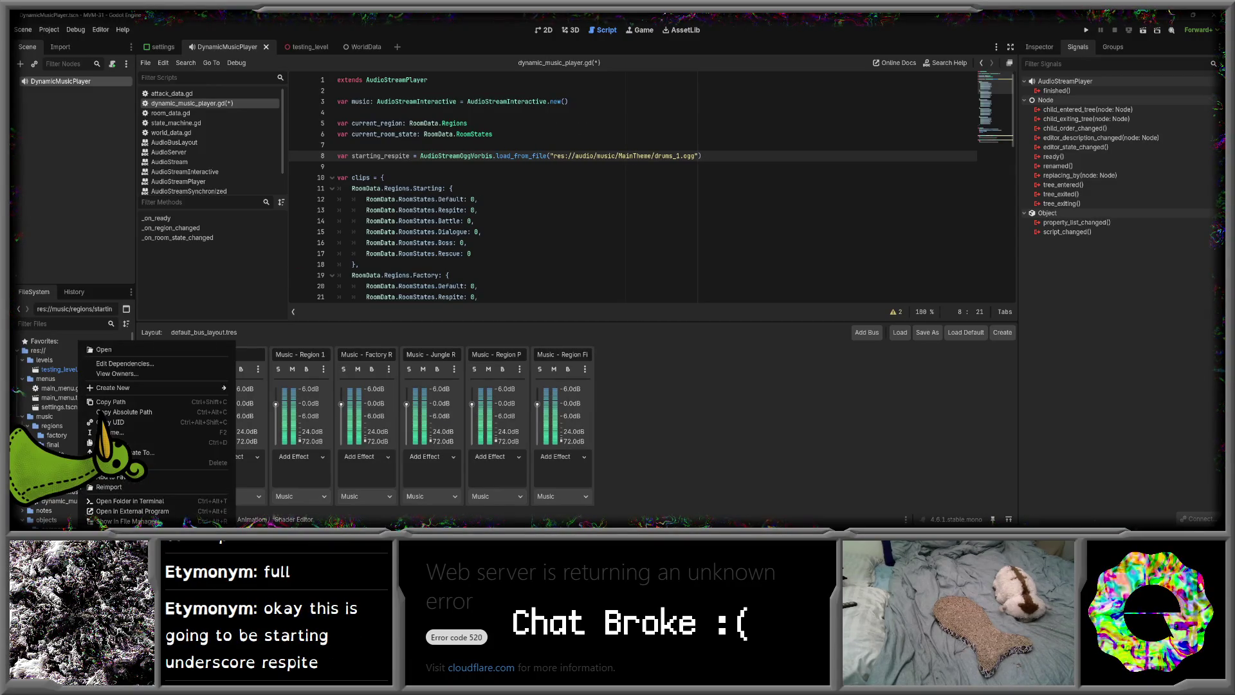
pyautogui.click(134, 407)
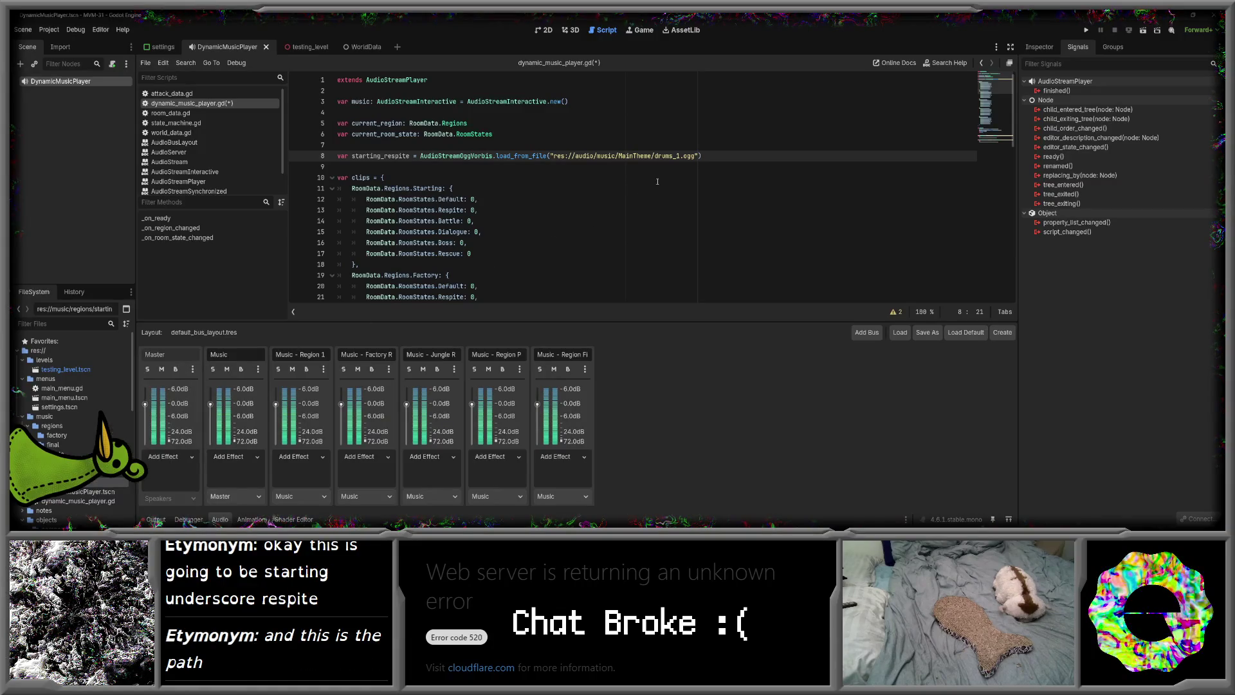
pyautogui.moveTo(555, 156); pyautogui.dragTo(694, 156)
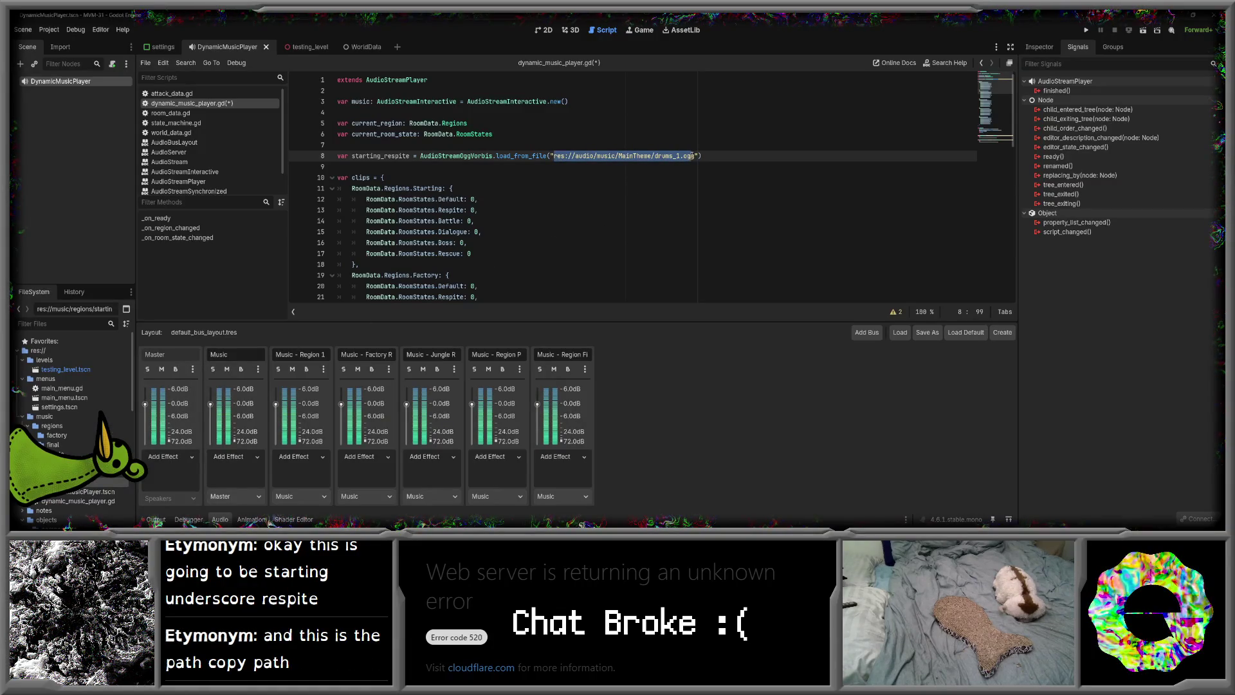
pyautogui.write('res://music/regions/starting/respite.ogg')
pyautogui.click(683, 169)
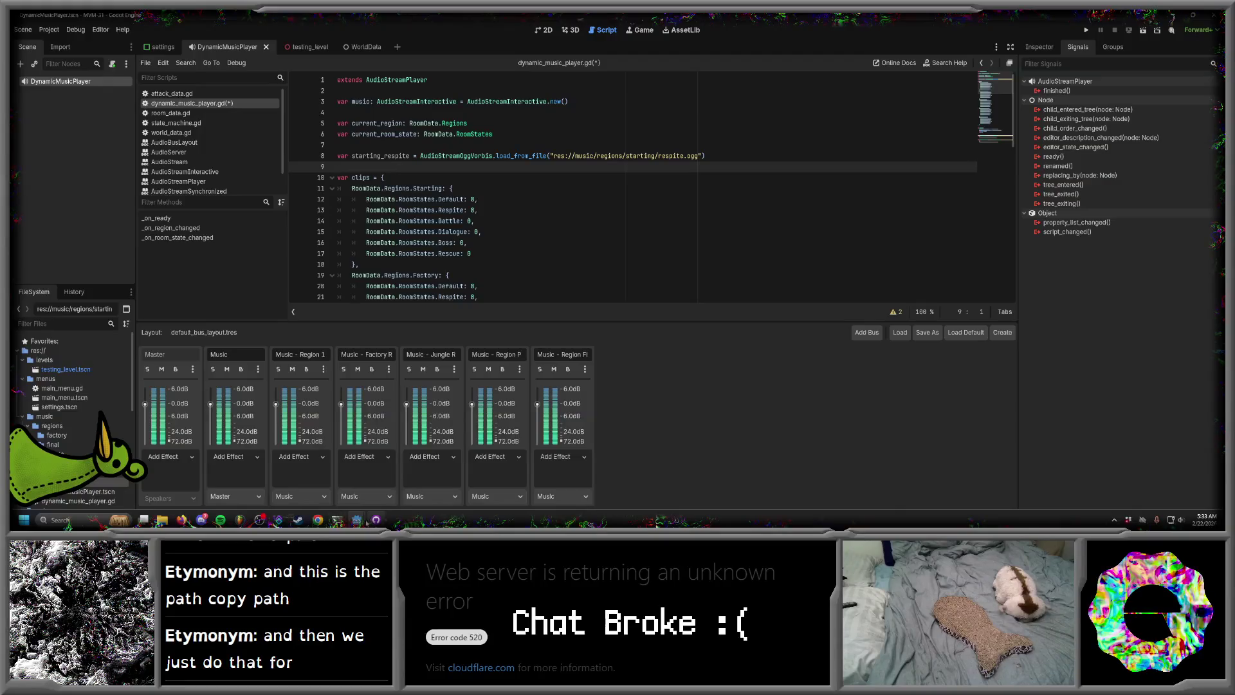
# - In FL Studio, inspect the Gamer and Robot lead mixer effects, then close the mixer
pyautogui.moveTo(239, 519)
pyautogui.click(286, 495)
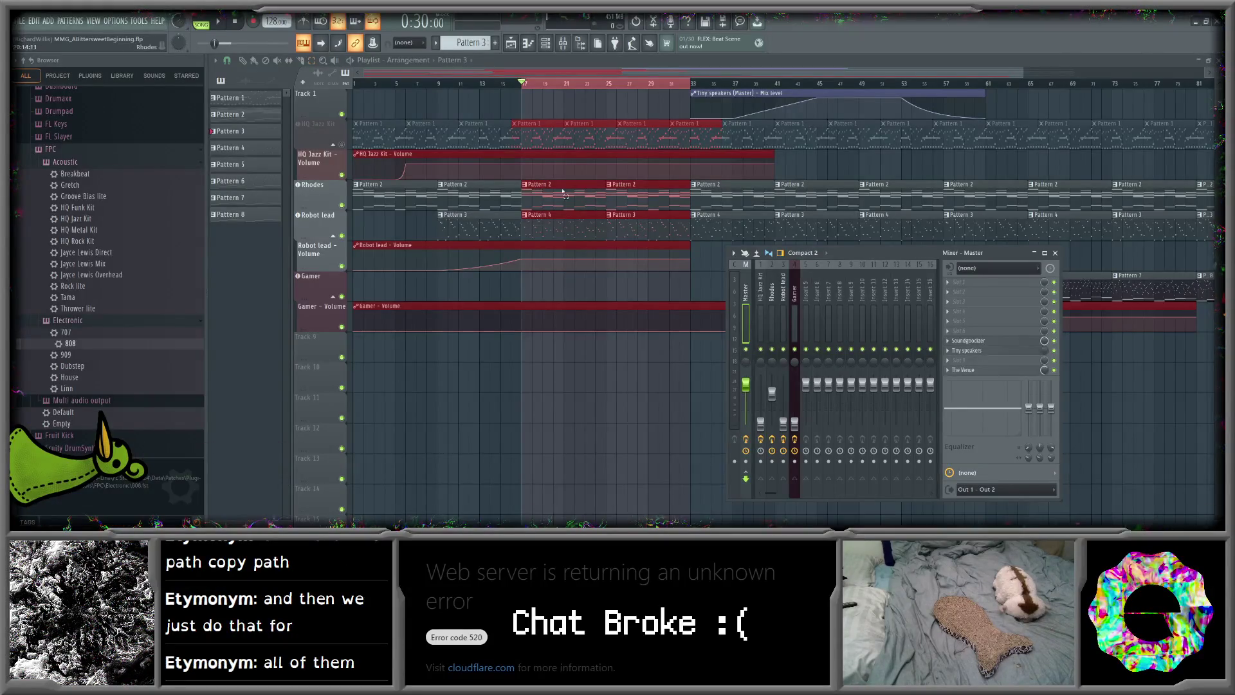
pyautogui.click(790, 292)
pyautogui.click(786, 293)
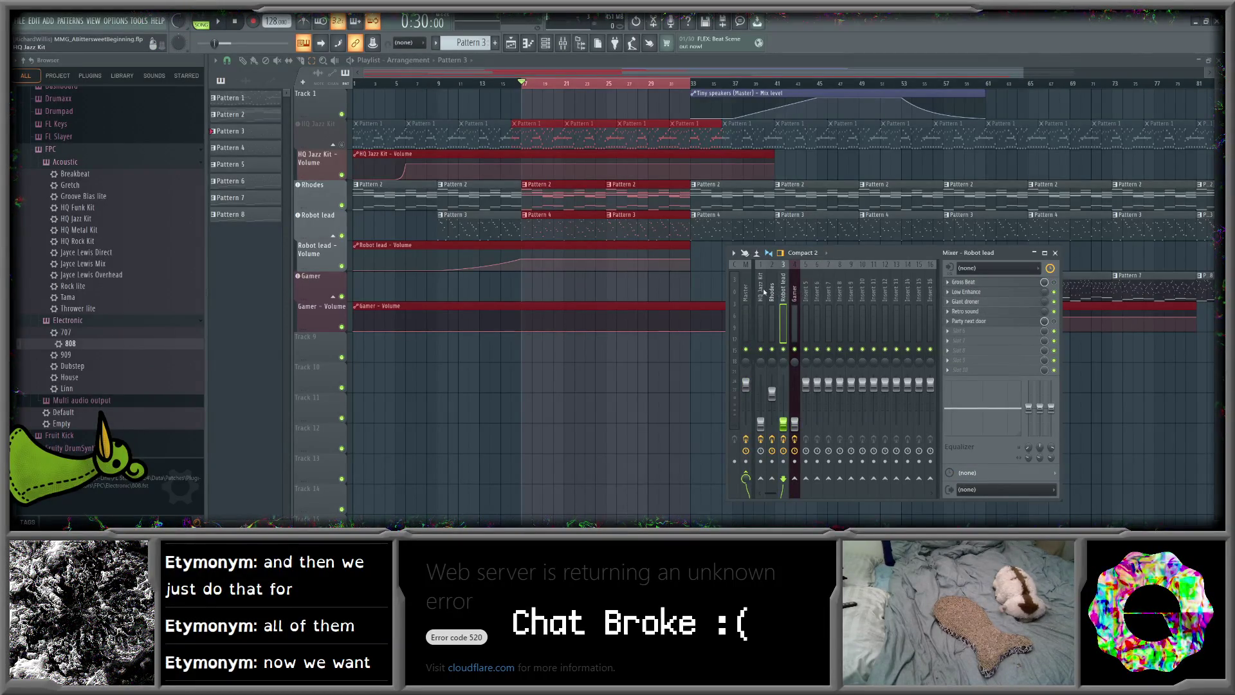
pyautogui.click(579, 128)
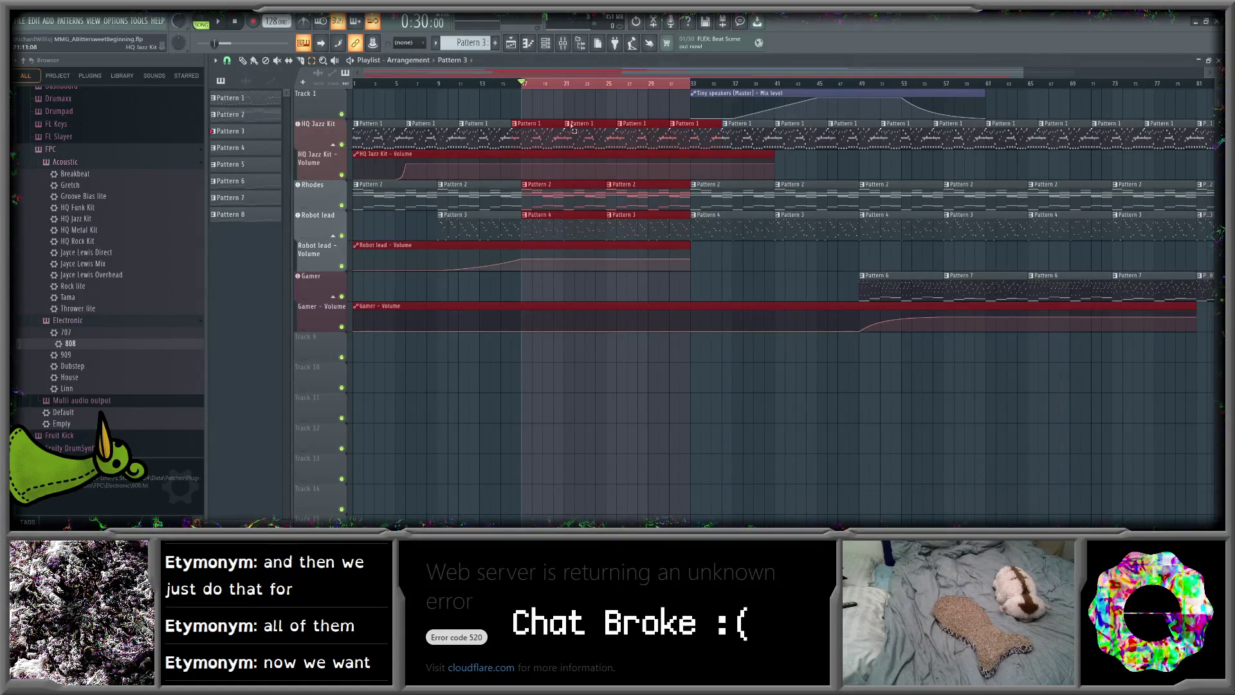
pyautogui.click(566, 107)
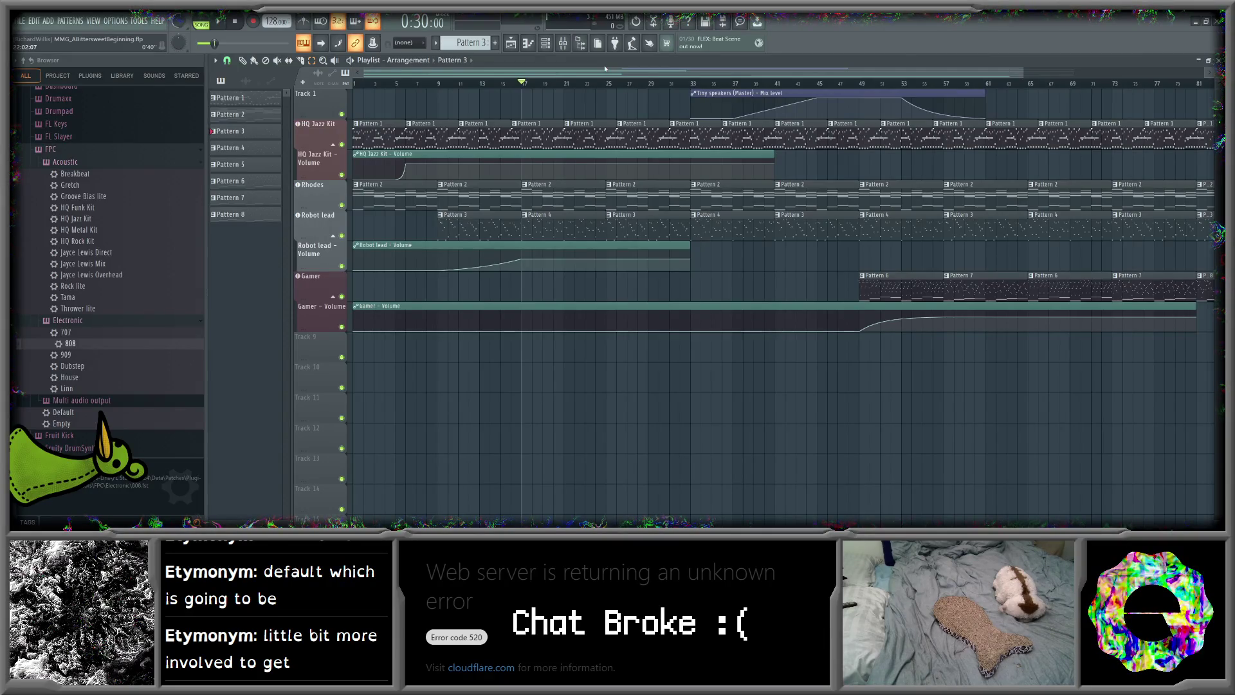
# - Mute the Gamer track and Track 1 and select bars 41 to 49
pyautogui.moveTo(658, 72); pyautogui.dragTo(895, 73)
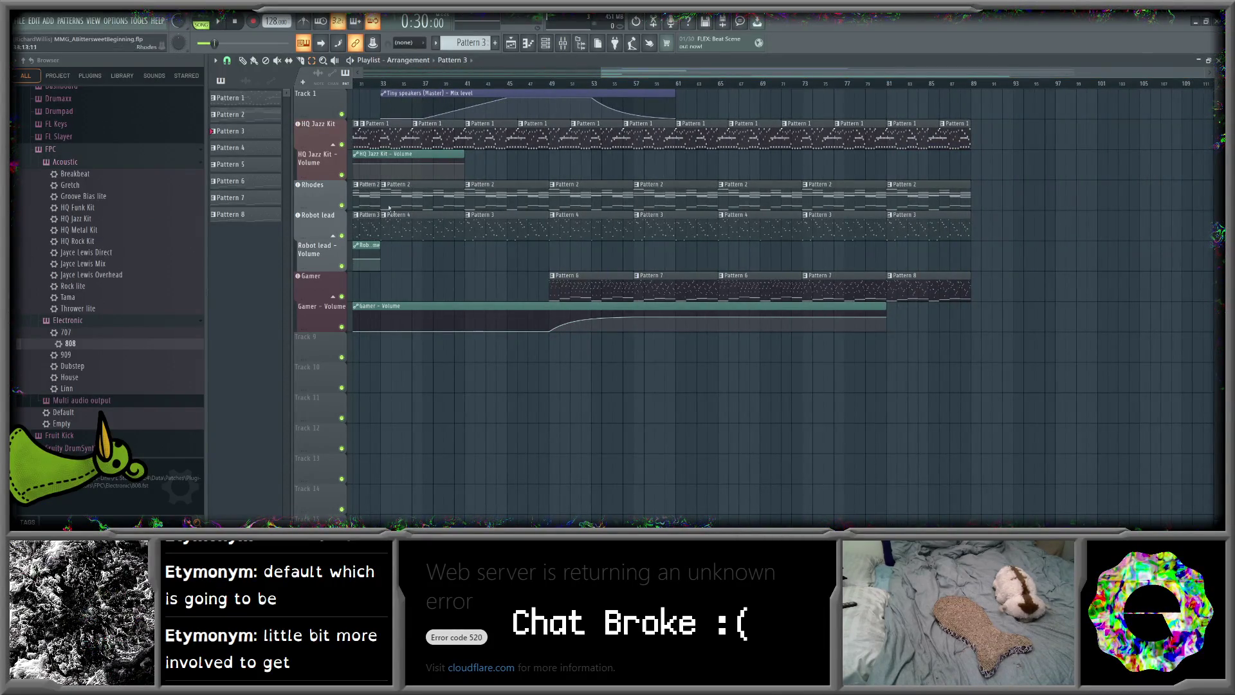
pyautogui.click(341, 296)
pyautogui.click(342, 114)
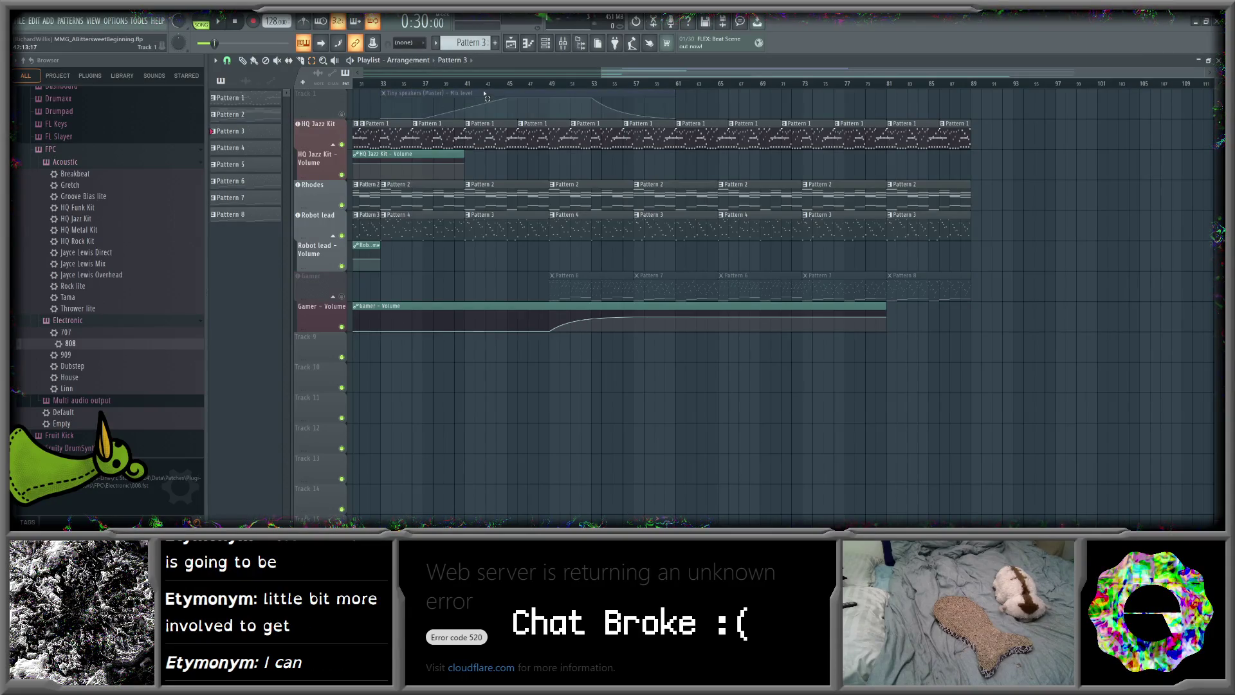
pyautogui.moveTo(468, 84); pyautogui.dragTo(636, 92)
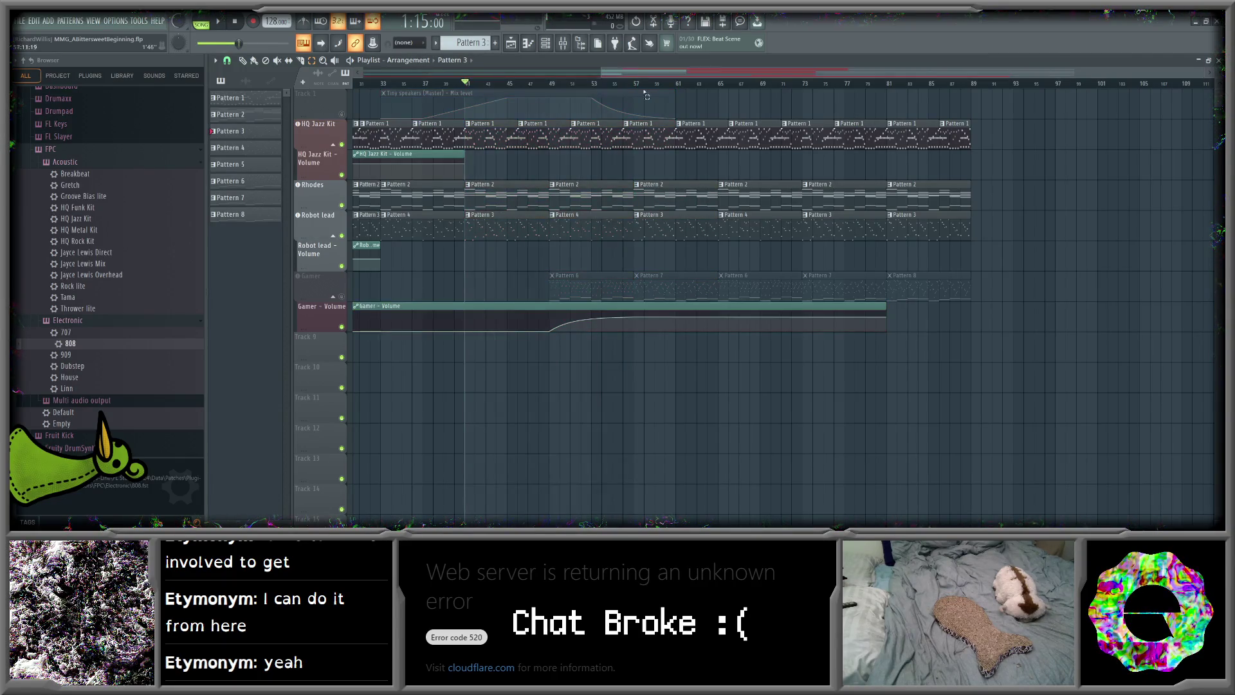
pyautogui.hscroll(-2, 631, 77)
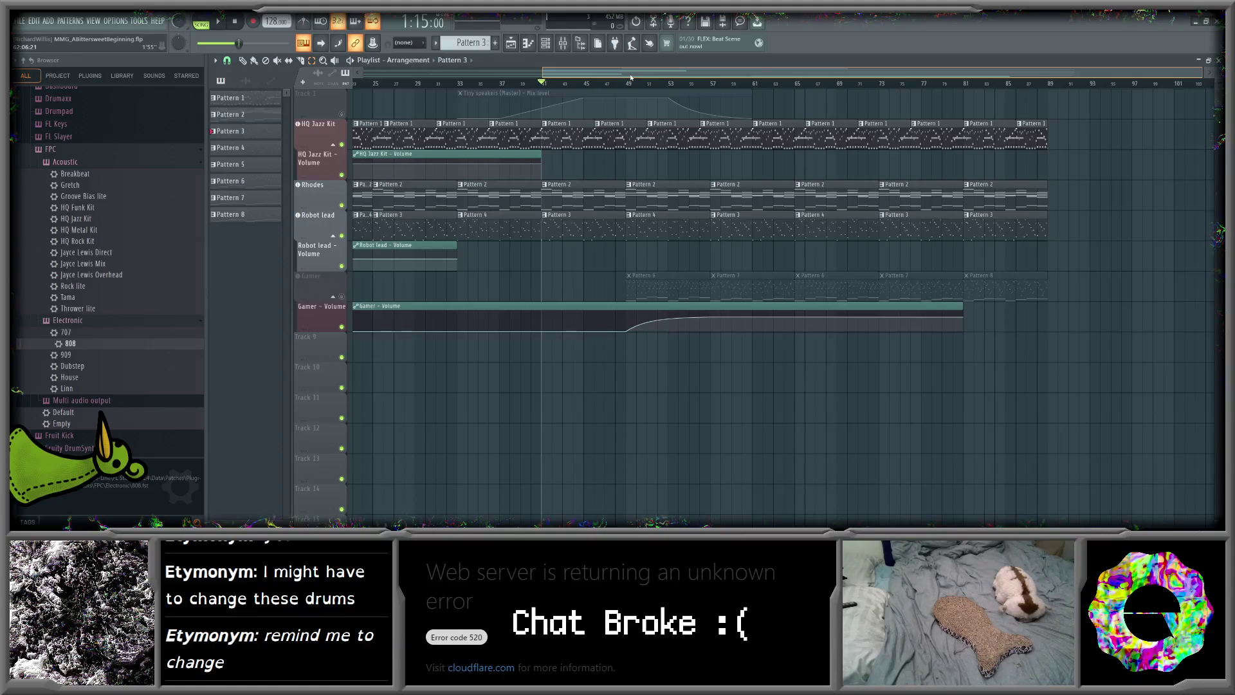
pyautogui.moveTo(631, 74); pyautogui.dragTo(710, 73)
pyautogui.moveTo(454, 87); pyautogui.dragTo(527, 88)
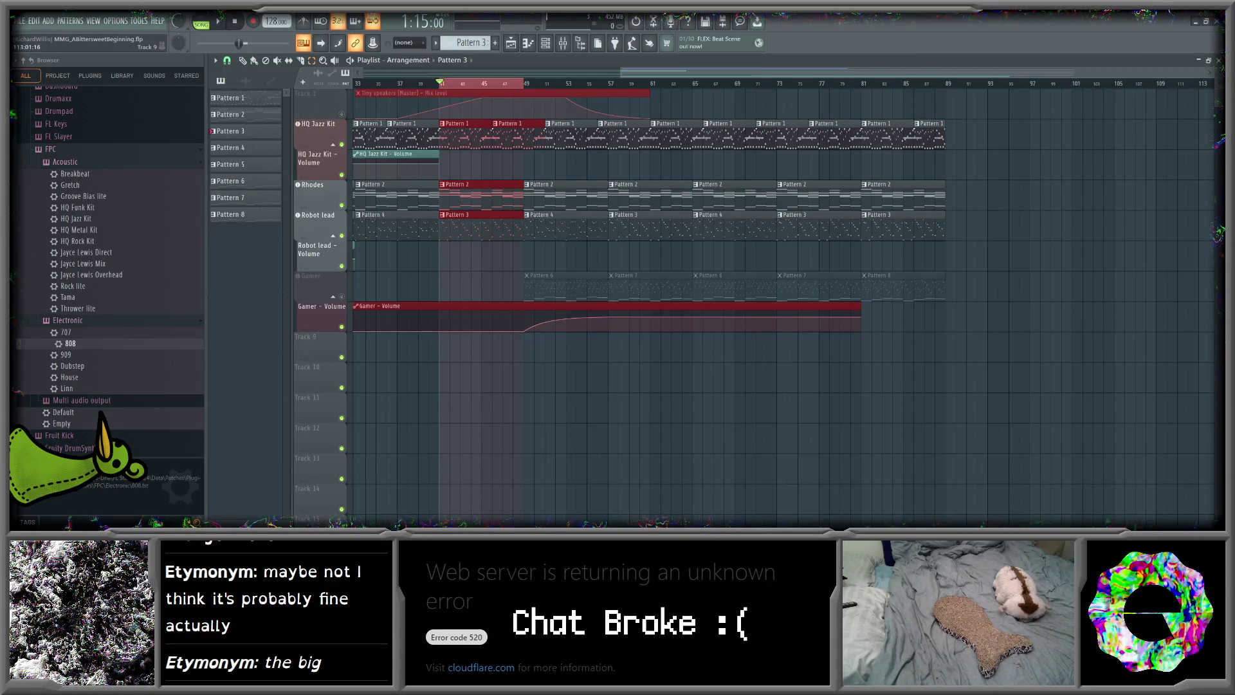
pyautogui.hotkey('alt', 'Tab')
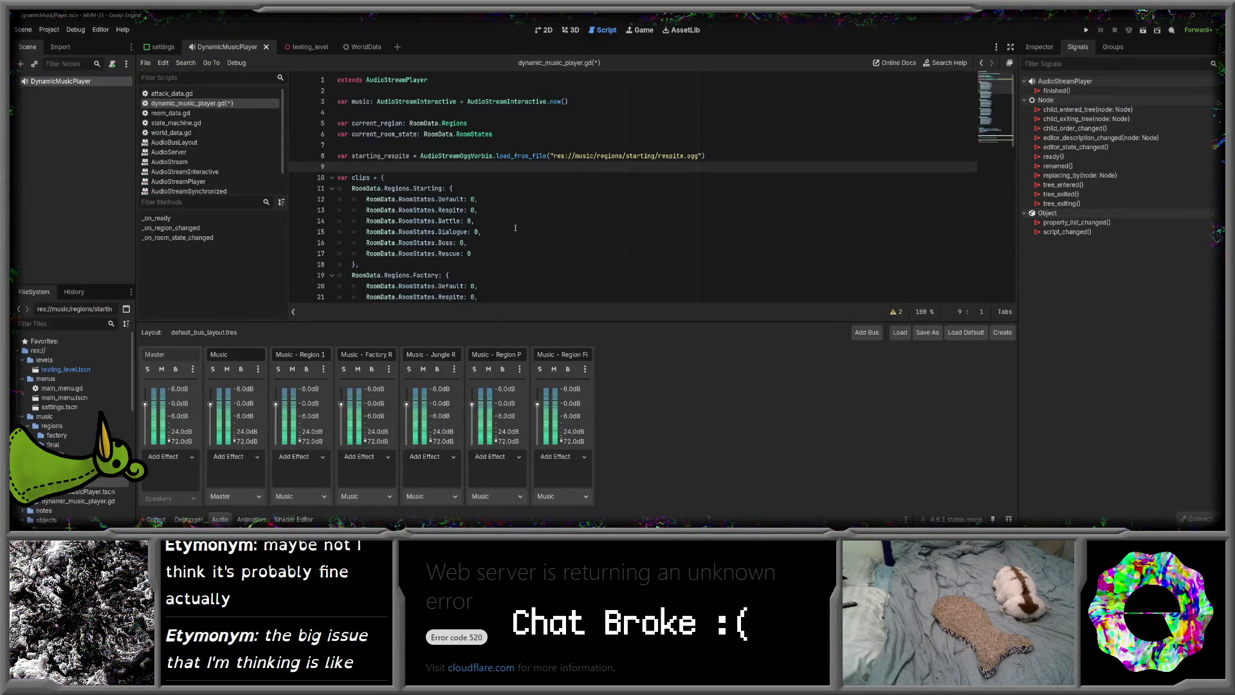
# - Open the AudioStreamInteractive class reference, then its page in the online docs
pyautogui.scroll(-1, 233, 113)
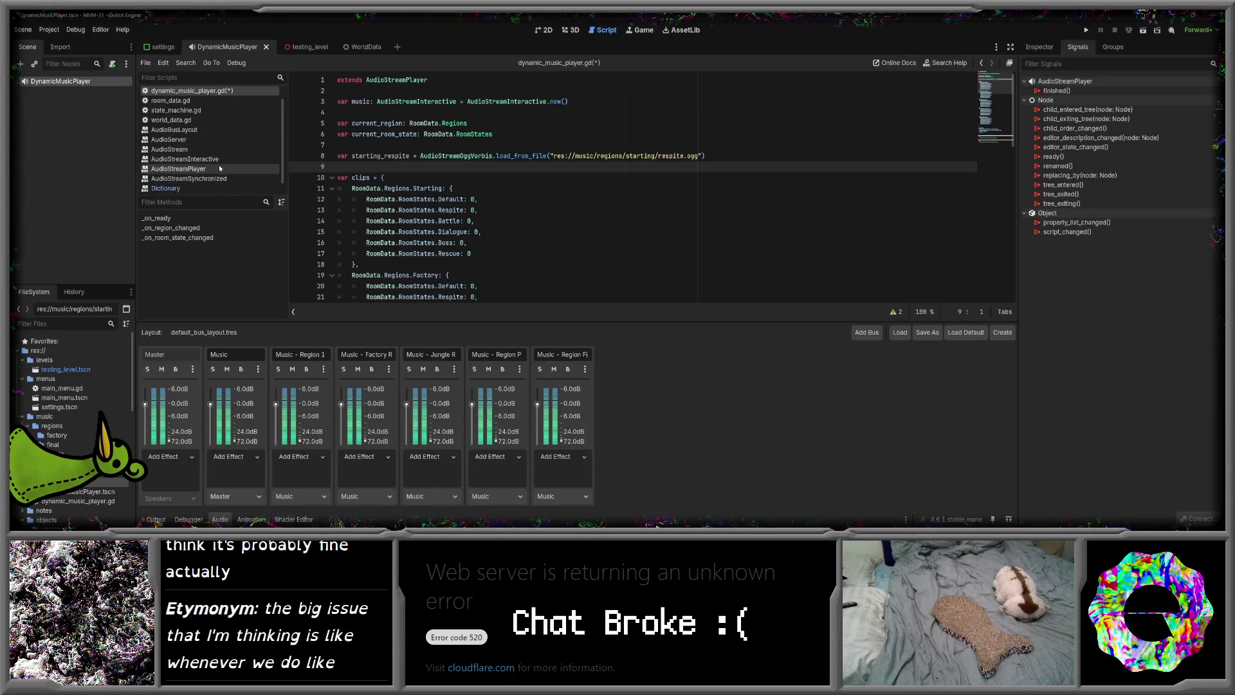
pyautogui.click(207, 161)
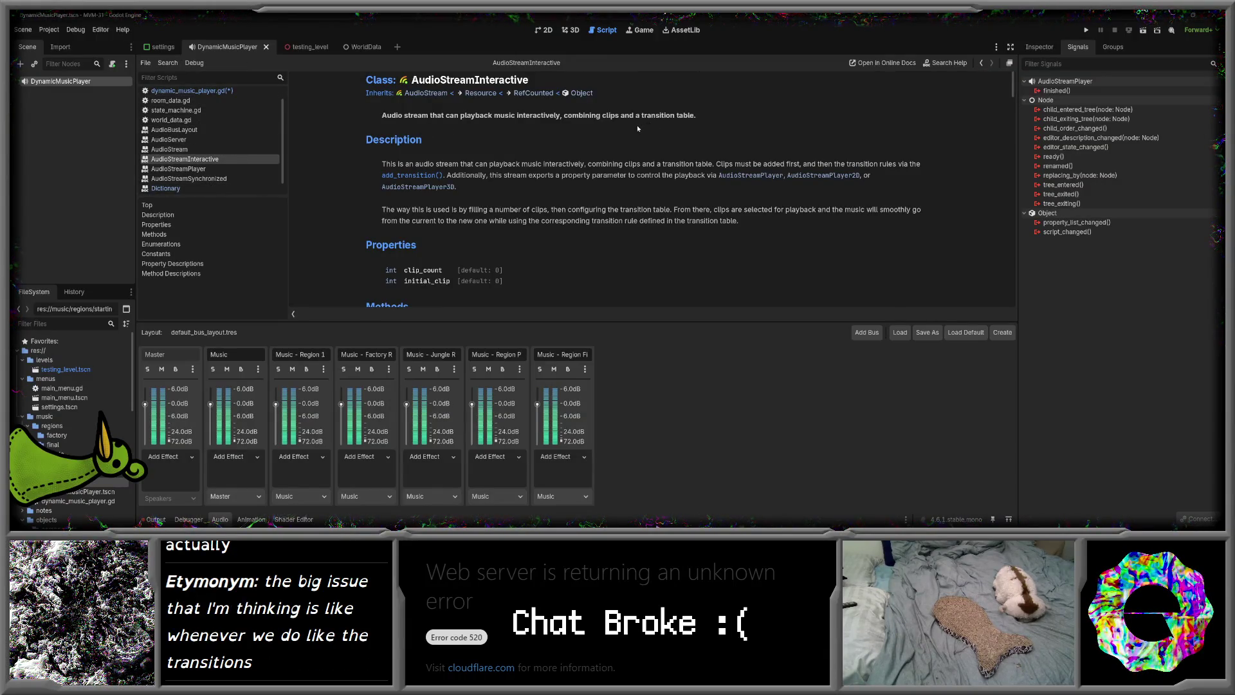
pyautogui.scroll(-3, 602, 144)
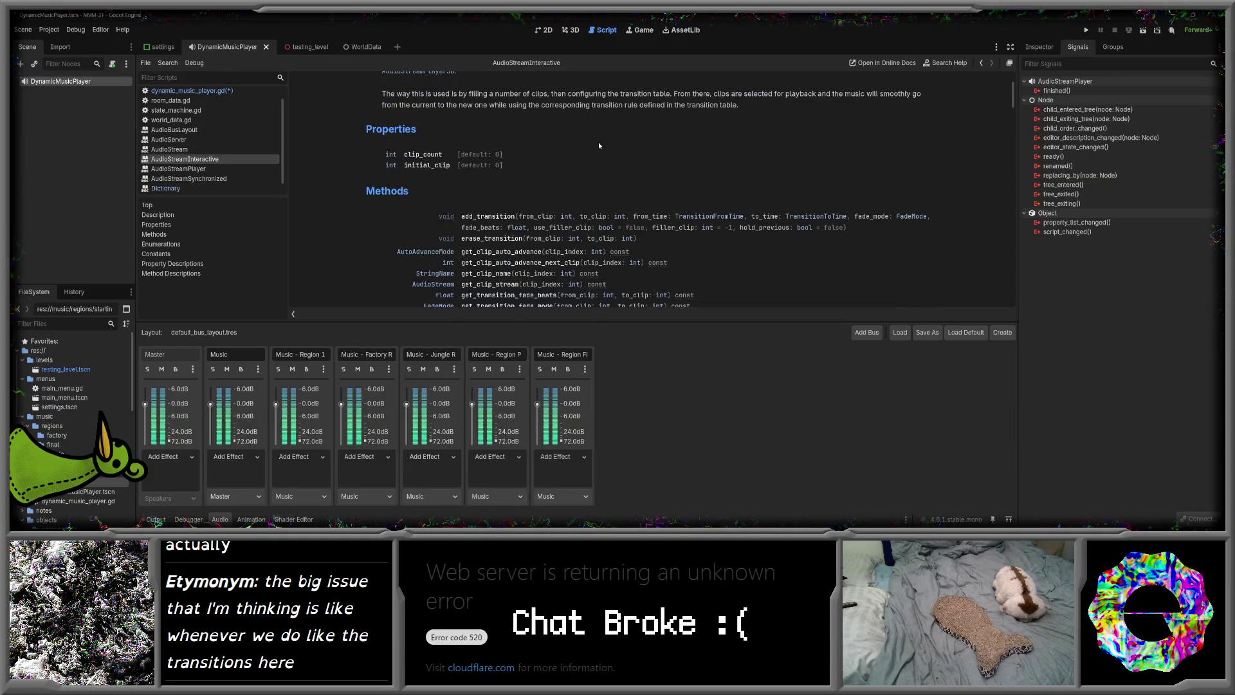
pyautogui.scroll(2, 663, 135)
pyautogui.click(862, 63)
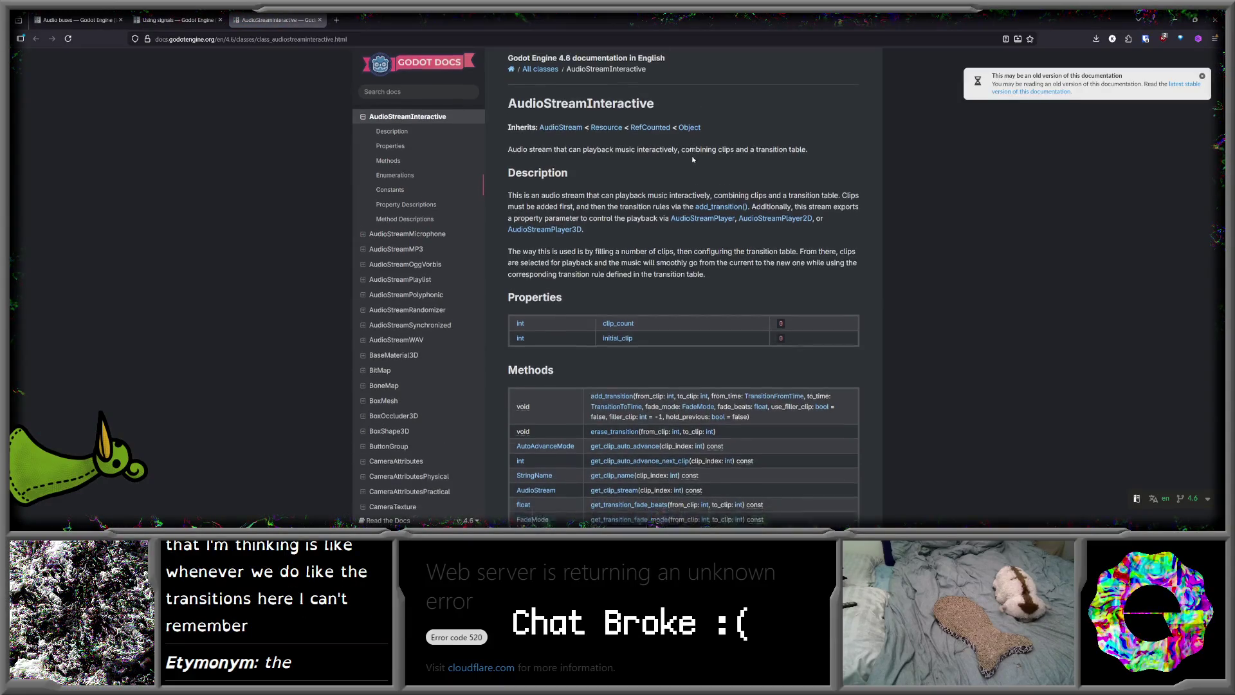
# - Scroll the AudioStreamInteractive docs down to the TransitionFromTime and TransitionToTime enumerations
pyautogui.scroll(-1, 689, 155)
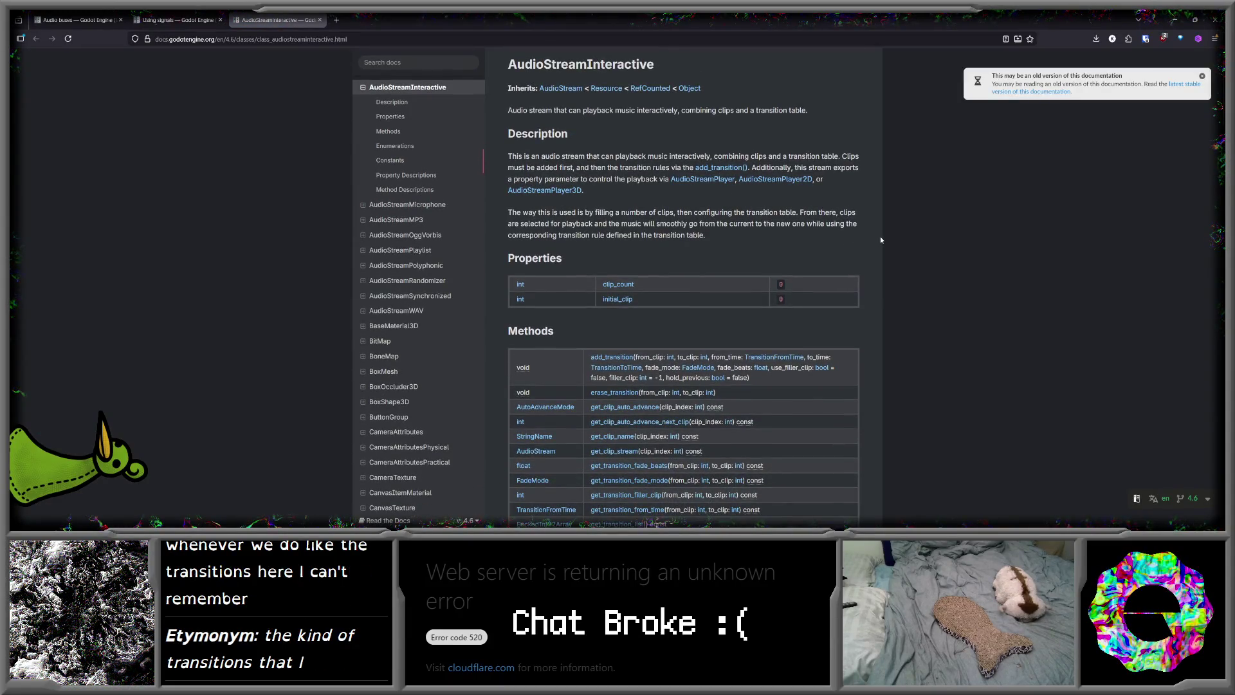
pyautogui.scroll(-3, 880, 239)
pyautogui.scroll(-8, 878, 237)
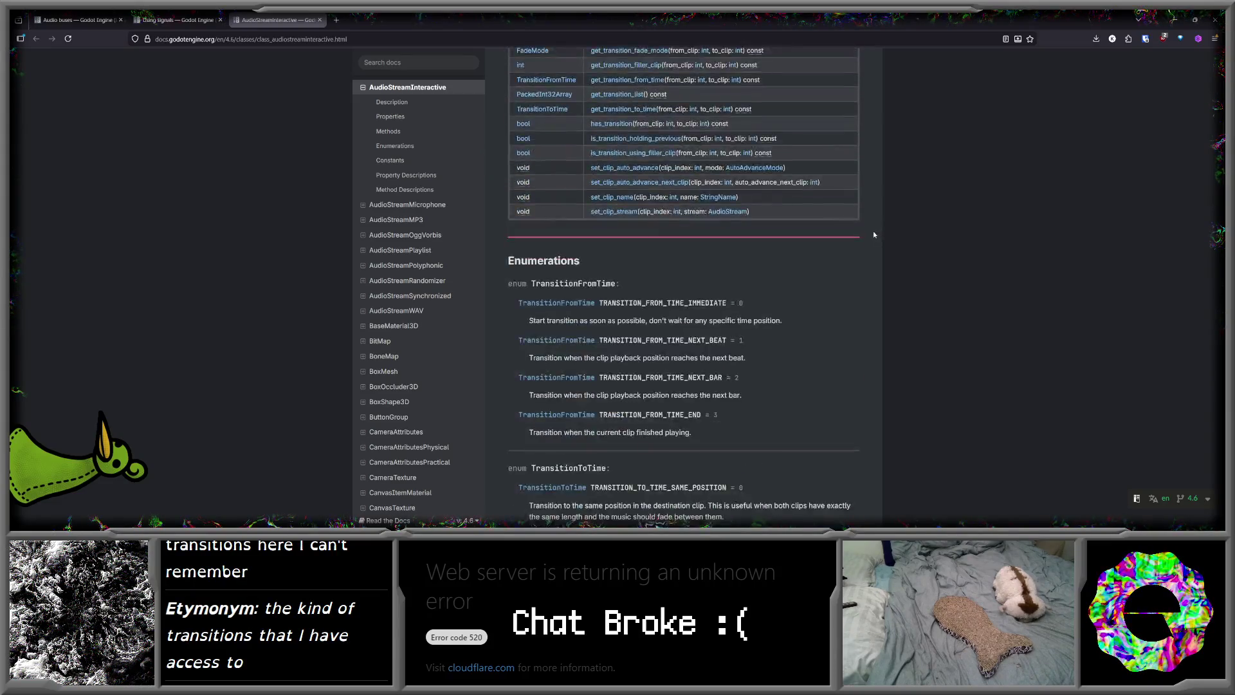
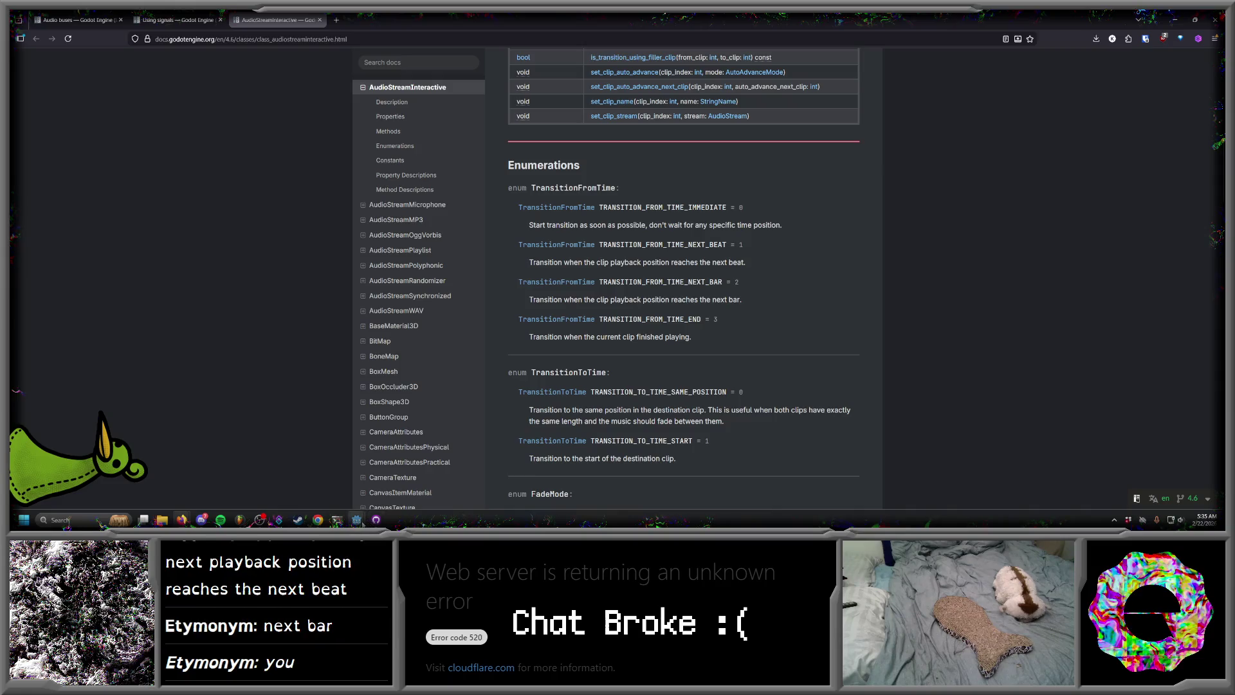
# - Return to the Godot editor and open the import settings for respite.ogg
pyautogui.moveTo(357, 519)
pyautogui.moveTo(398, 492)
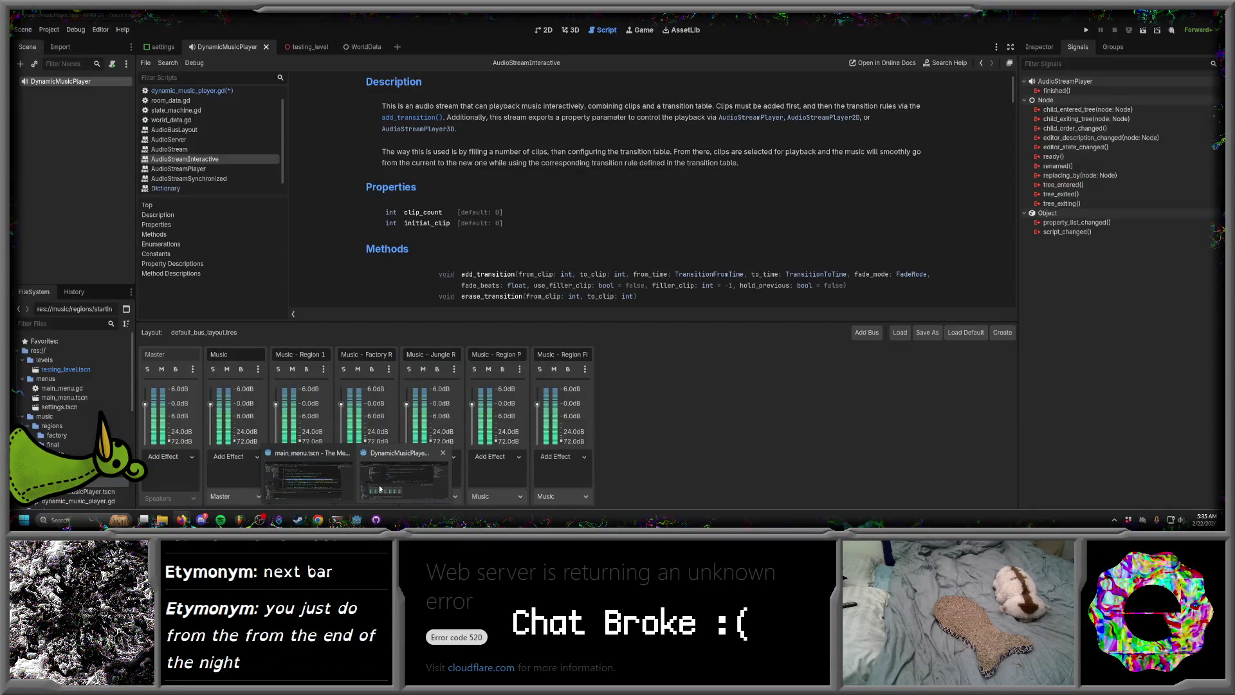
pyautogui.click(380, 489)
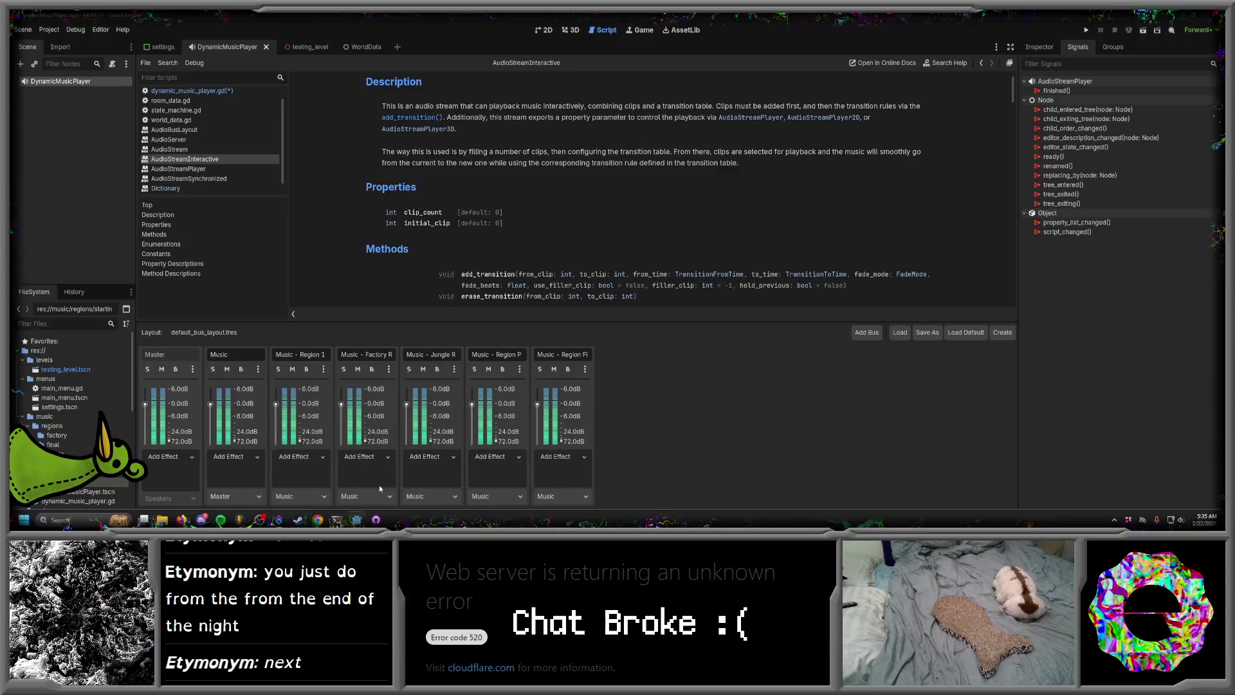
pyautogui.doubleClick(86, 487)
# - Enable BPM at 128 and set an explicit beat count of 64 for respite.ogg
pyautogui.click(491, 229)
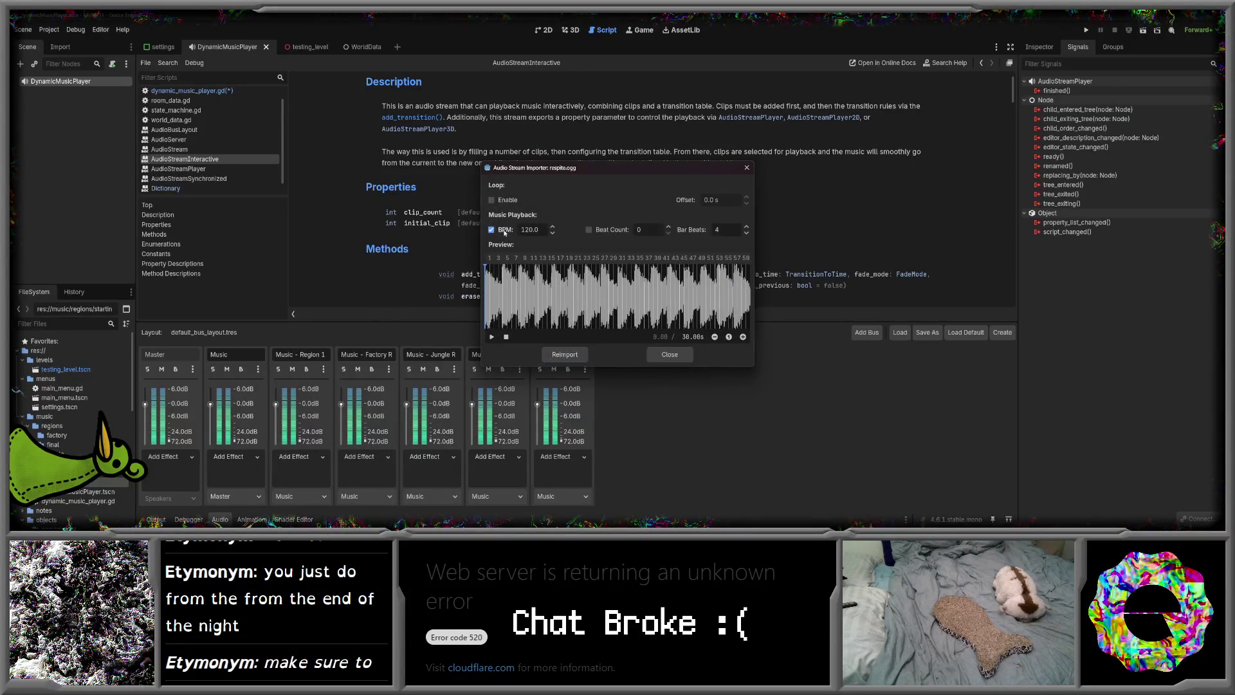
pyautogui.click(534, 230)
pyautogui.write('.04')
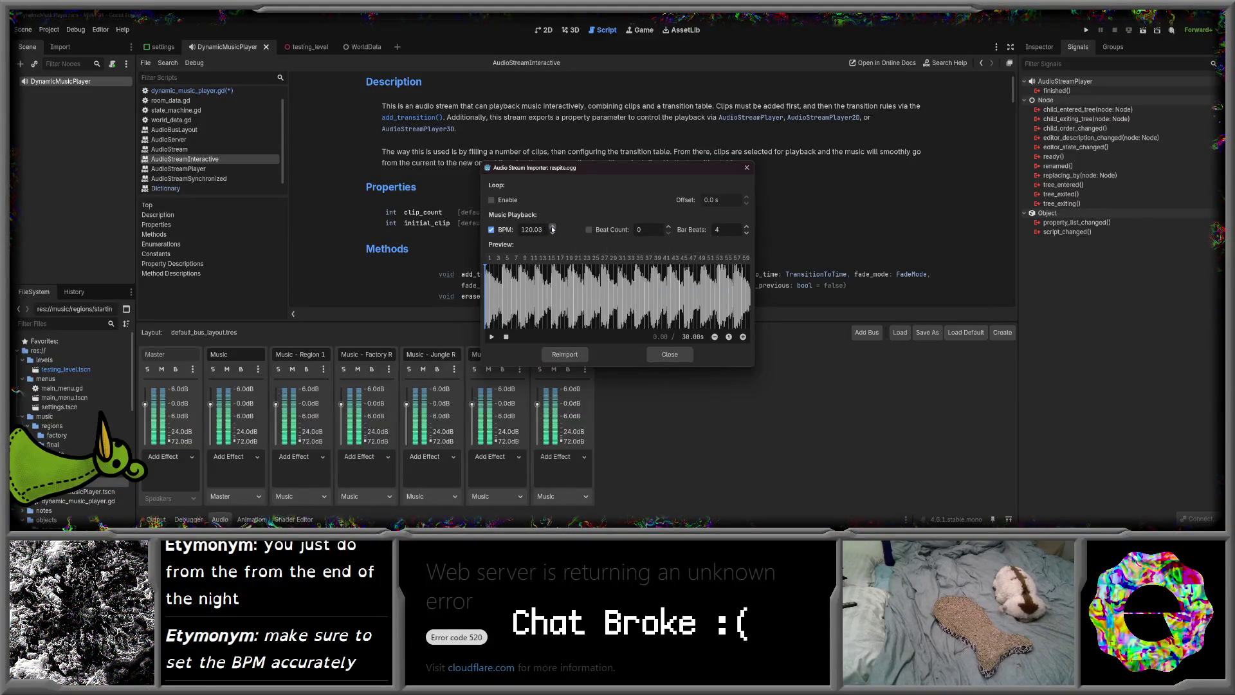
pyautogui.press('BackSpace')
pyautogui.press('BackSpace')
pyautogui.press('BackSpace')
pyautogui.write('8')
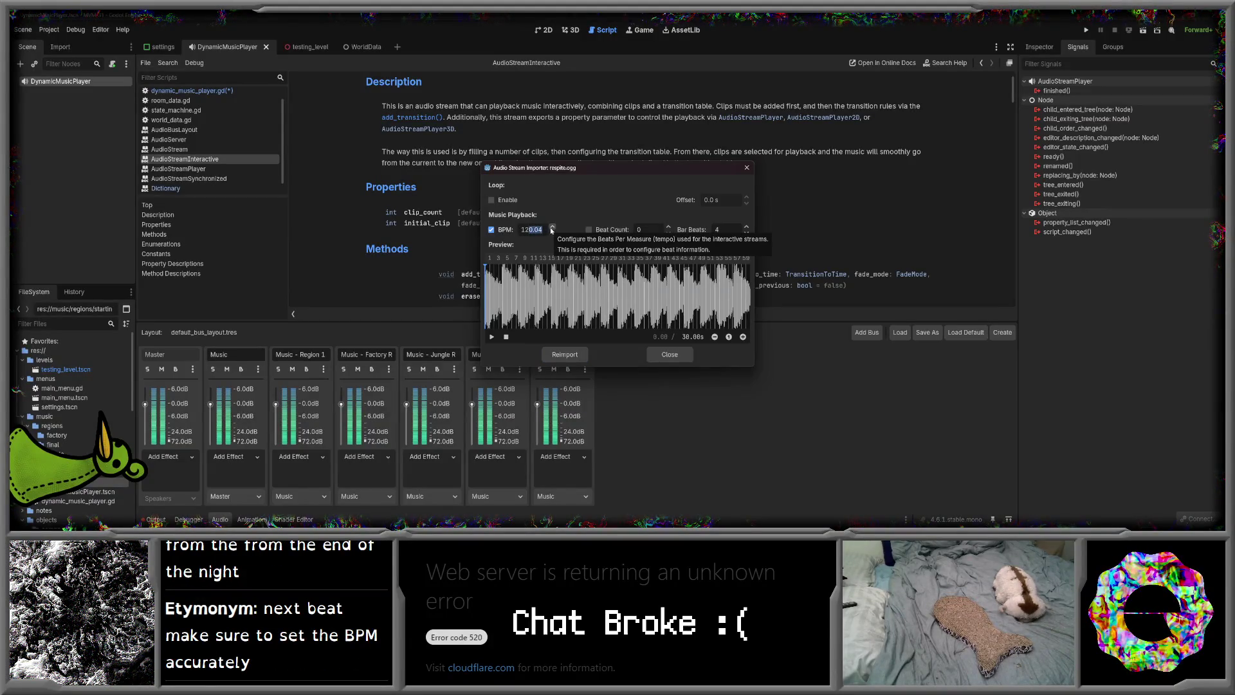
pyautogui.write('128')
pyautogui.press('Return')
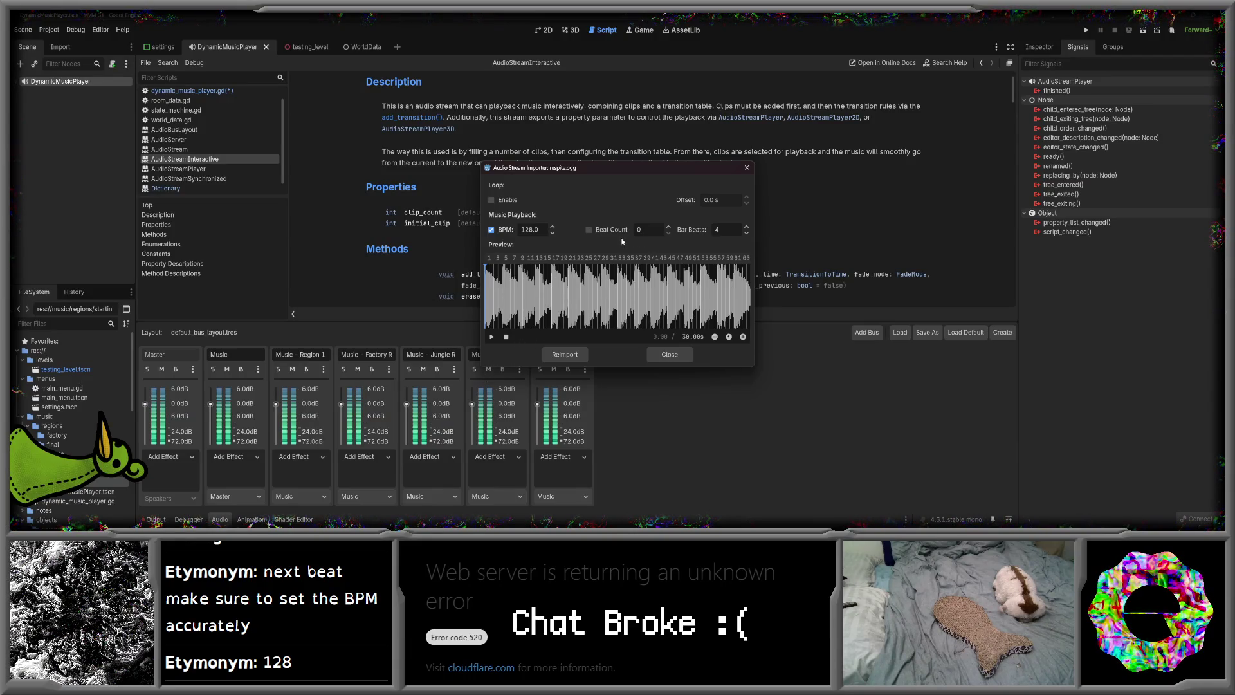
pyautogui.click(589, 230)
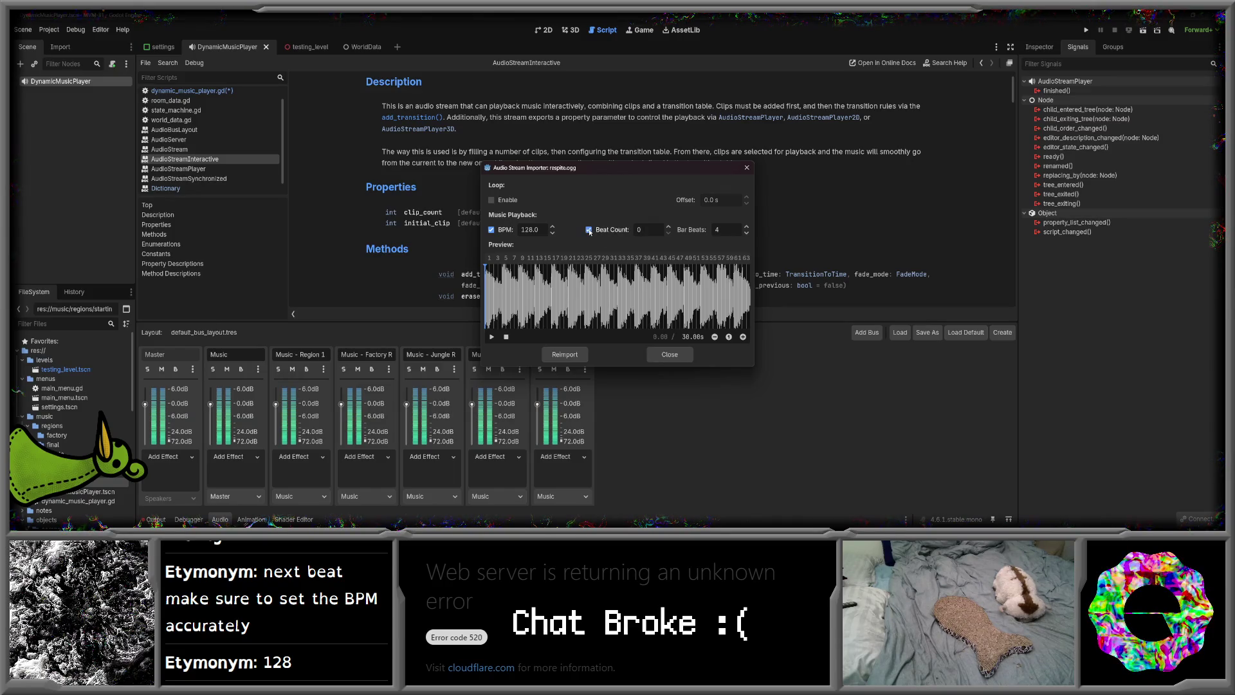
pyautogui.click(669, 227)
pyautogui.click(668, 226)
pyautogui.click(668, 227)
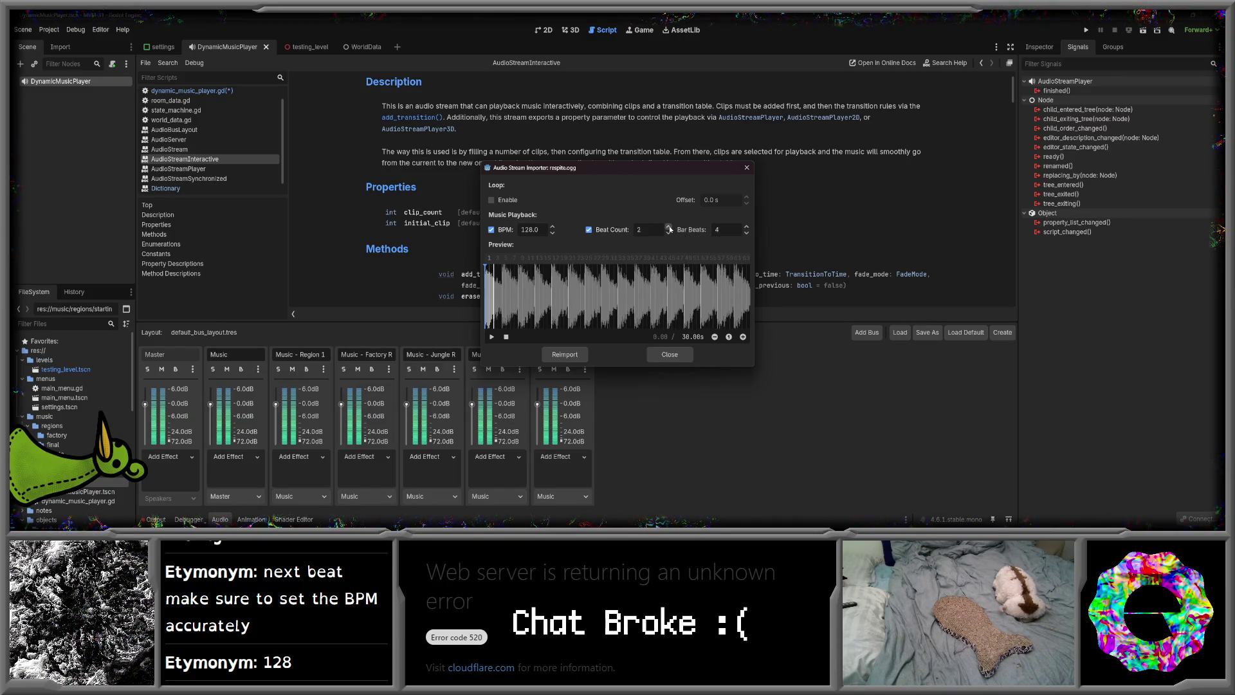
pyautogui.click(668, 226)
pyautogui.click(668, 226)
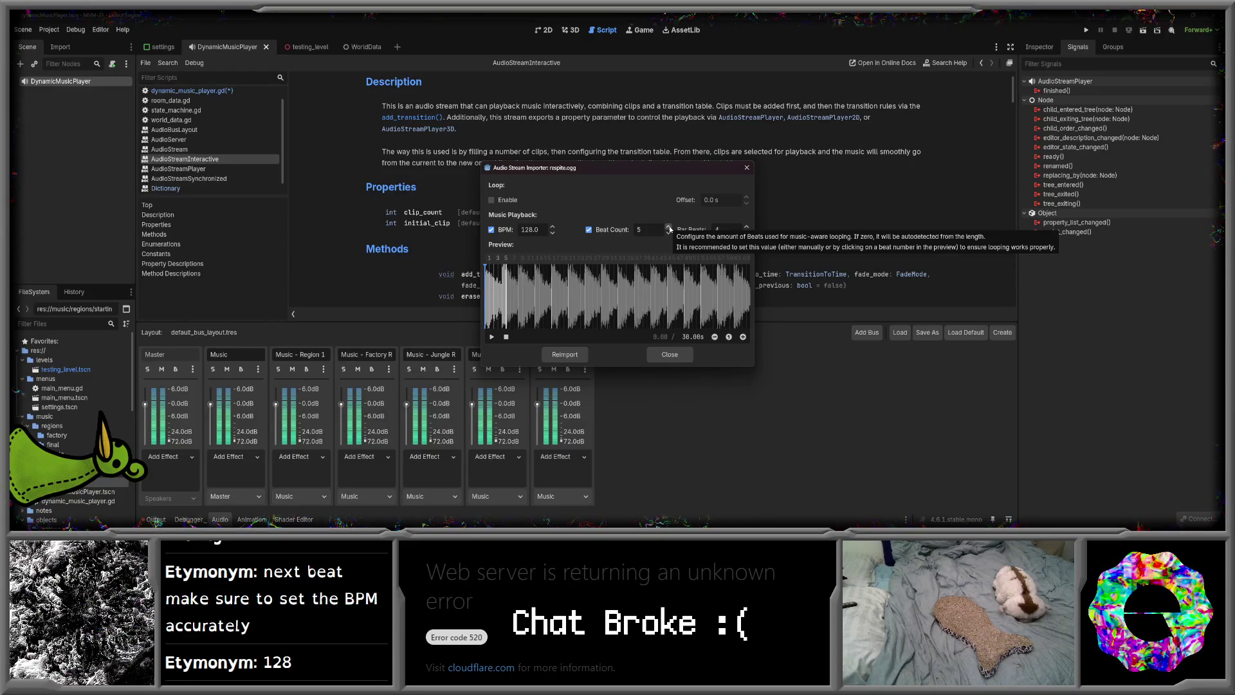
pyautogui.click(668, 226)
# - Turn on looping for respite.ogg, preview it, then close the importer
pyautogui.scroll(20, 669, 229)
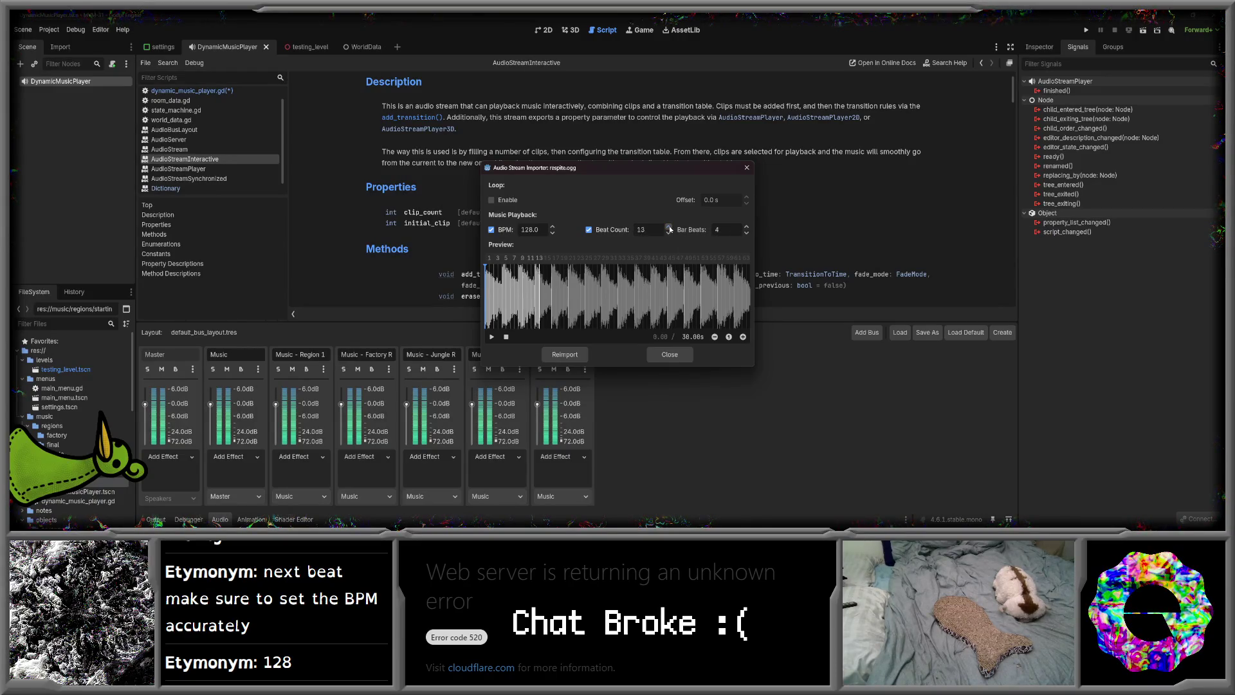
pyautogui.scroll(20, 669, 229)
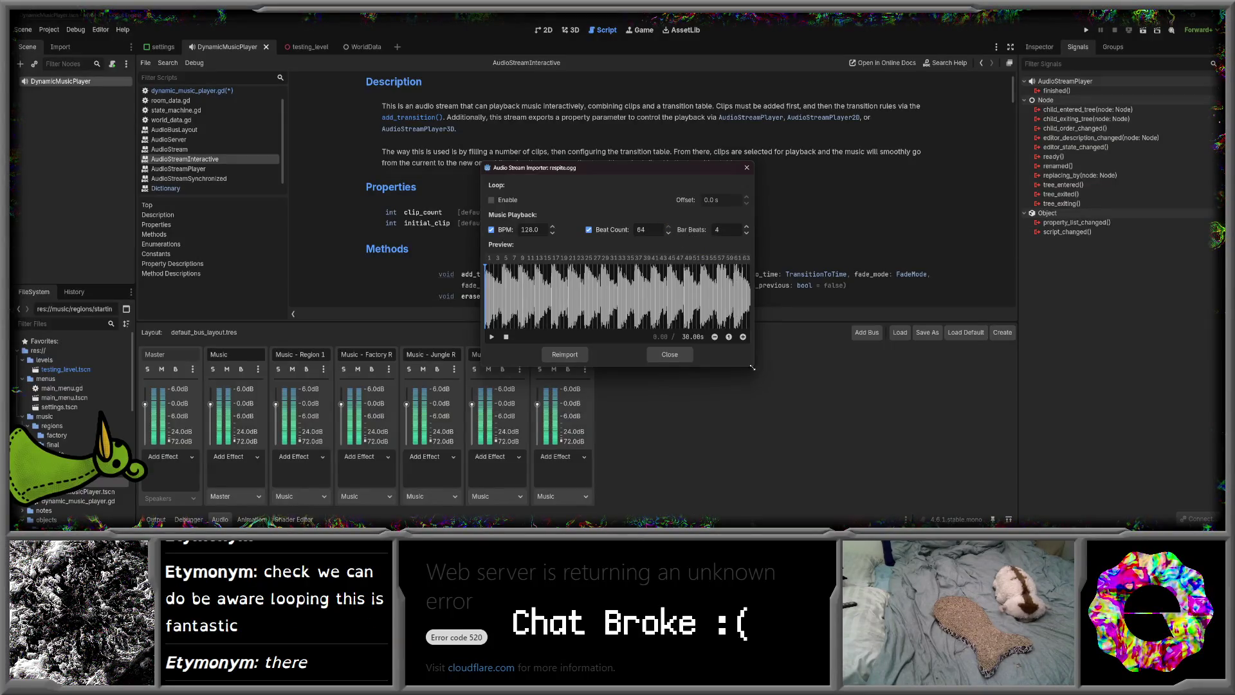
pyautogui.moveTo(752, 367)
pyautogui.mouseDown()
pyautogui.moveTo(885, 380)
pyautogui.moveTo(898, 406)
pyautogui.moveTo(863, 398)
pyautogui.mouseUp()
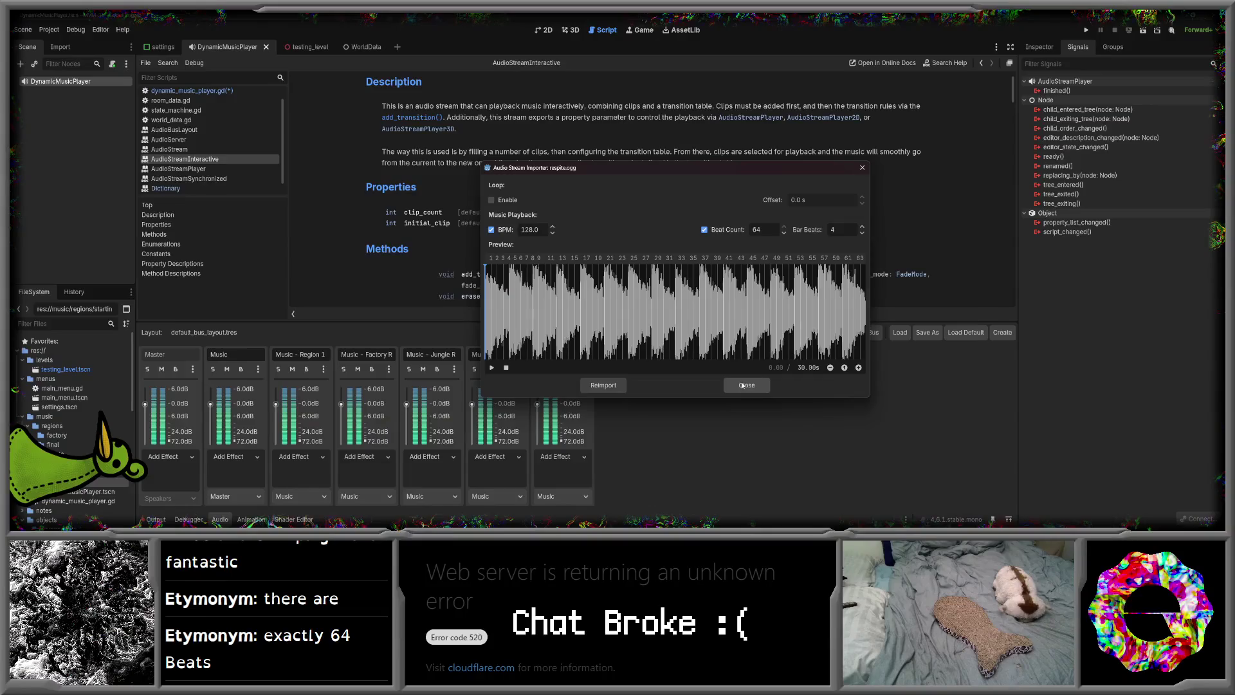
pyautogui.click(492, 200)
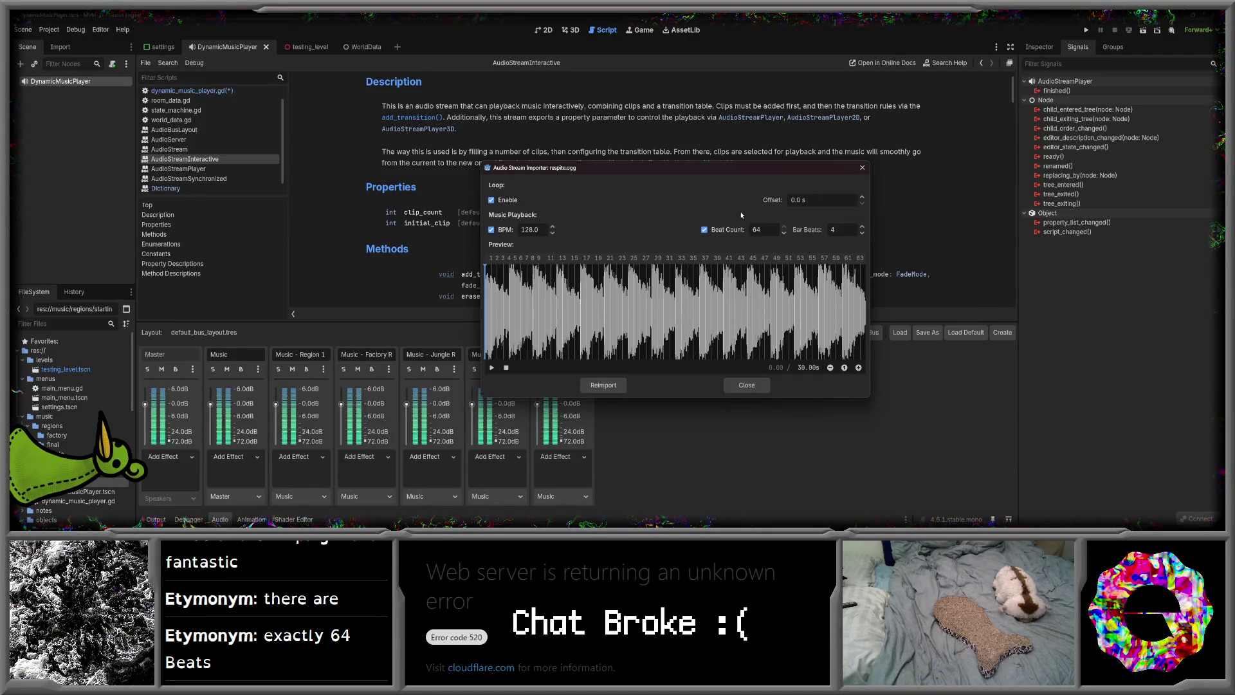
pyautogui.click(491, 368)
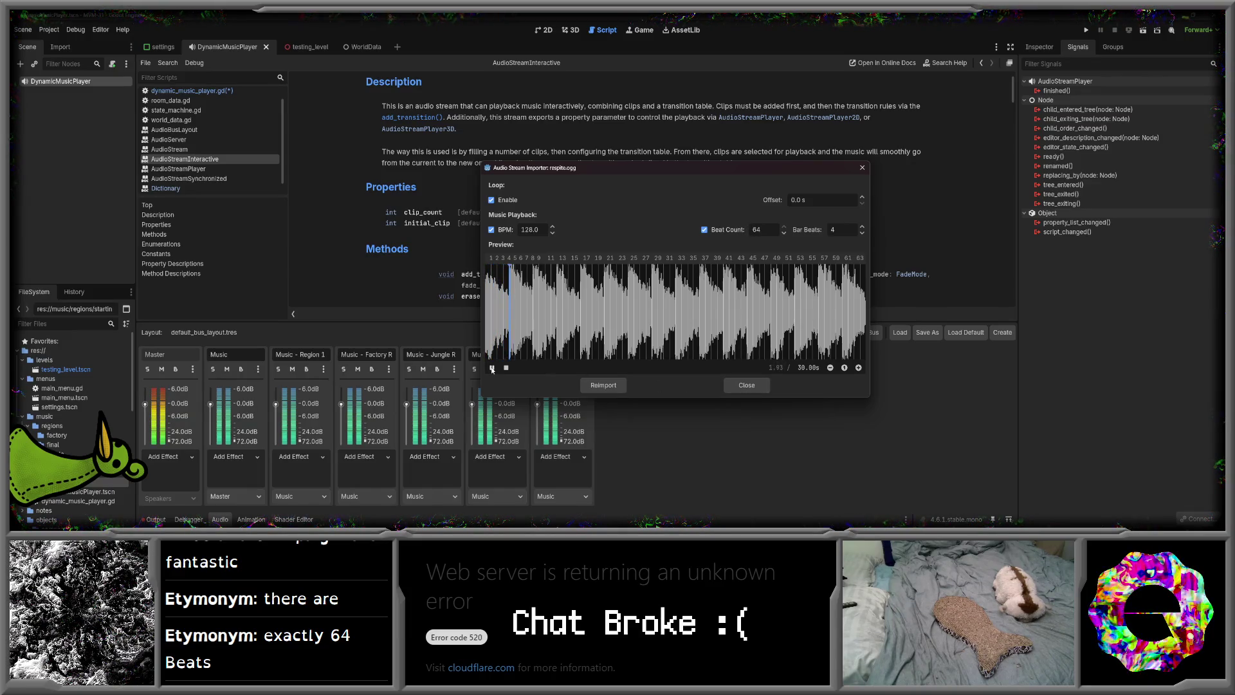
pyautogui.press('space')
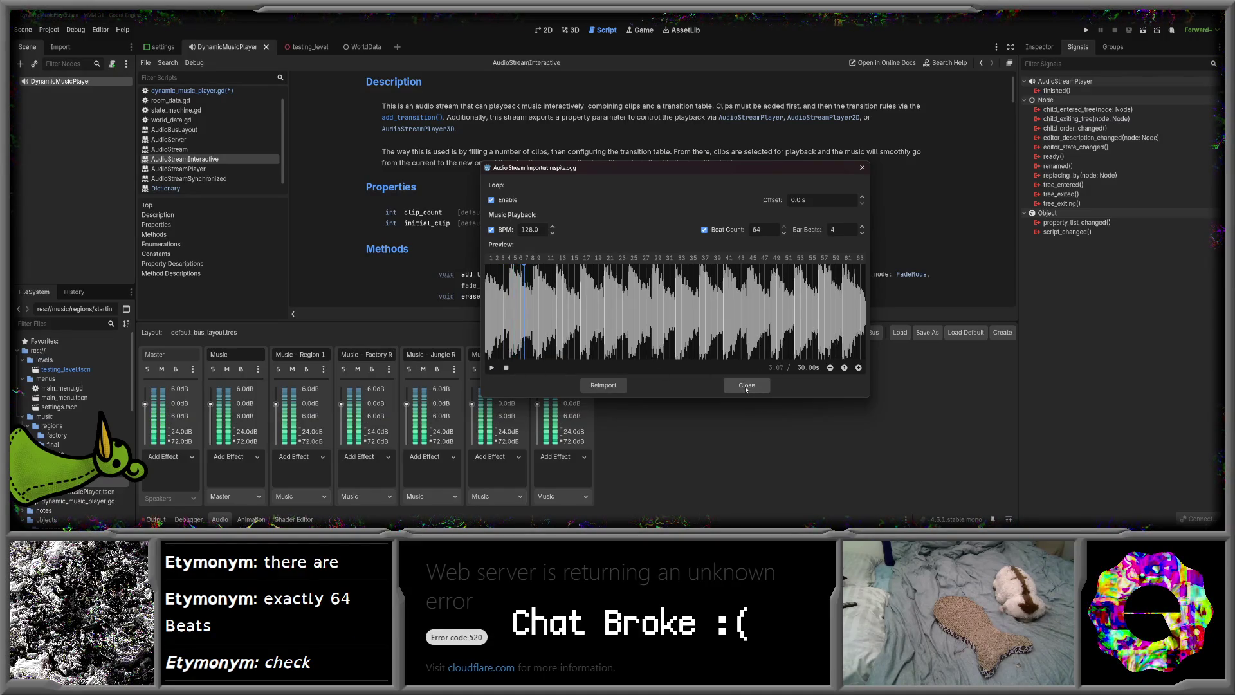
pyautogui.click(743, 384)
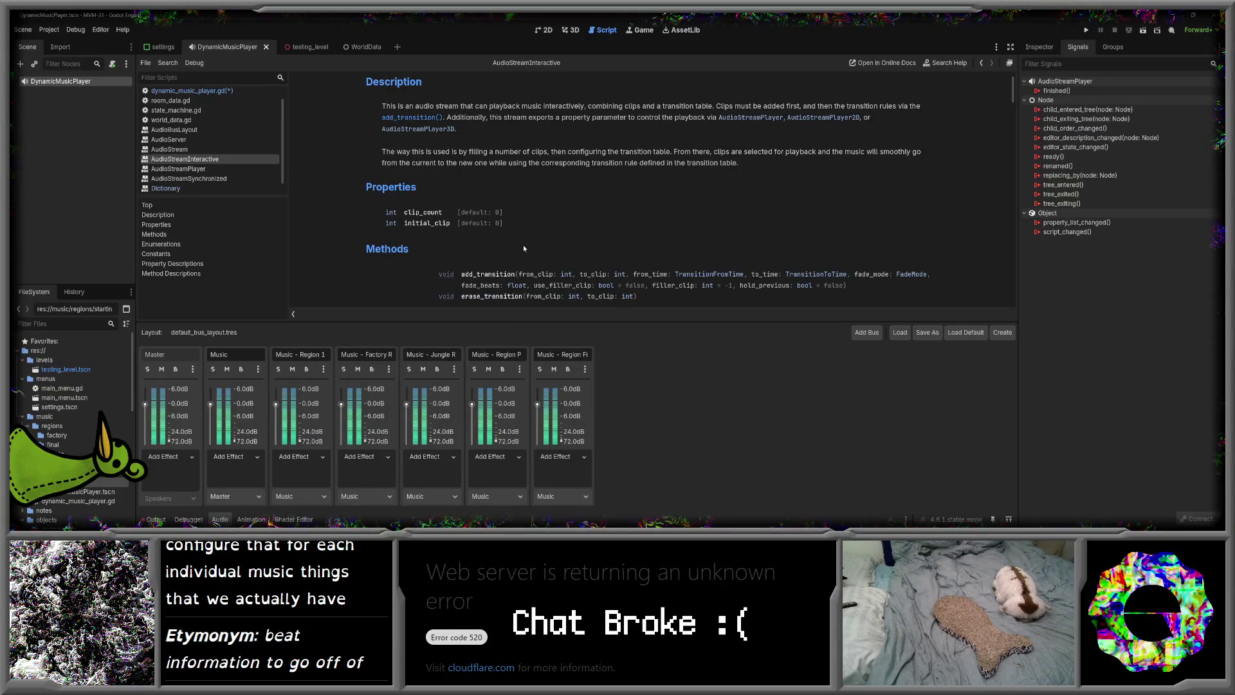
# - Open dynamic_music_player.gd and save it
pyautogui.scroll(1, 251, 145)
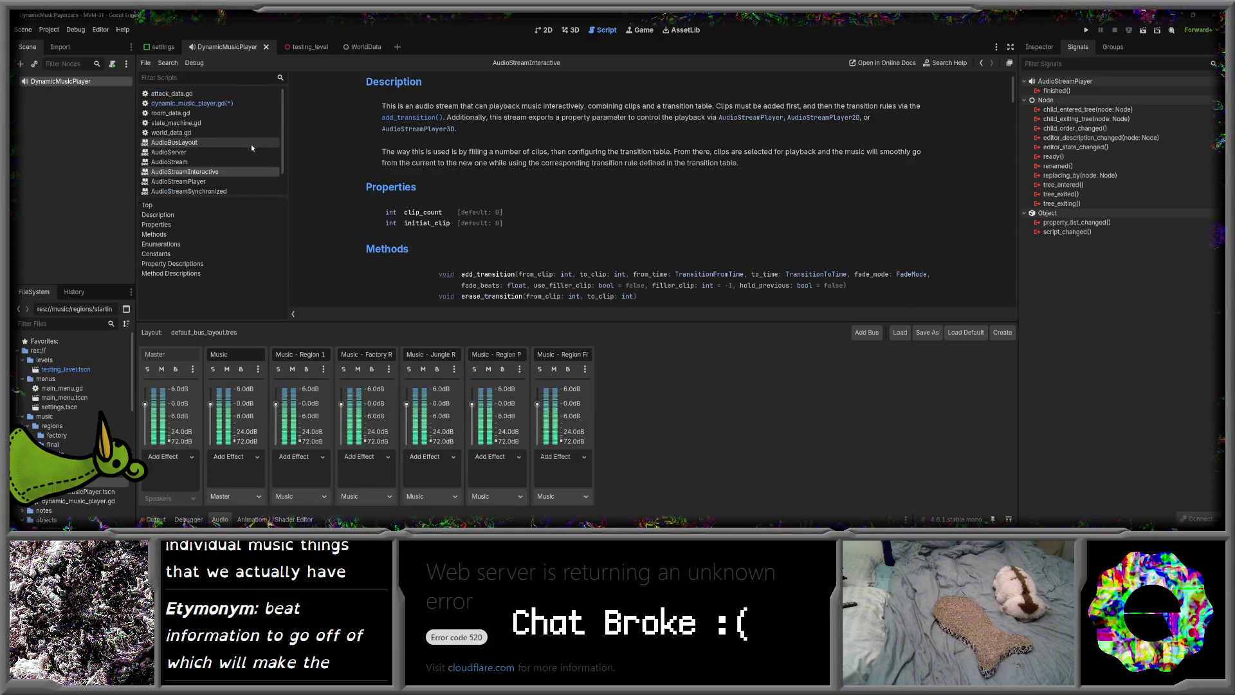
pyautogui.click(203, 105)
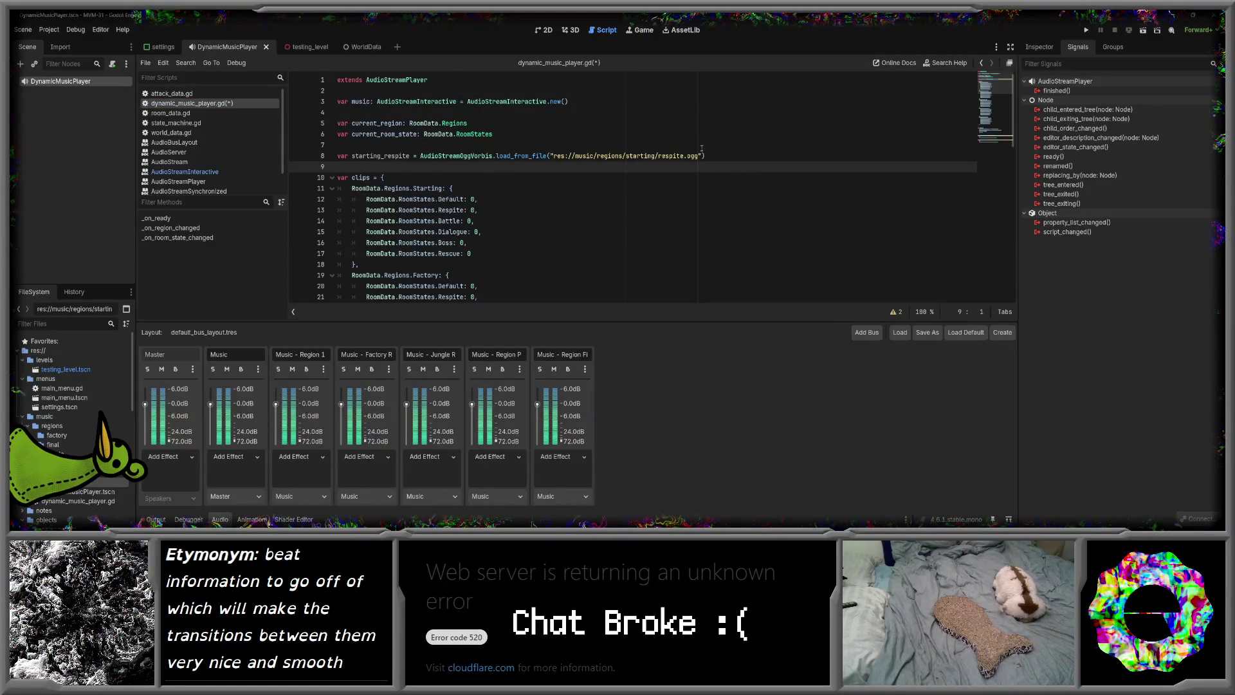
pyautogui.hotkey('ctrl', 's')
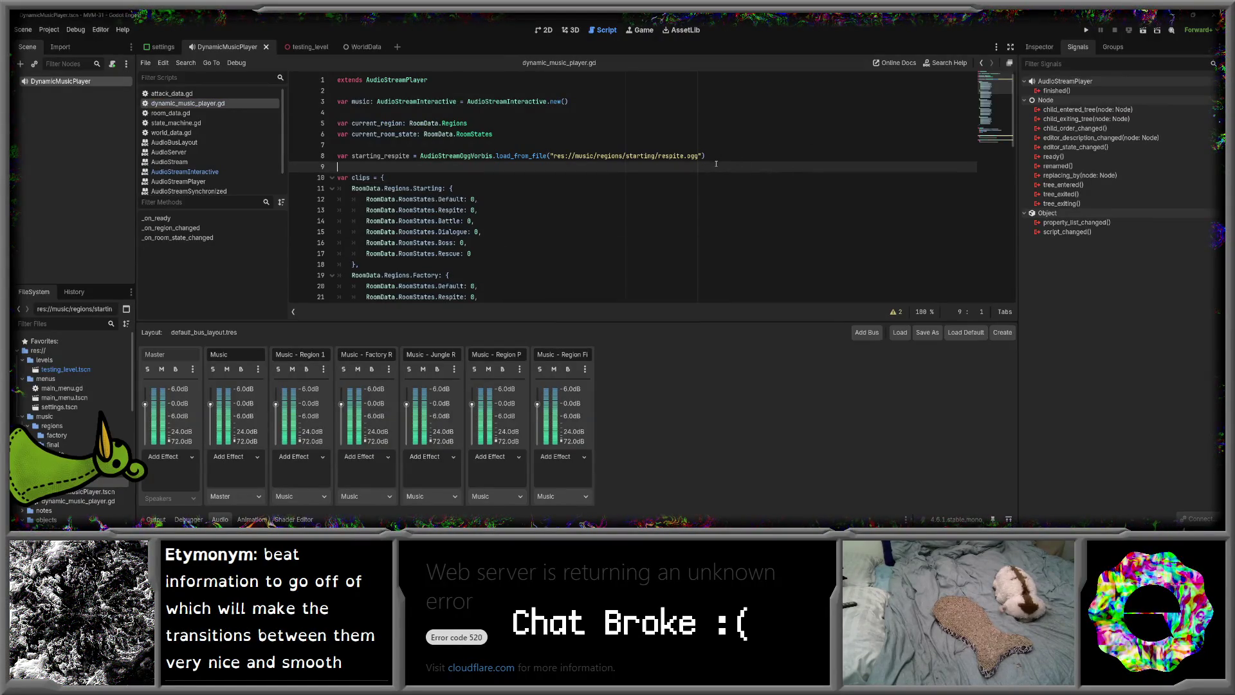
# - Switch over to FL Studio from the Godot editor
pyautogui.scroll(-10, 716, 164)
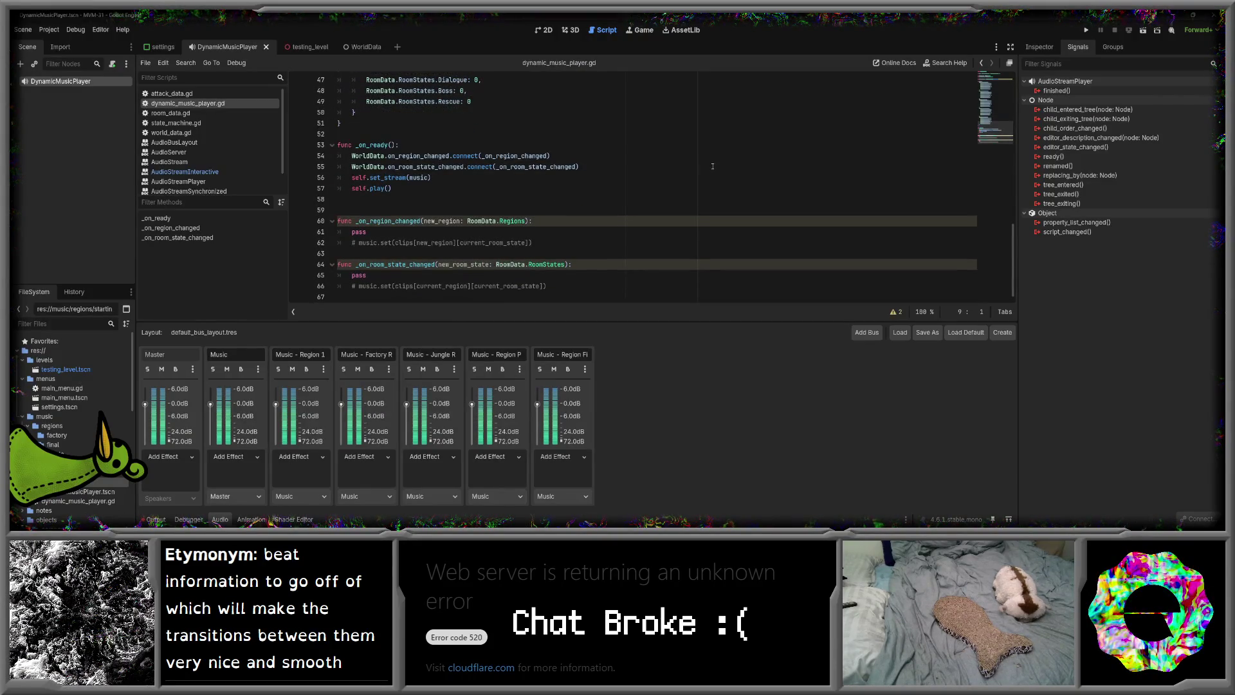
pyautogui.scroll(10, 714, 168)
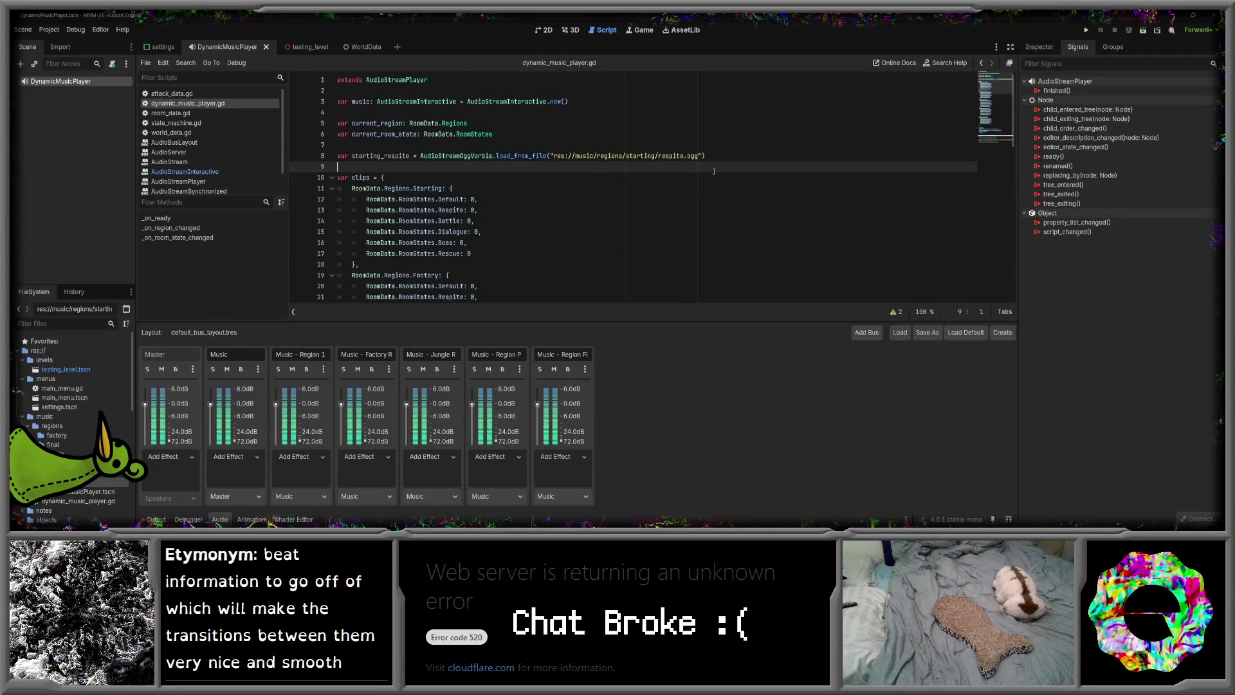
pyautogui.moveTo(258, 523)
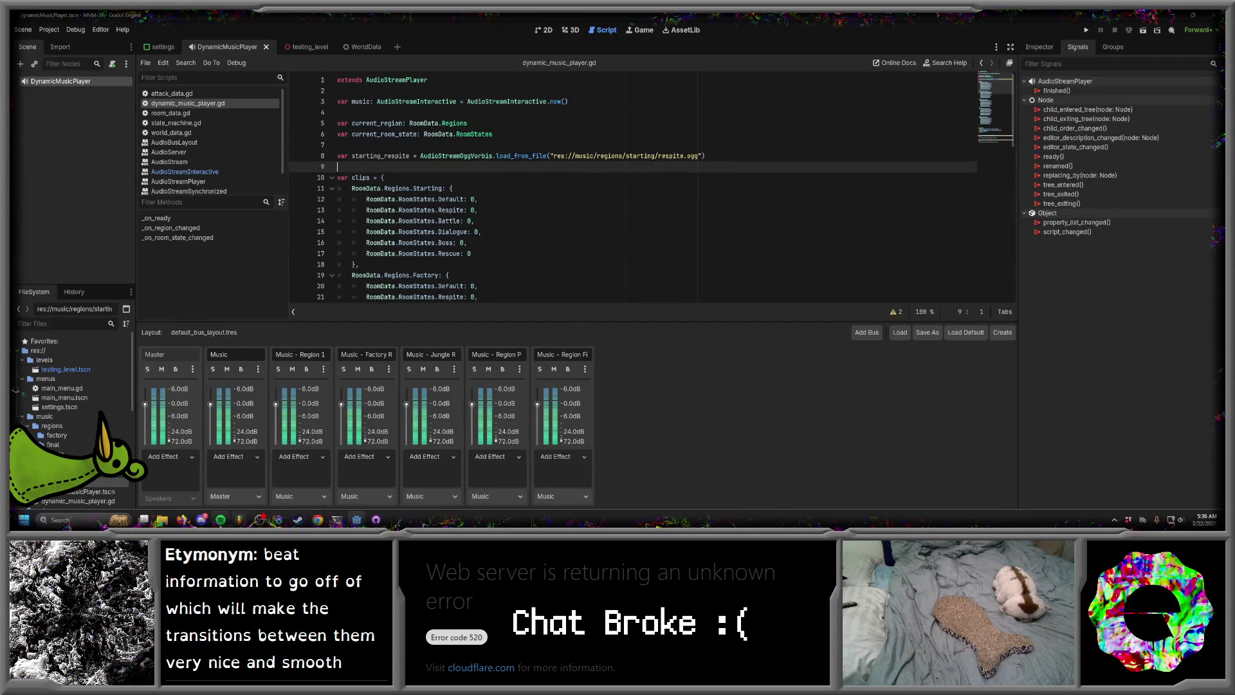
pyautogui.click(240, 520)
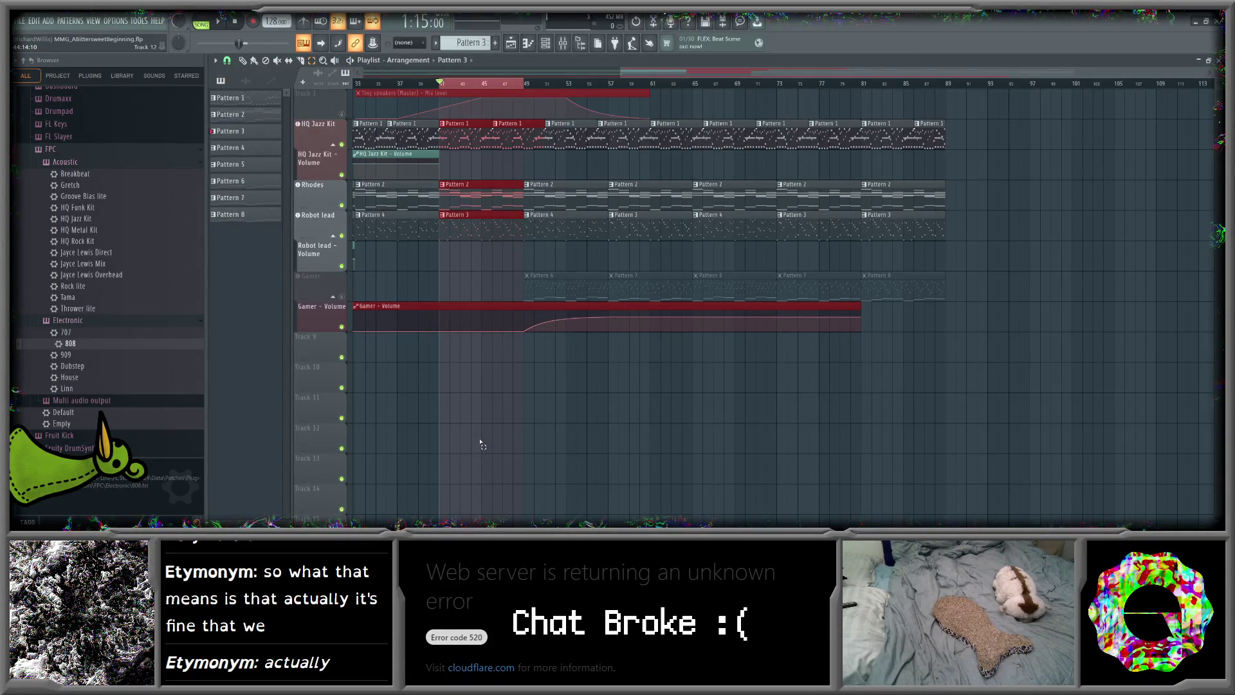
pyautogui.press('F6')
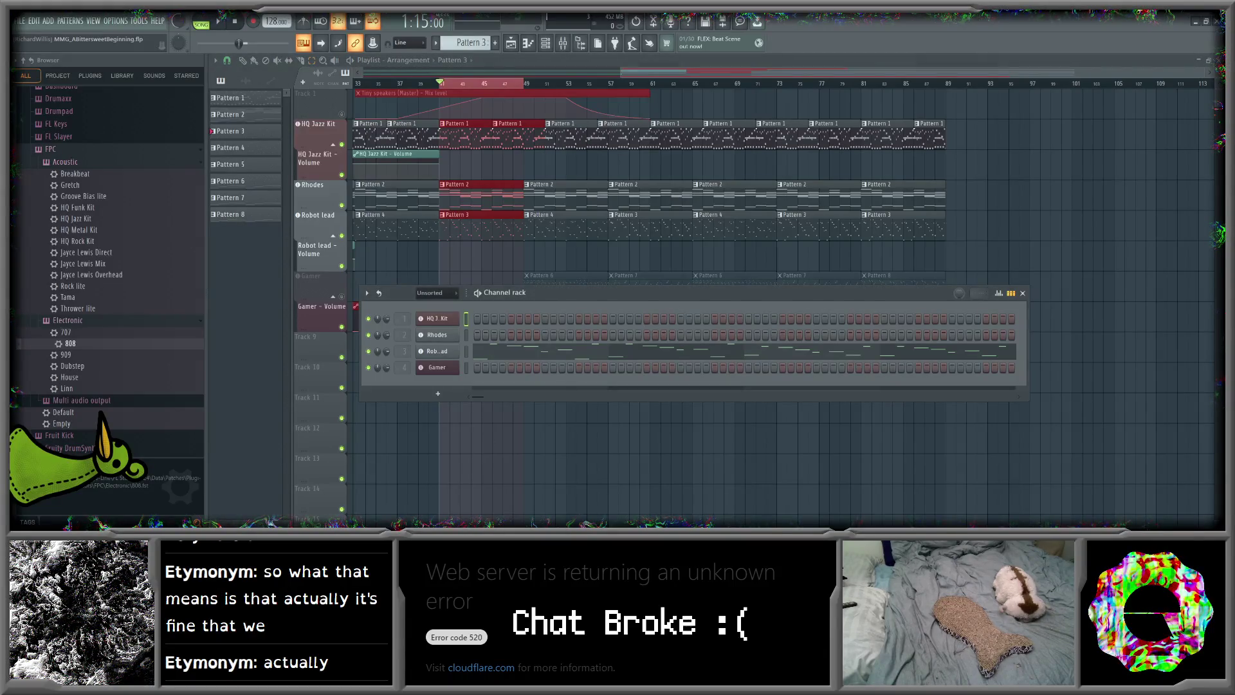
pyautogui.hotkey('alt', 'Tab')
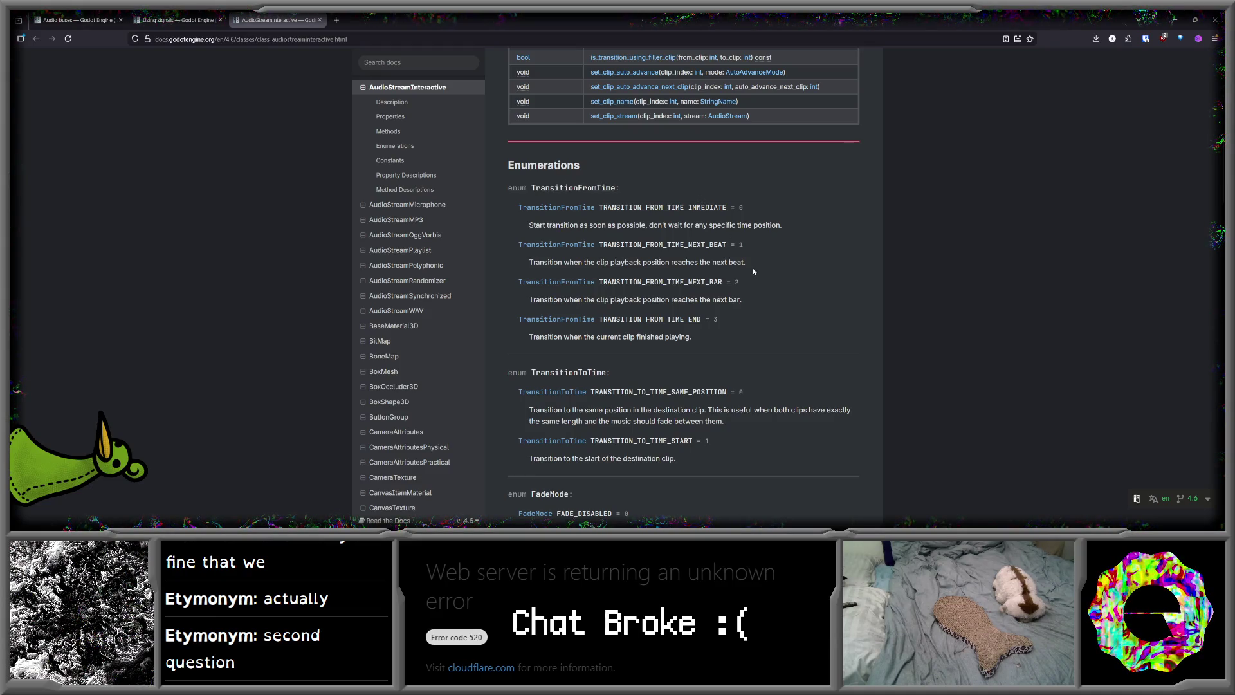
# - Scroll the docs to the TransitionToTime and FadeMode enumerations, then return to FL Studio
pyautogui.scroll(-1, 753, 270)
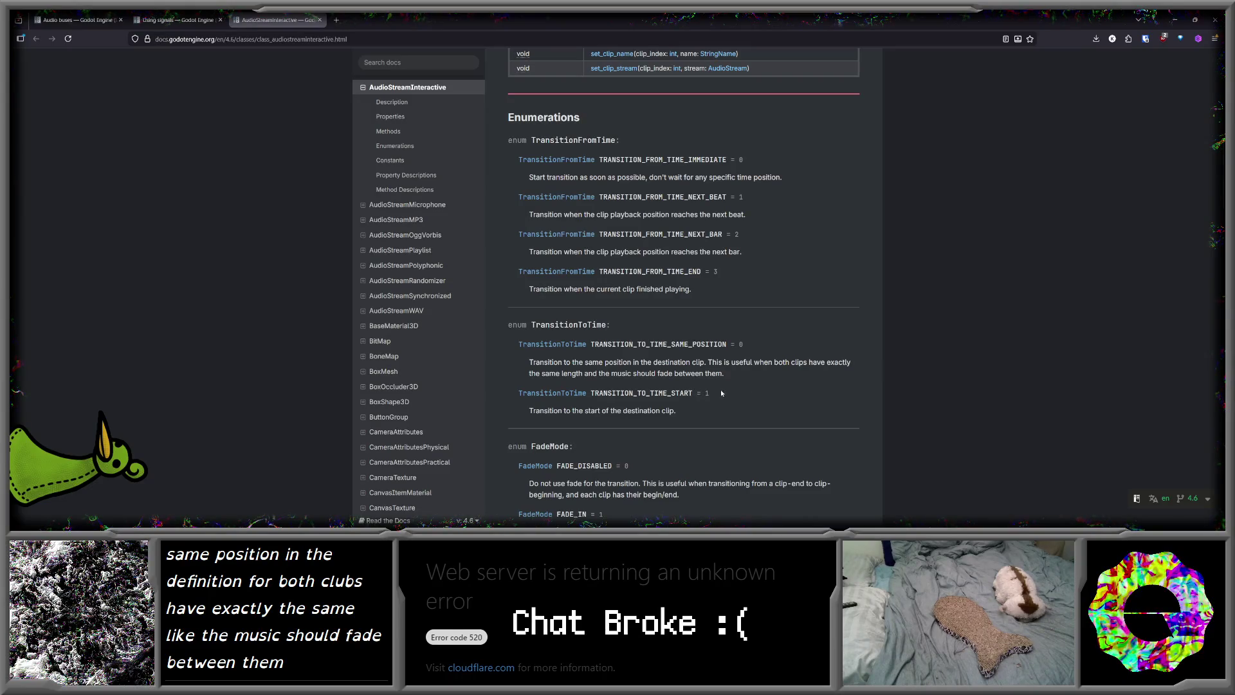
pyautogui.moveTo(201, 522)
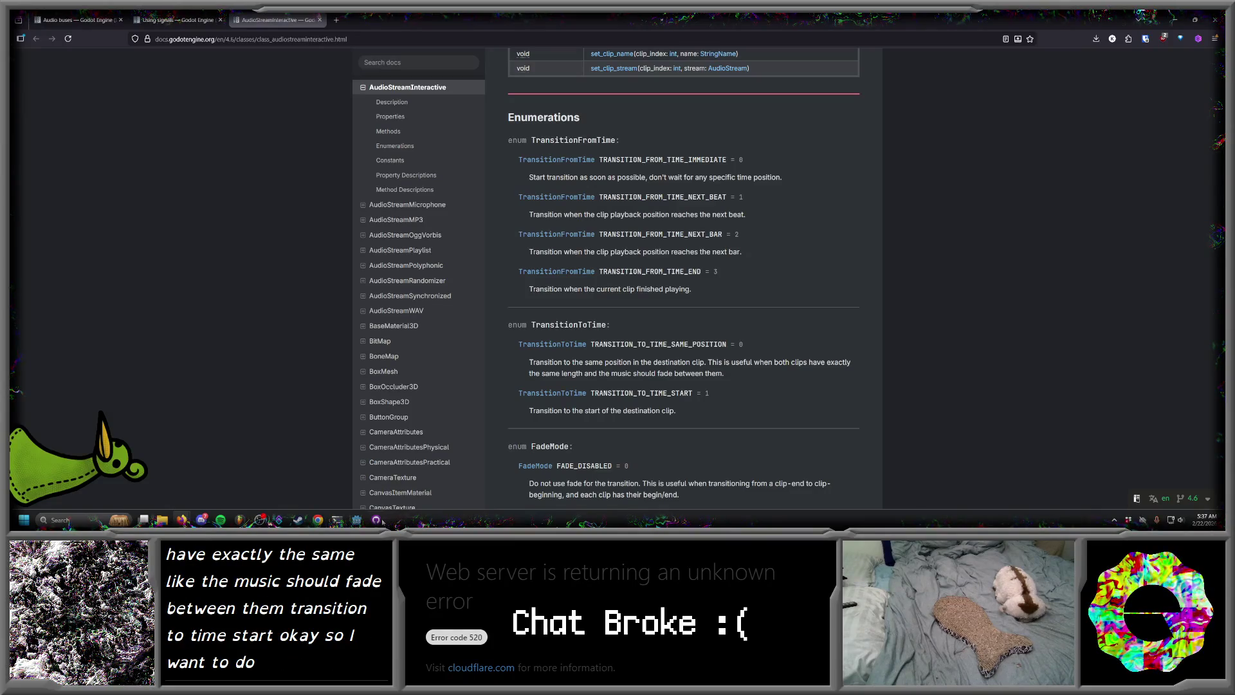
pyautogui.click(240, 519)
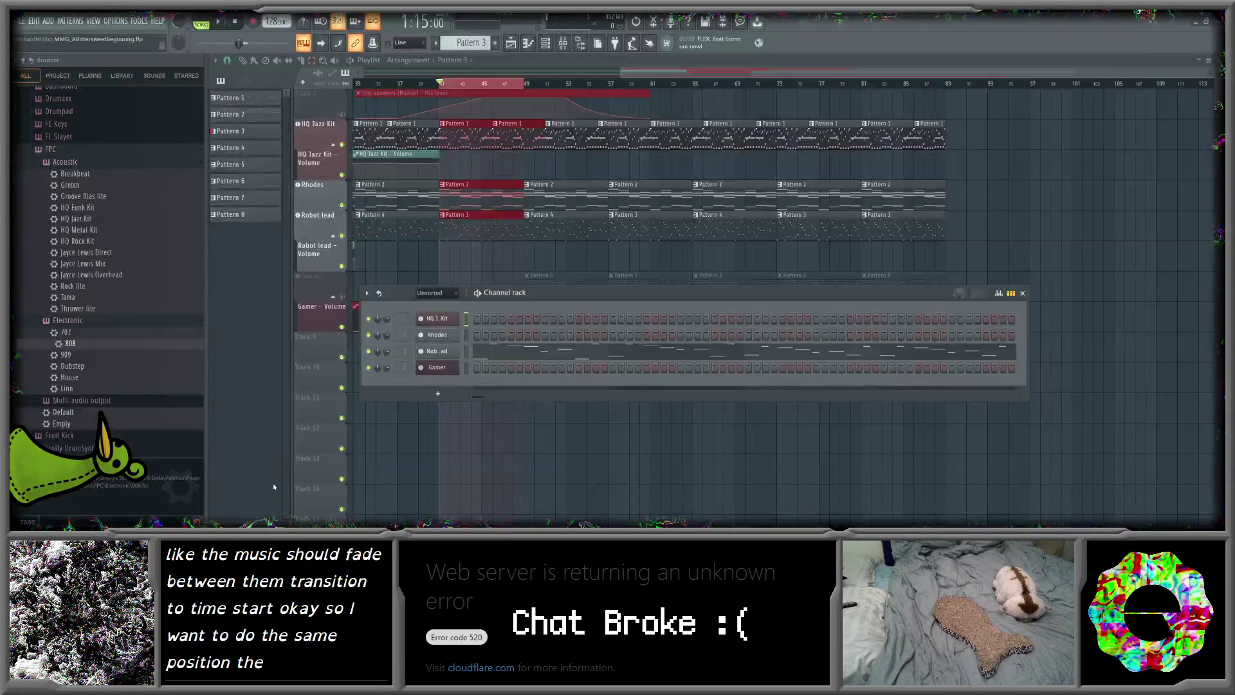
# - Close the channel rack, select bars 41 to about 44, and play the arrangement
pyautogui.moveTo(615, 275); pyautogui.dragTo(627, 372)
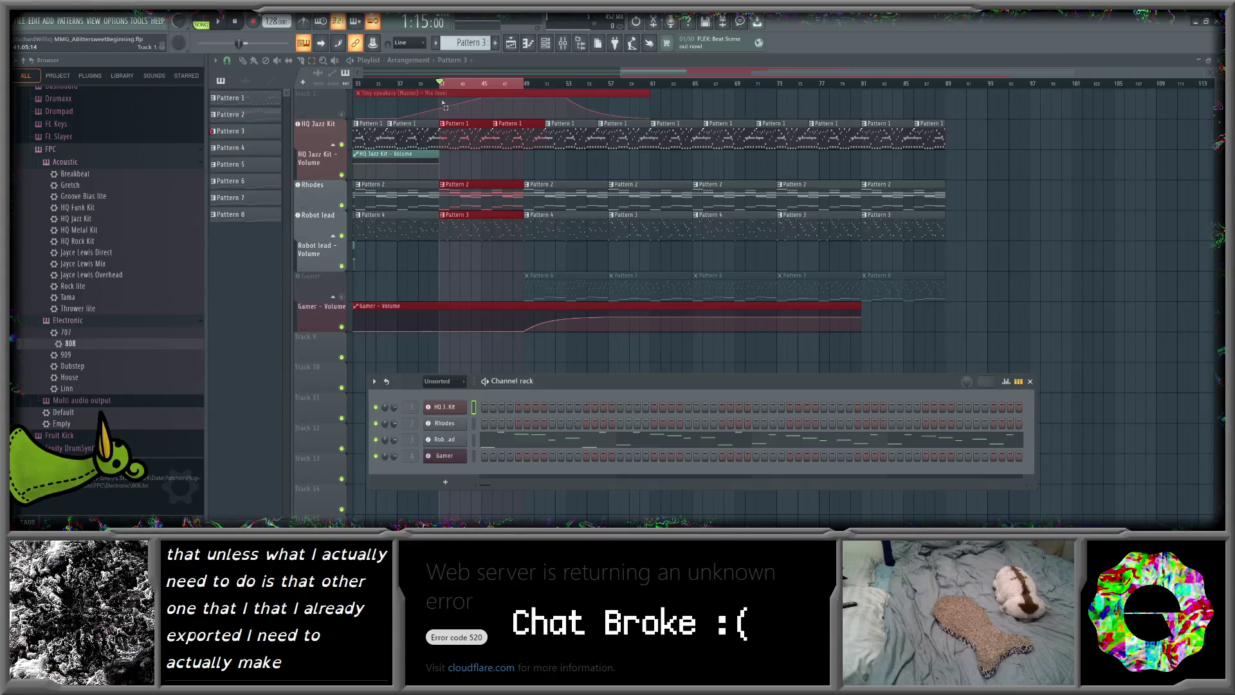
pyautogui.press('F6')
pyautogui.moveTo(442, 96); pyautogui.dragTo(863, 96)
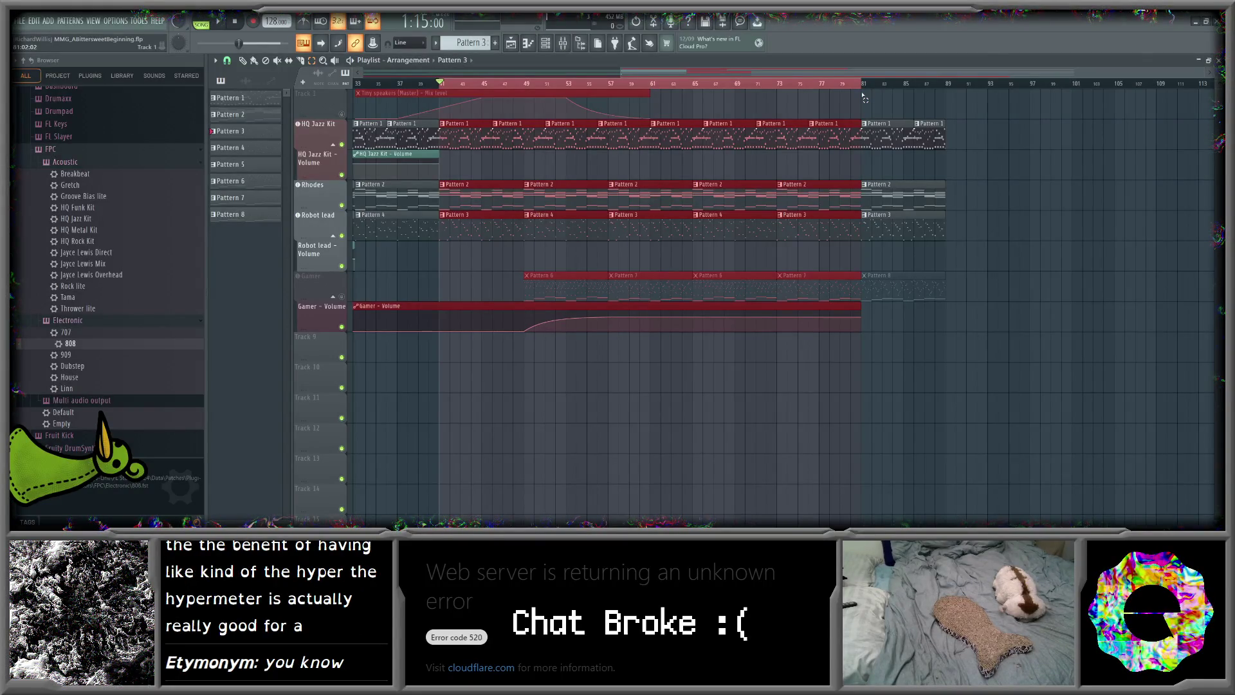
pyautogui.click(219, 21)
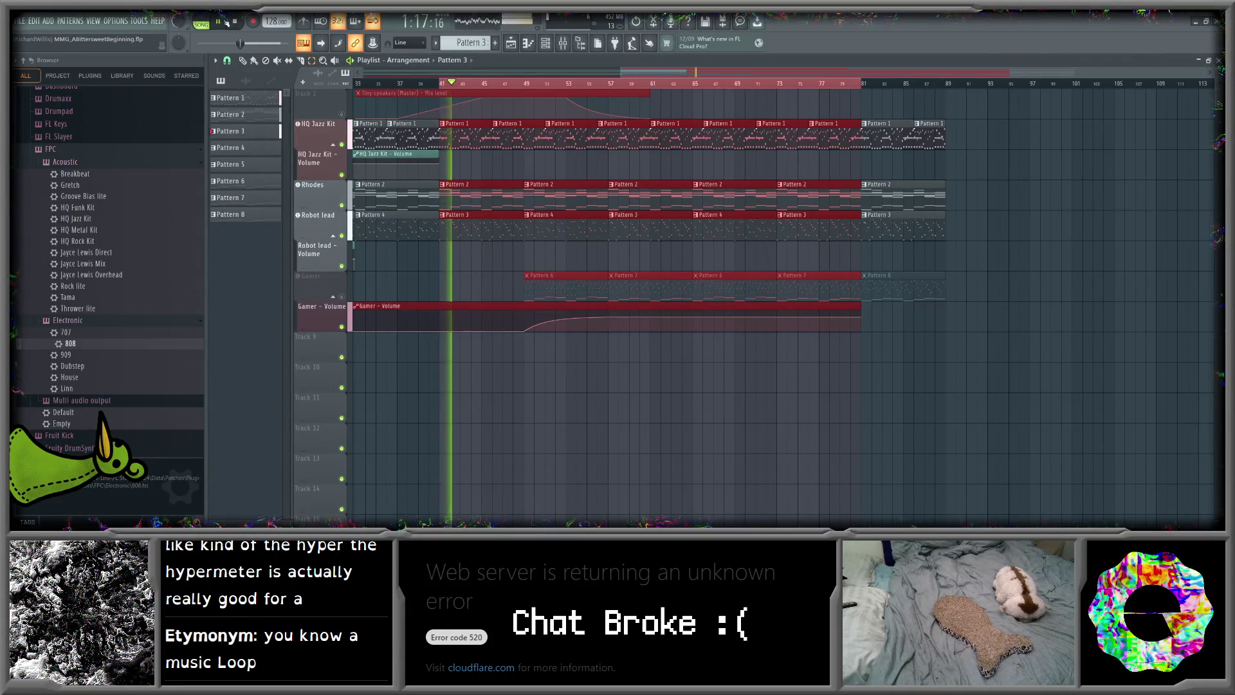
# - Stop playback and choose to export the song as OGG
pyautogui.press('space')
pyautogui.click(19, 21)
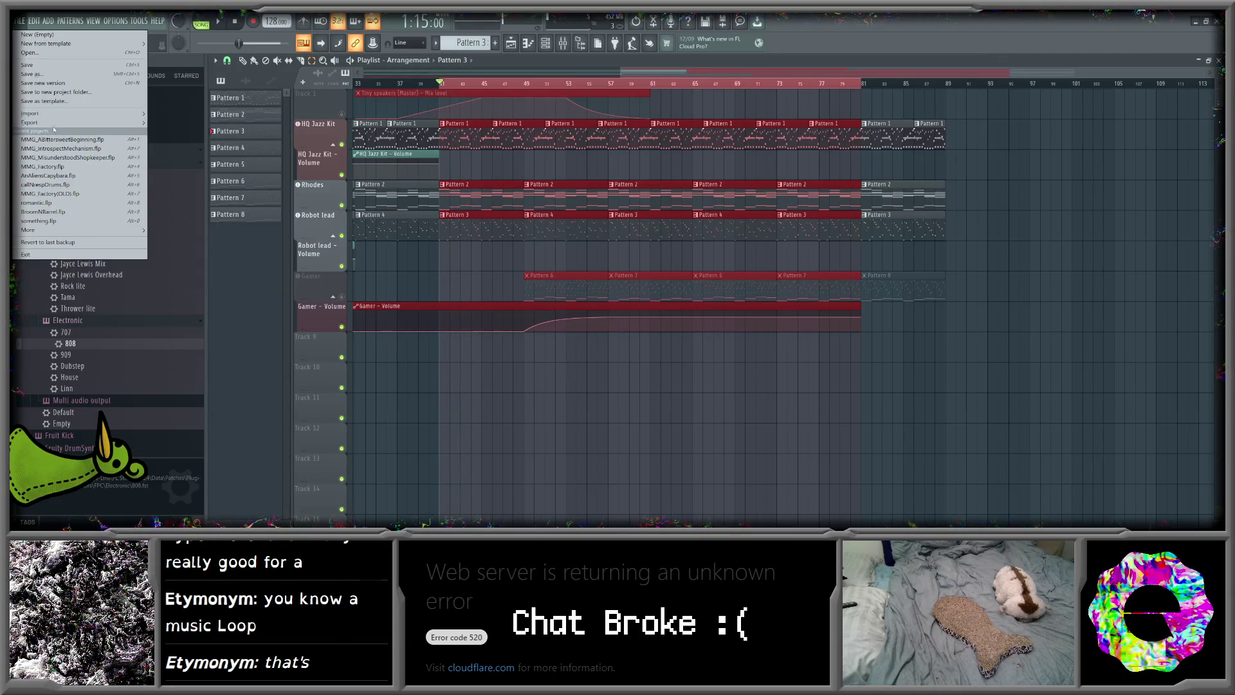
pyautogui.moveTo(57, 124)
pyautogui.click(173, 148)
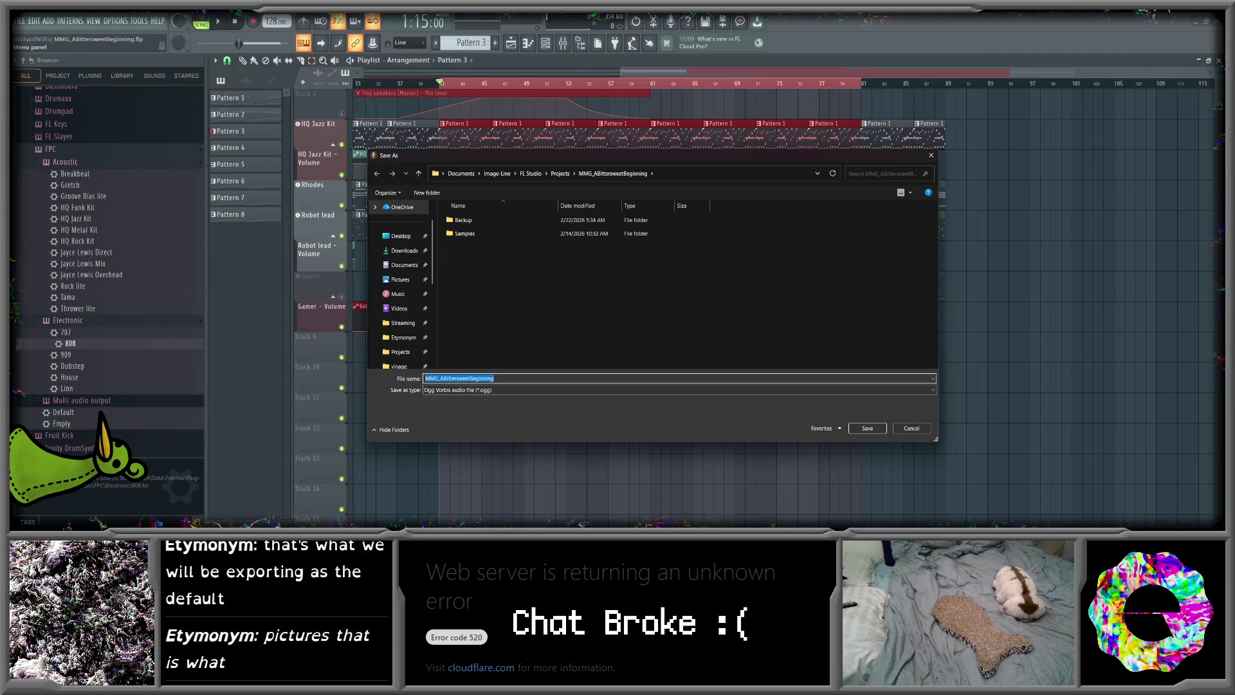
pyautogui.hotkey('alt', 'Tab')
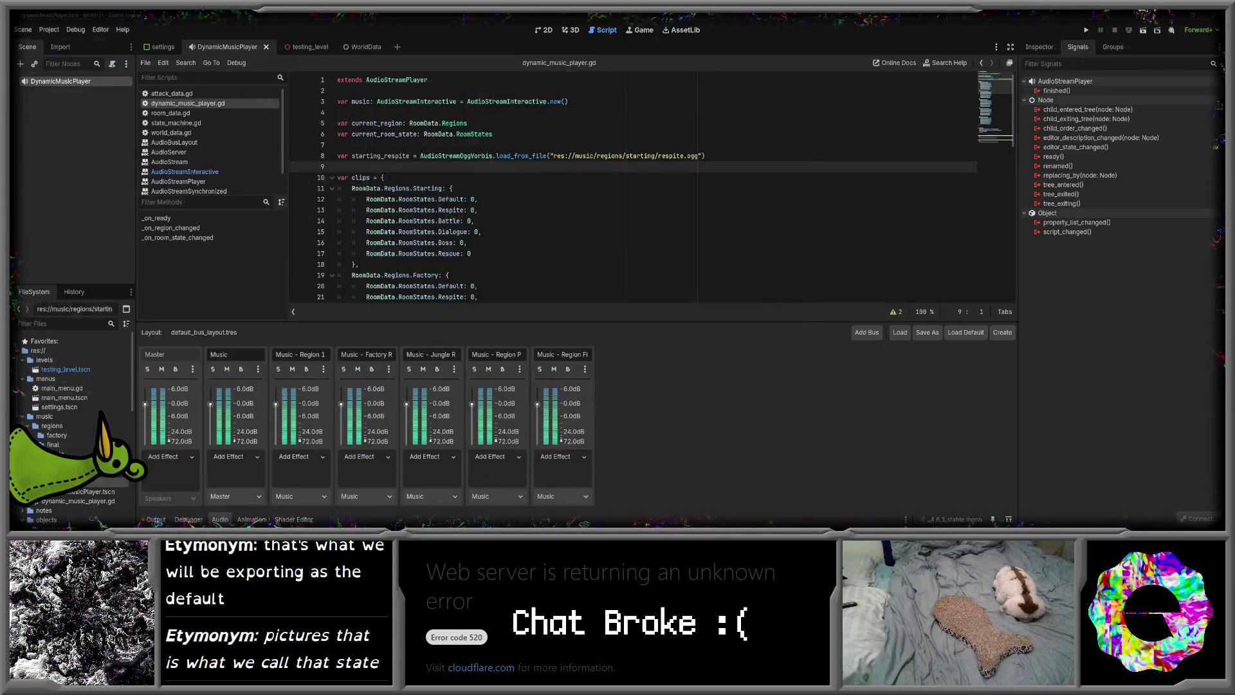
pyautogui.hotkey('alt', 'Tab')
# - Save the export as default.ogg in MVM-31\music\regions\starting
pyautogui.click(720, 173)
pyautogui.click(816, 174)
pyautogui.scroll(2, 707, 193)
pyautogui.click(677, 185)
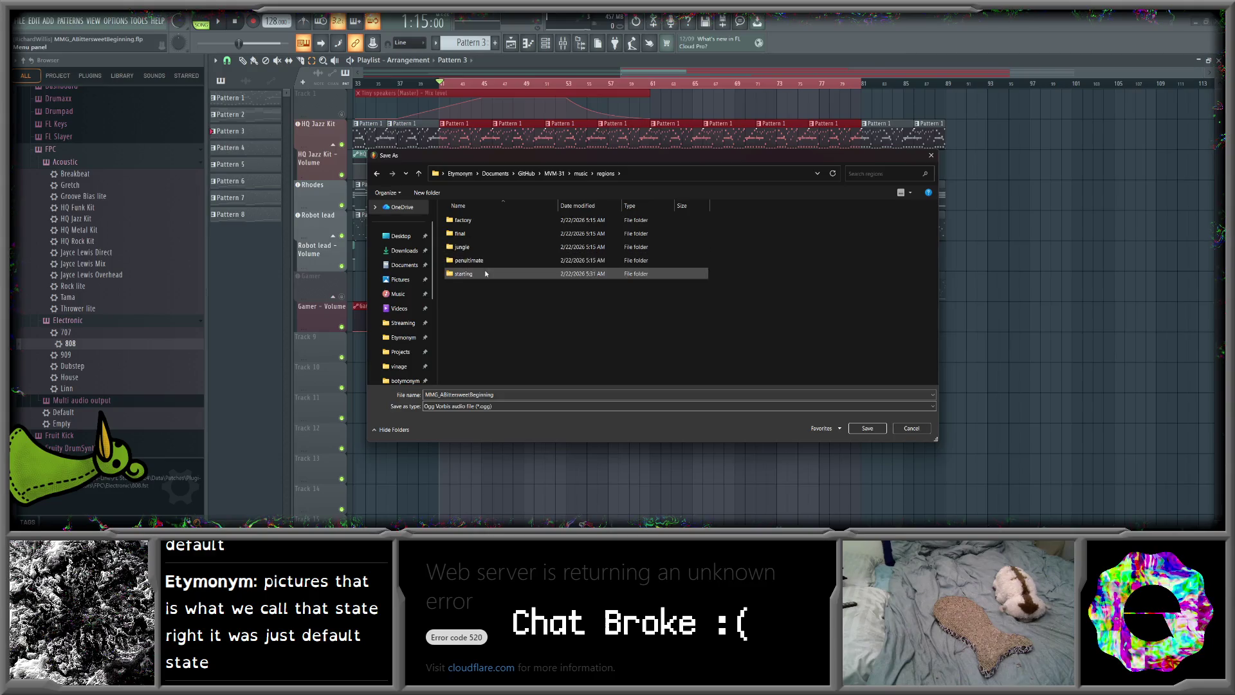
pyautogui.doubleClick(463, 274)
pyautogui.click(522, 388)
pyautogui.click(530, 376)
pyautogui.write('default')
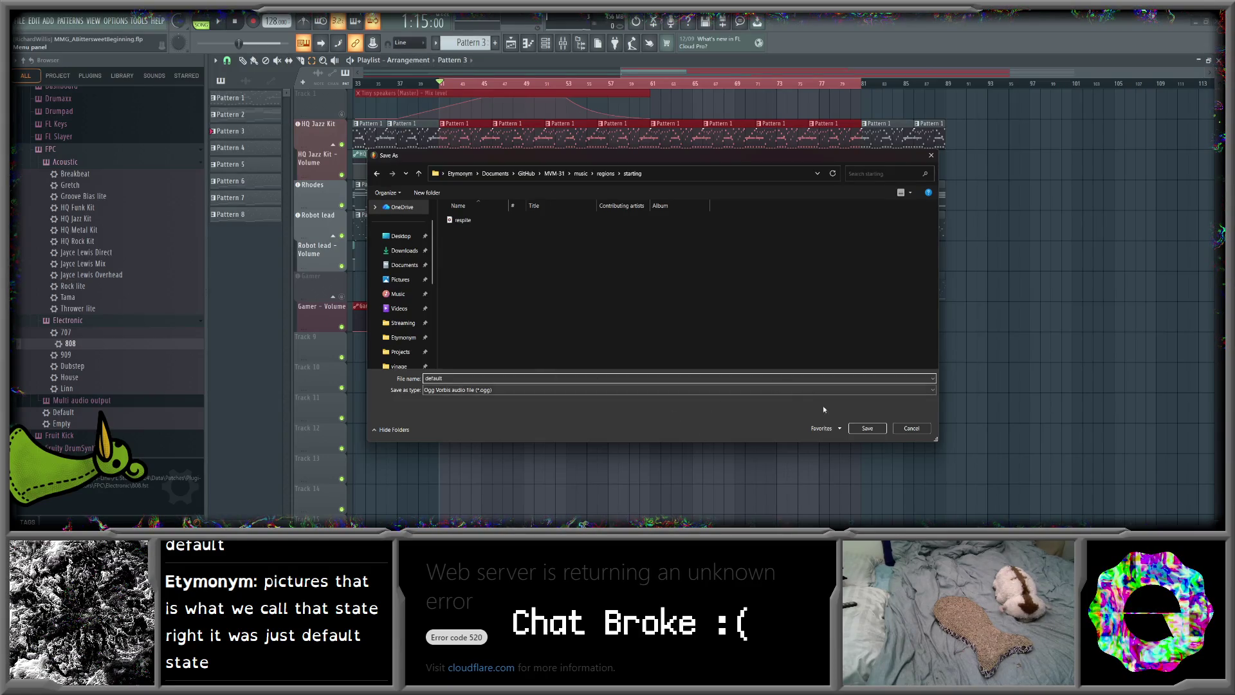
pyautogui.click(874, 430)
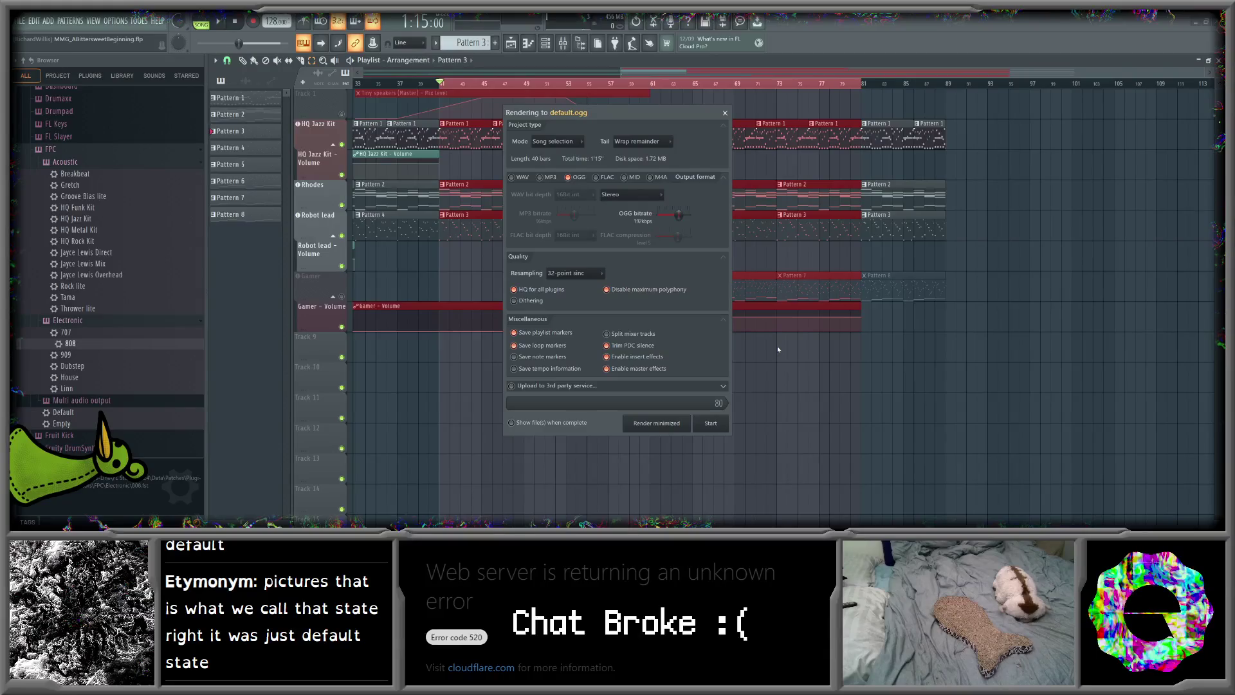
# - Render default.ogg, mute the HQ Jazz Kit track, and select the Robot lead mixer insert
pyautogui.click(711, 423)
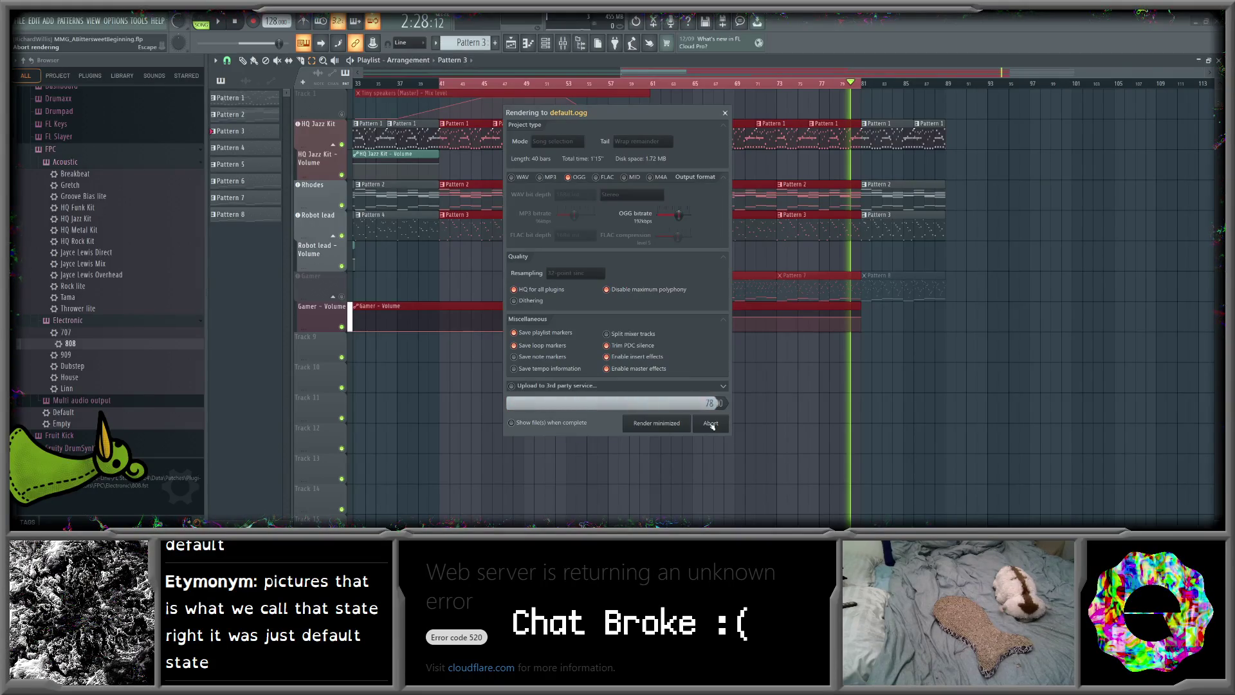
pyautogui.click(710, 424)
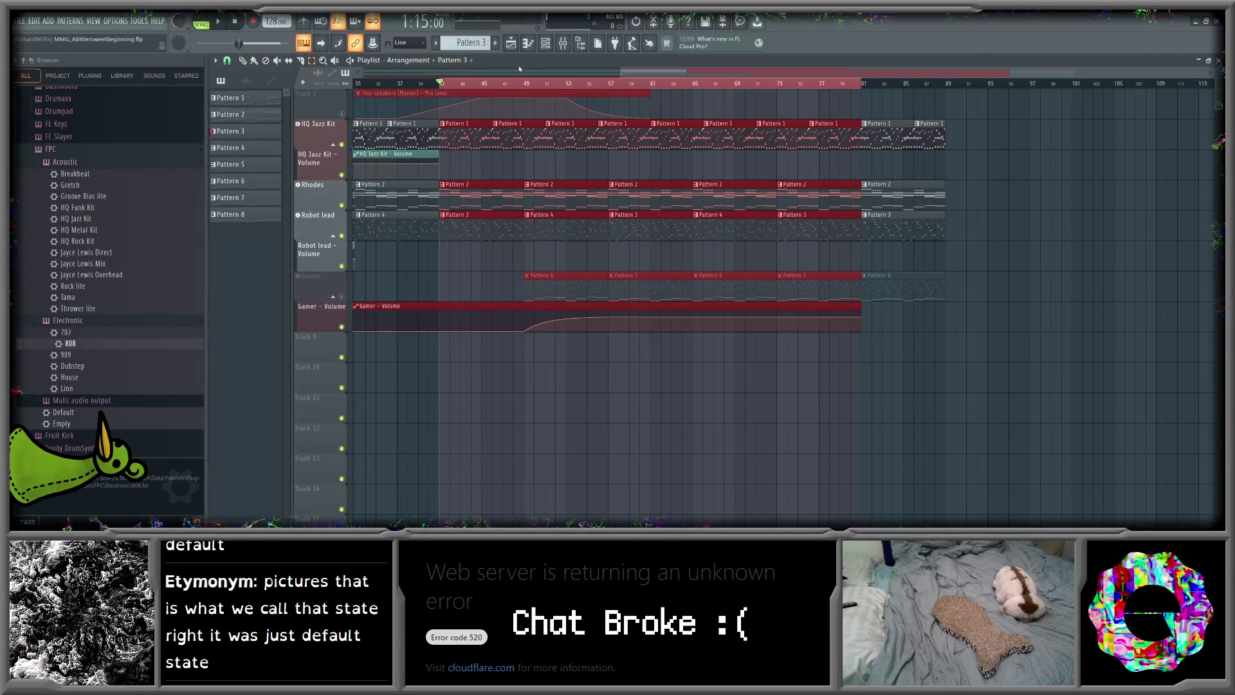
pyautogui.click(342, 145)
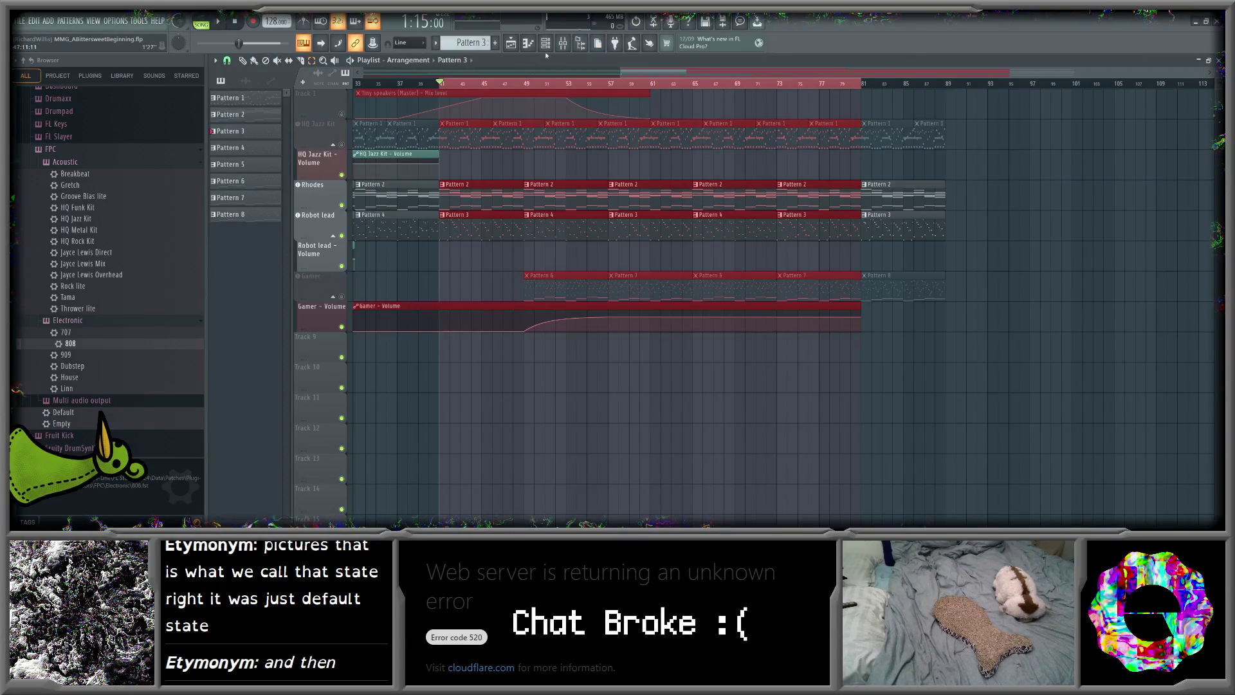
pyautogui.click(563, 43)
pyautogui.click(785, 293)
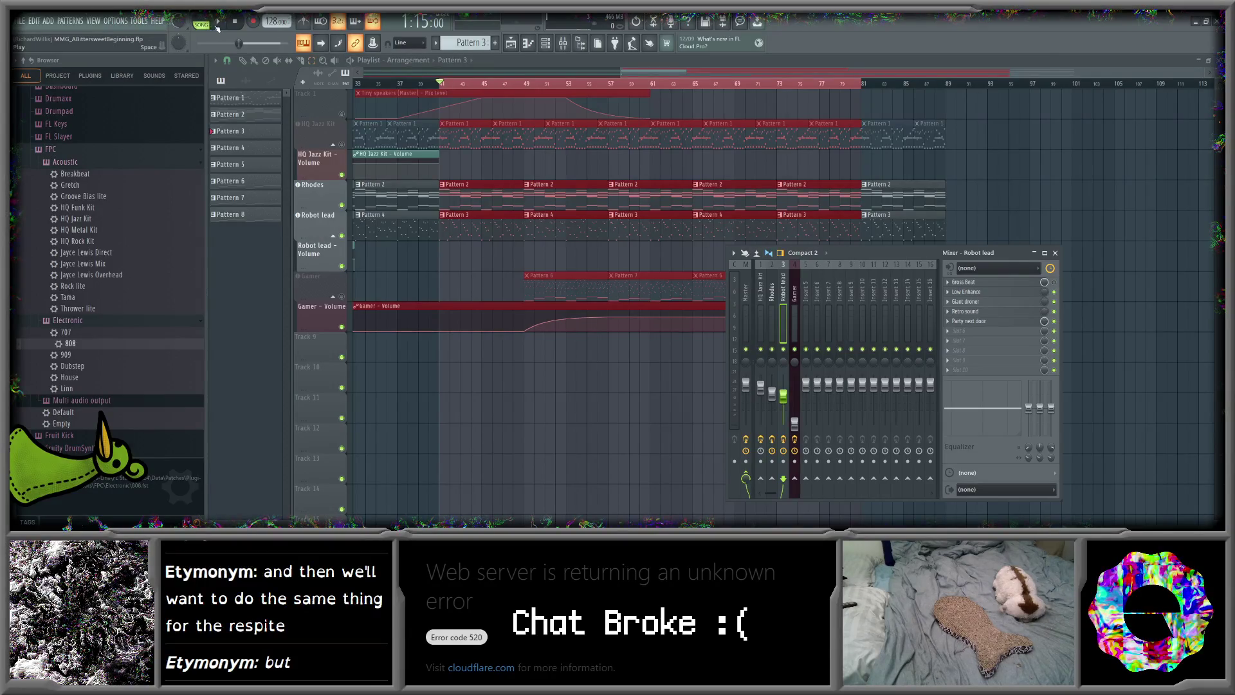
# - Play the song without drums, then open the effect list for an empty Robot lead slot
pyautogui.press('space')
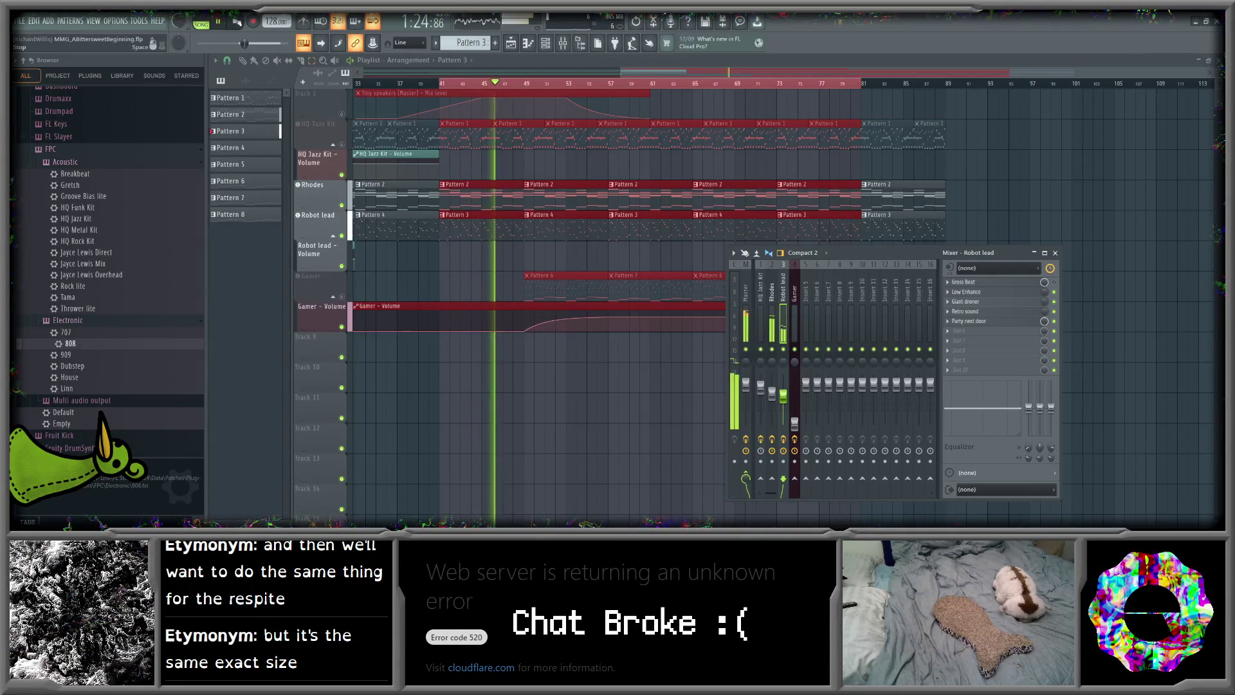
pyautogui.press('space')
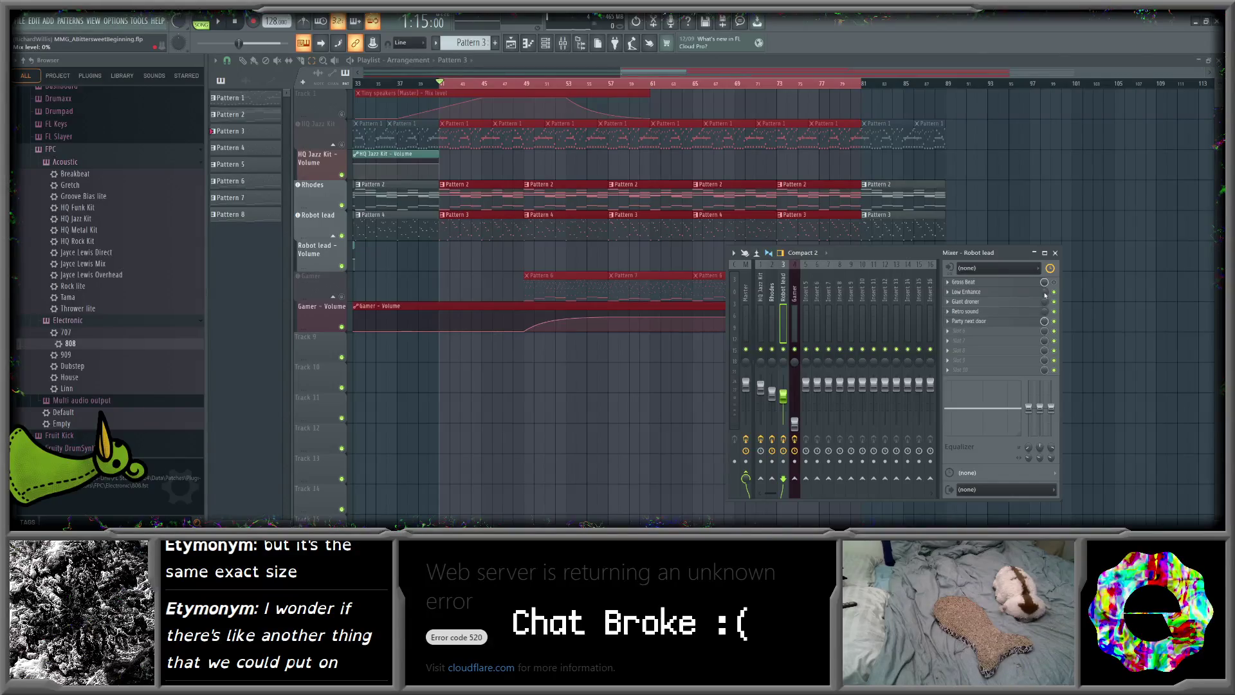
pyautogui.click(968, 334)
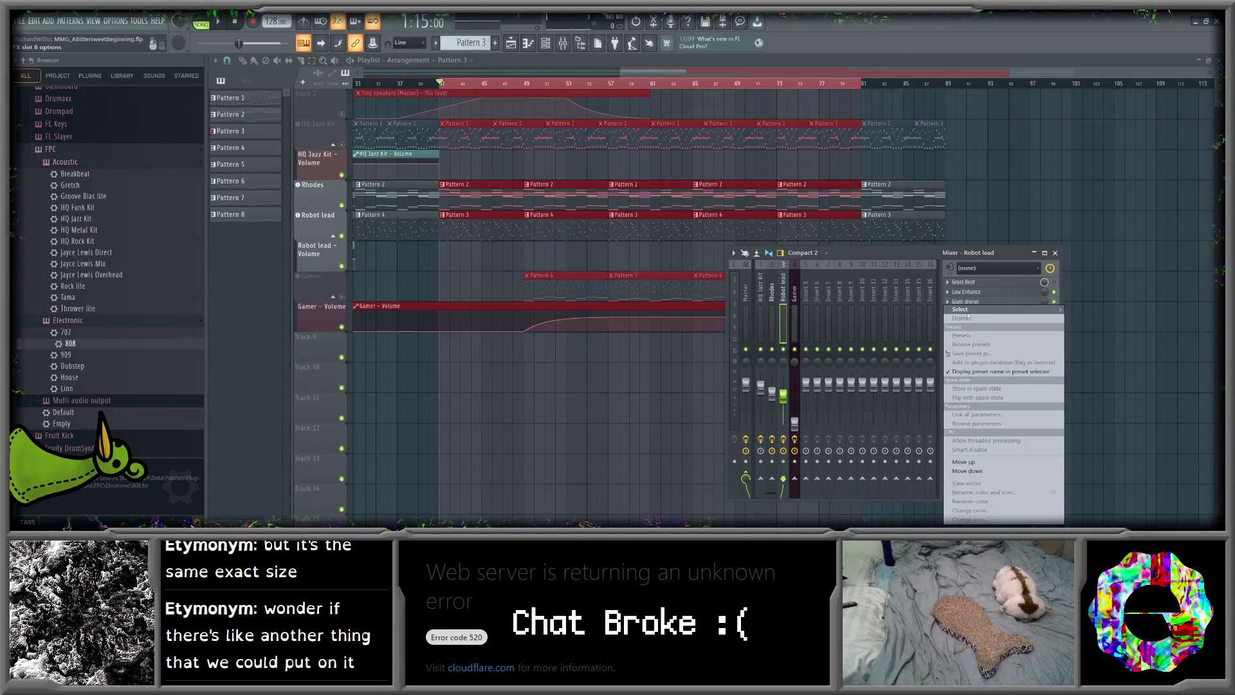
pyautogui.moveTo(960, 311)
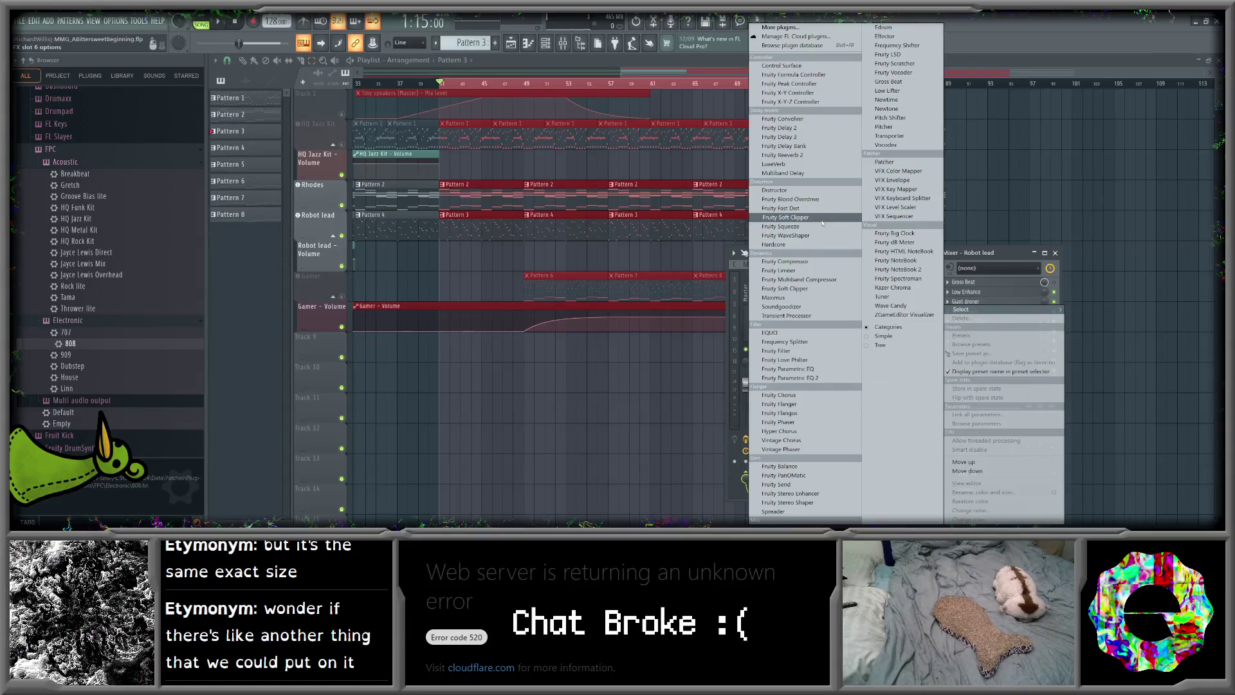
# - Load Effector on the Robot lead and audition its Phaser with various XY positions
pyautogui.click(885, 36)
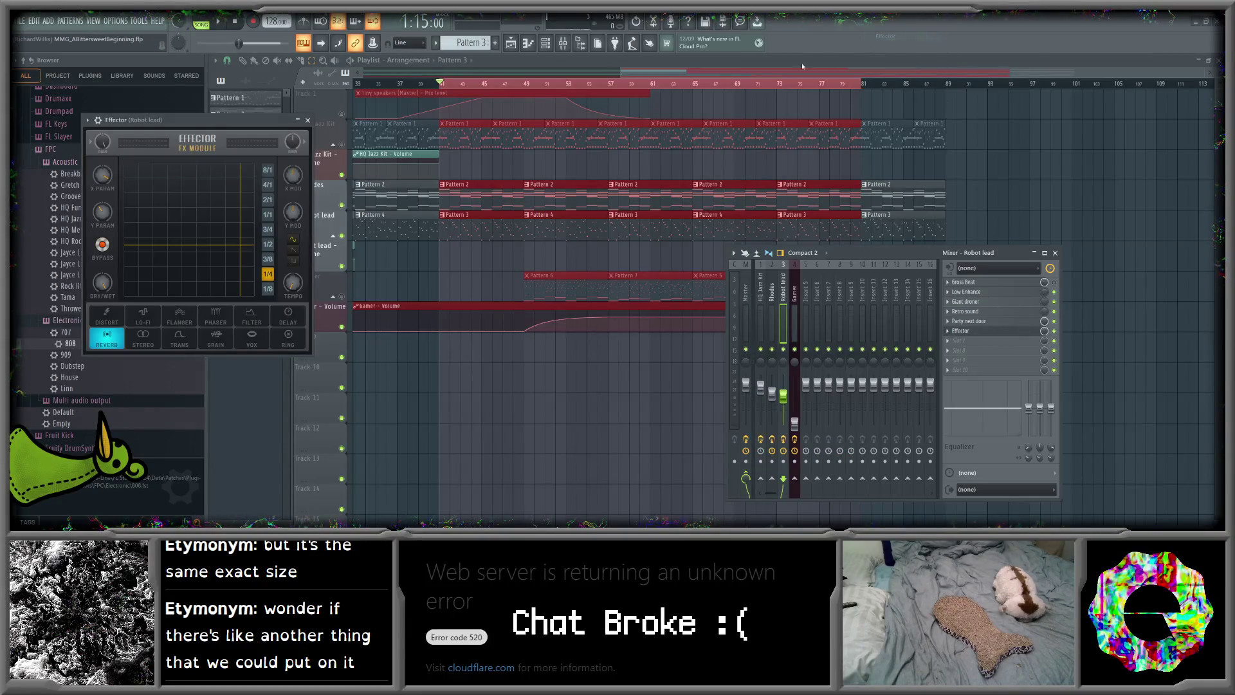
pyautogui.moveTo(220, 123); pyautogui.dragTo(515, 201)
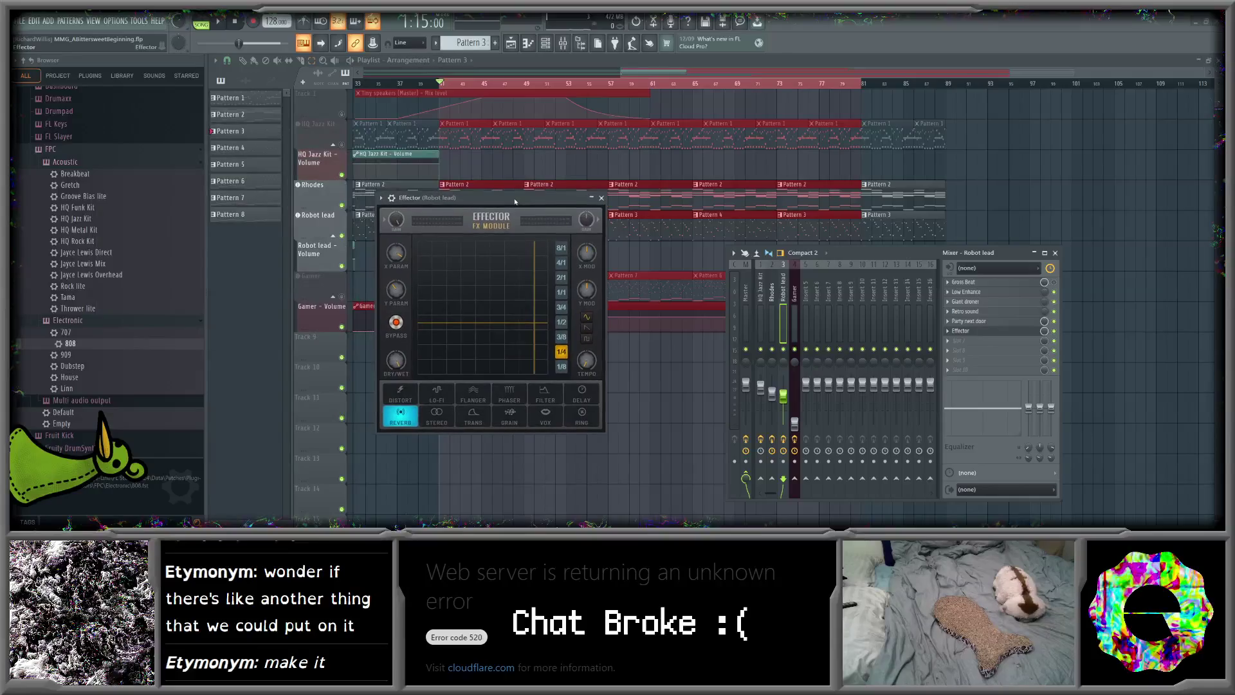
pyautogui.click(521, 390)
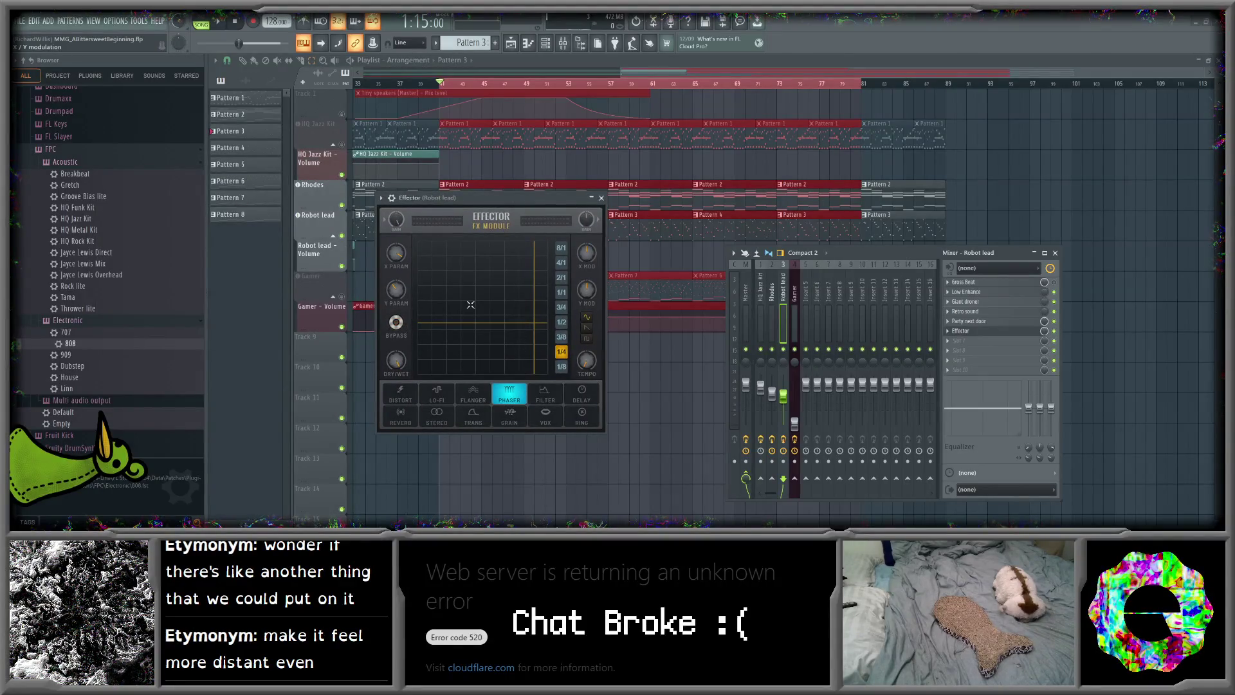
pyautogui.press('space')
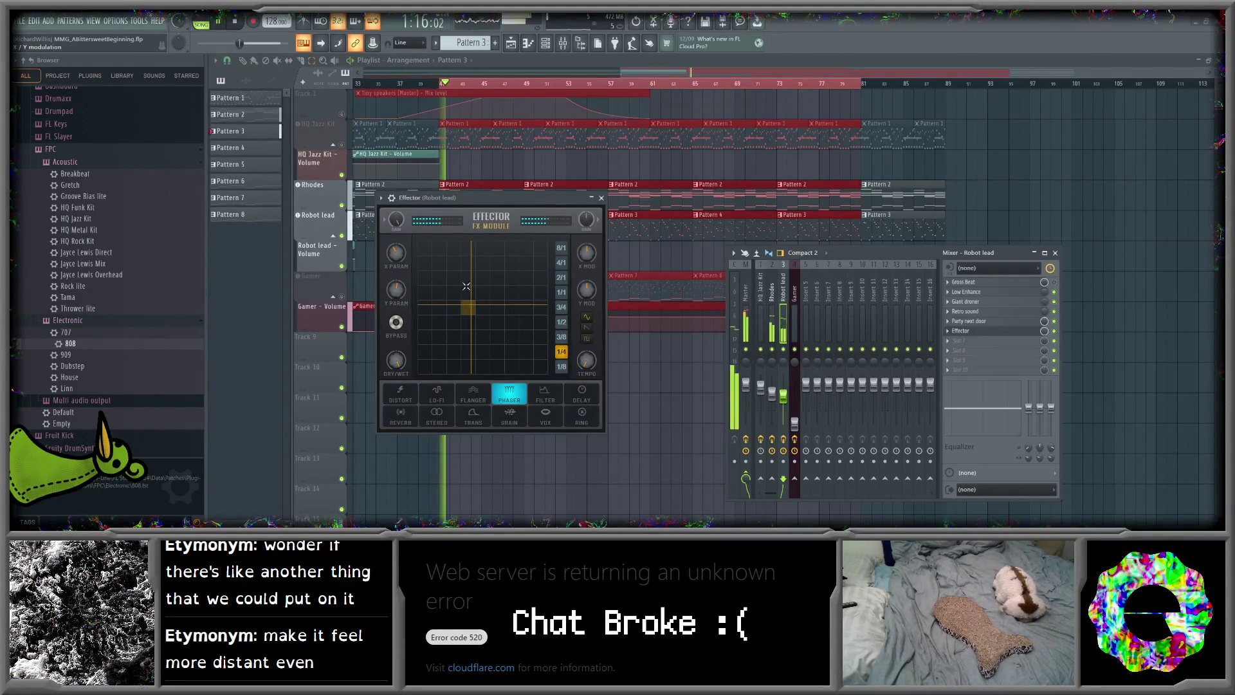
pyautogui.moveTo(468, 308); pyautogui.dragTo(454, 277)
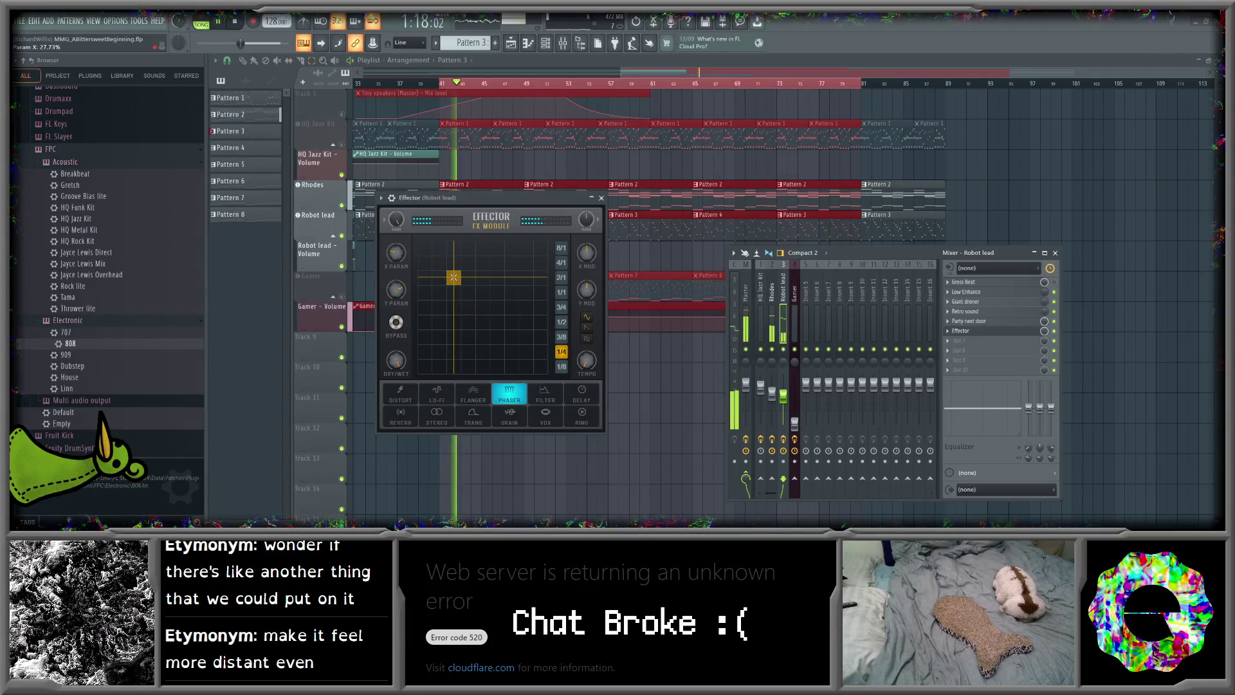
pyautogui.moveTo(498, 196)
pyautogui.mouseDown()
pyautogui.moveTo(751, 188)
pyautogui.moveTo(647, 192)
pyautogui.mouseUp()
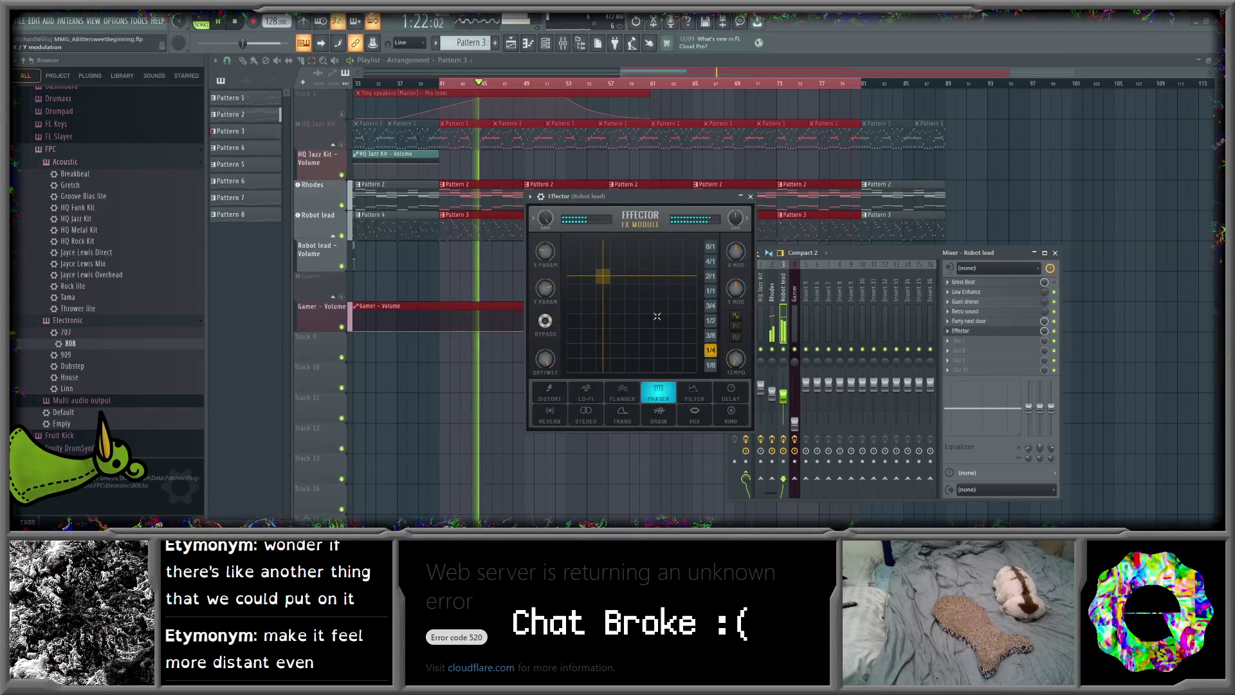
pyautogui.click(660, 336)
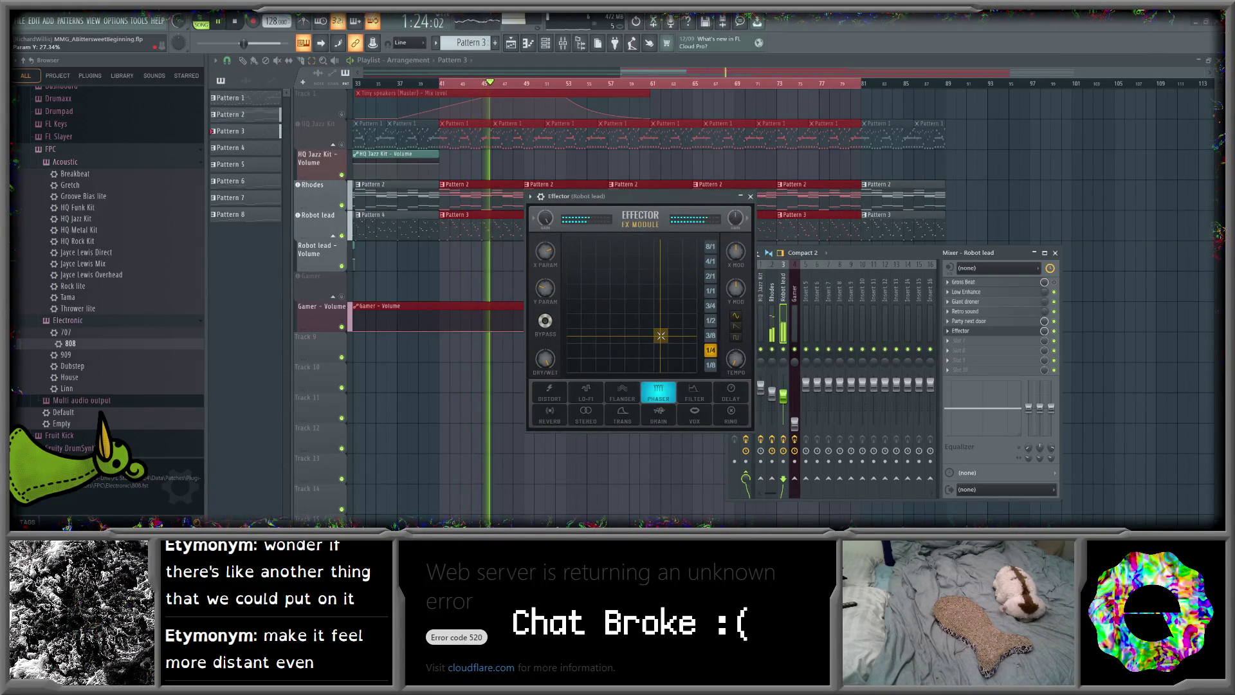
pyautogui.moveTo(602, 276)
pyautogui.mouseDown()
pyautogui.moveTo(574, 247)
pyautogui.moveTo(603, 276)
pyautogui.mouseUp()
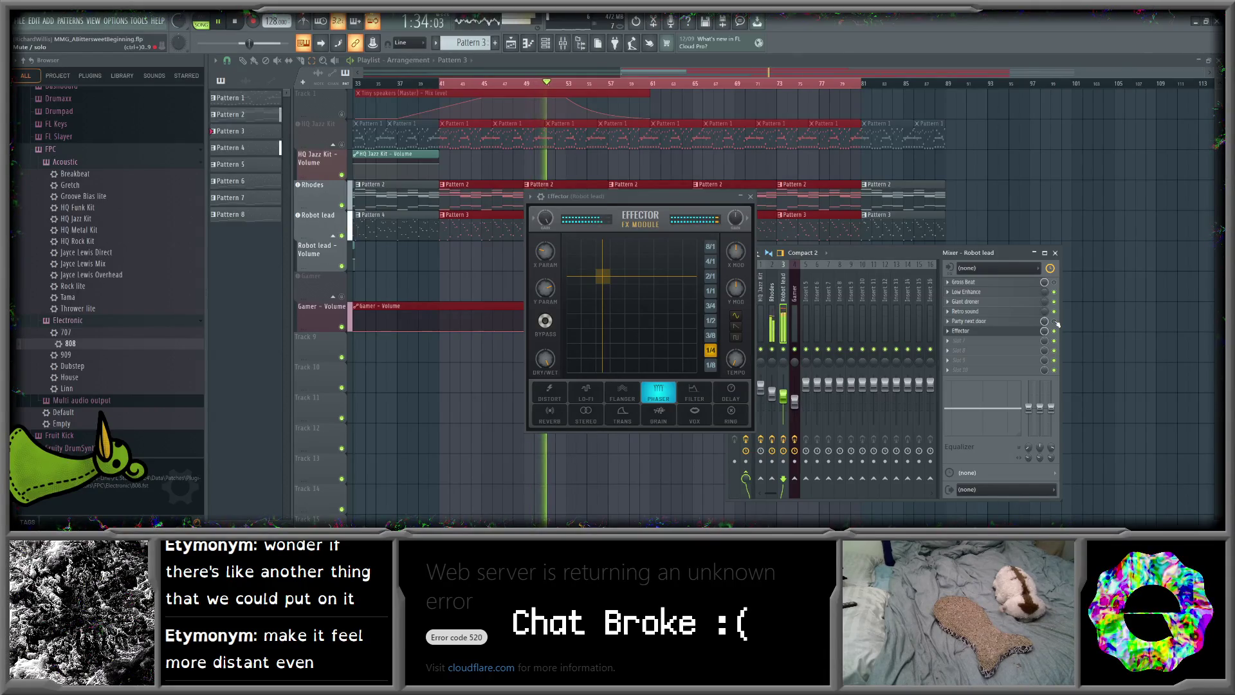
pyautogui.moveTo(627, 280); pyautogui.dragTo(661, 335)
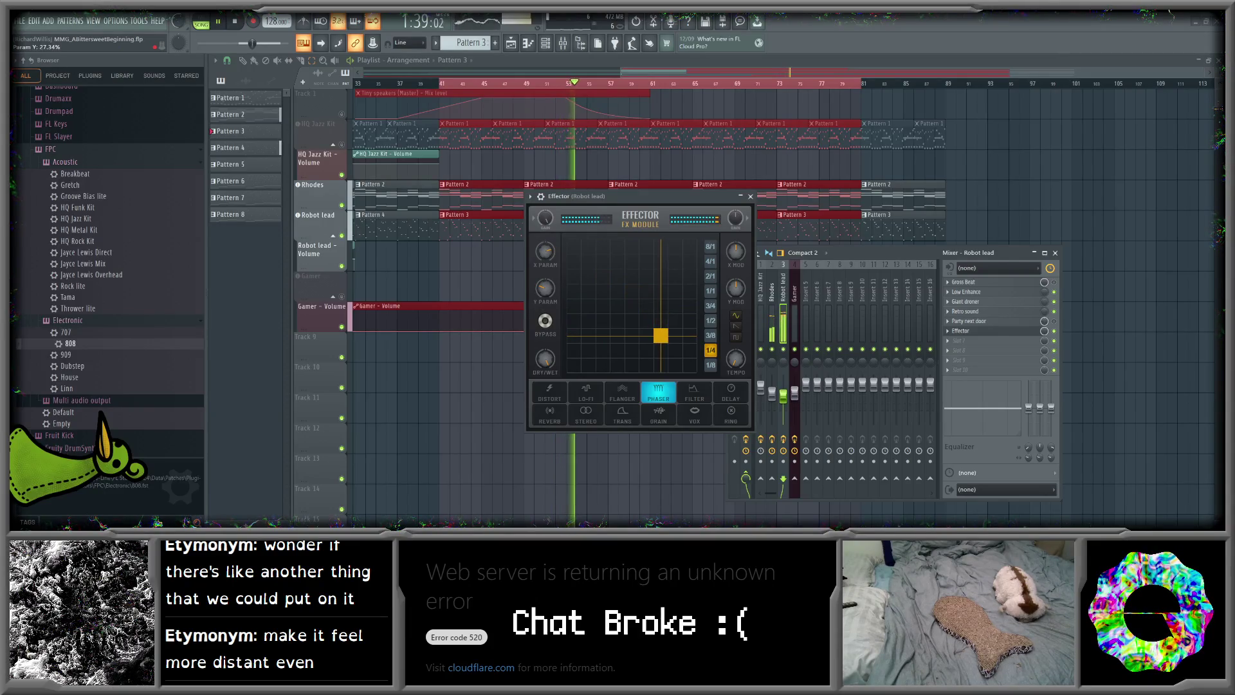
# - Compare with Effector bypassed, then switch it to Filter with Y around 73%
pyautogui.click(1054, 330)
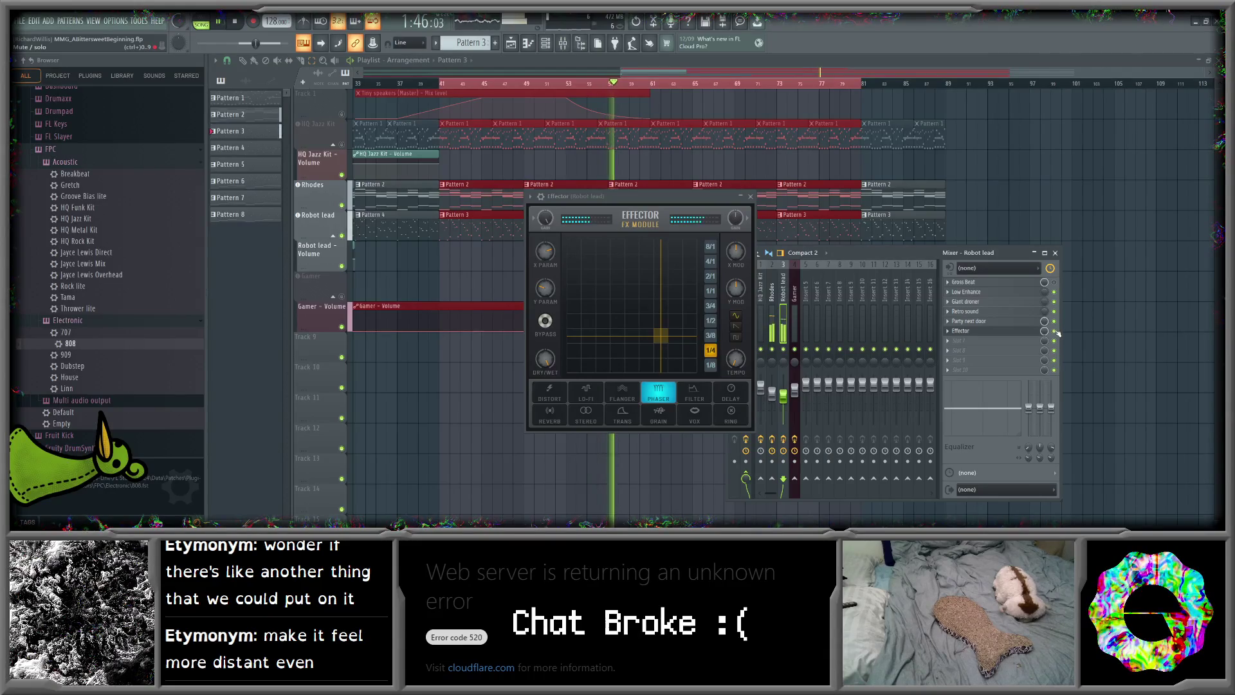
pyautogui.click(602, 276)
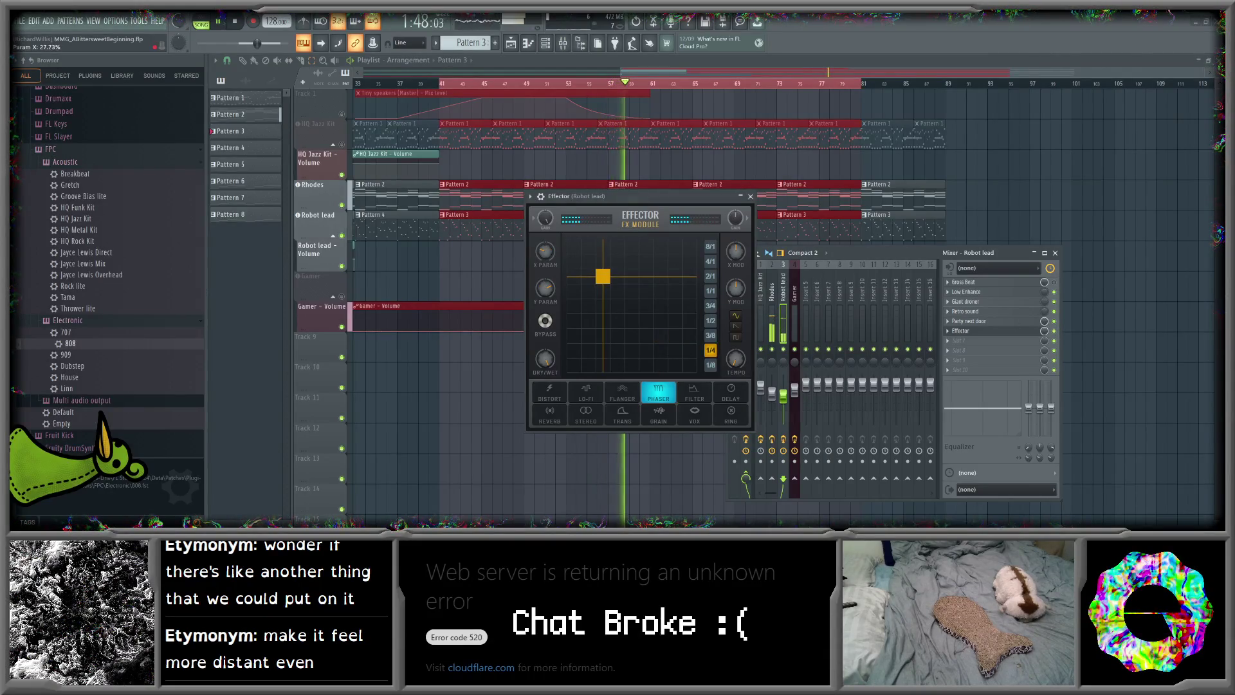
pyautogui.click(618, 292)
pyautogui.moveTo(618, 292)
pyautogui.mouseDown()
pyautogui.moveTo(588, 296)
pyautogui.moveTo(573, 246)
pyautogui.mouseUp()
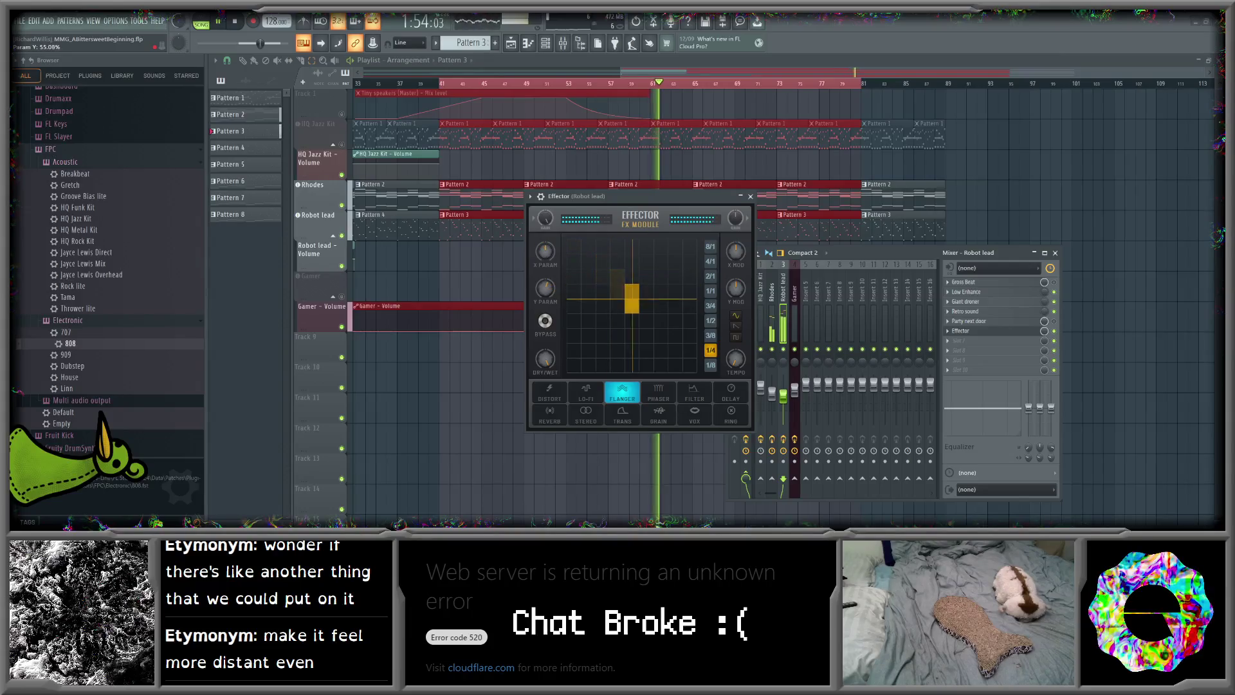
pyautogui.click(694, 391)
pyautogui.moveTo(617, 293)
pyautogui.mouseDown()
pyautogui.moveTo(588, 258)
pyautogui.moveTo(662, 331)
pyautogui.moveTo(601, 334)
pyautogui.moveTo(673, 262)
pyautogui.moveTo(586, 274)
pyautogui.moveTo(590, 309)
pyautogui.moveTo(602, 307)
pyautogui.mouseUp()
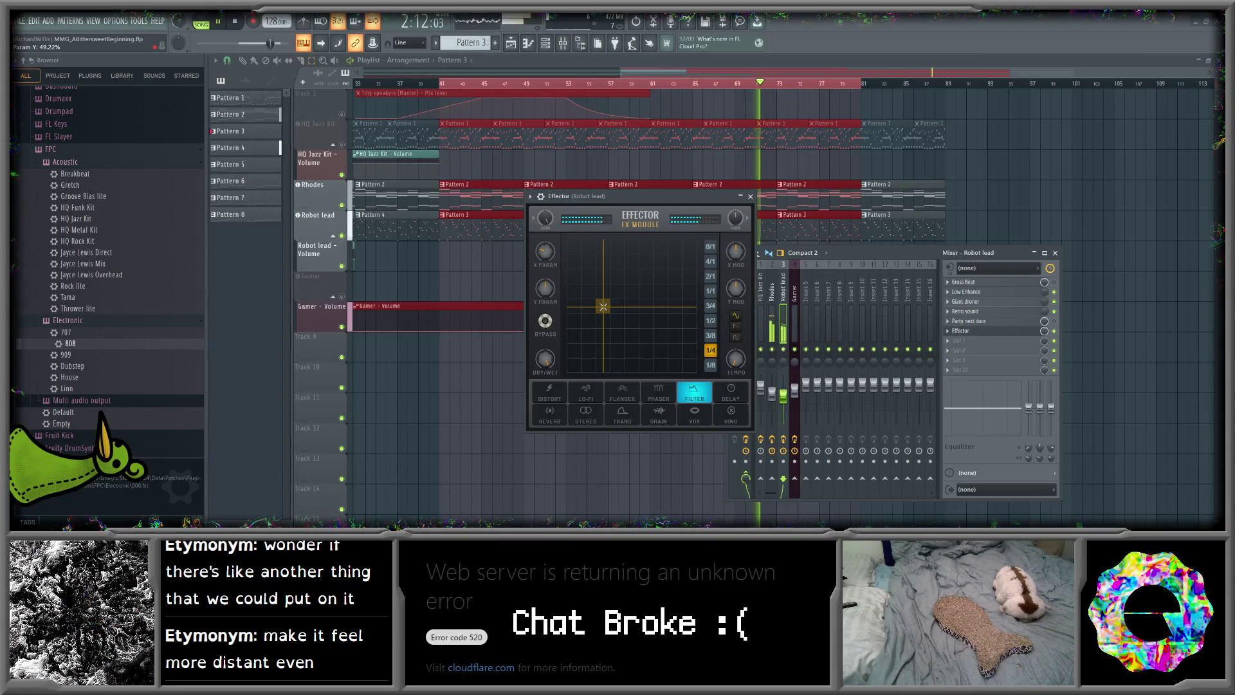
# - Try the Phaser, Trans and Distort effects, settle on Filter, and close Effector
pyautogui.moveTo(667, 199)
pyautogui.mouseDown()
pyautogui.moveTo(567, 204)
pyautogui.moveTo(646, 202)
pyautogui.mouseUp()
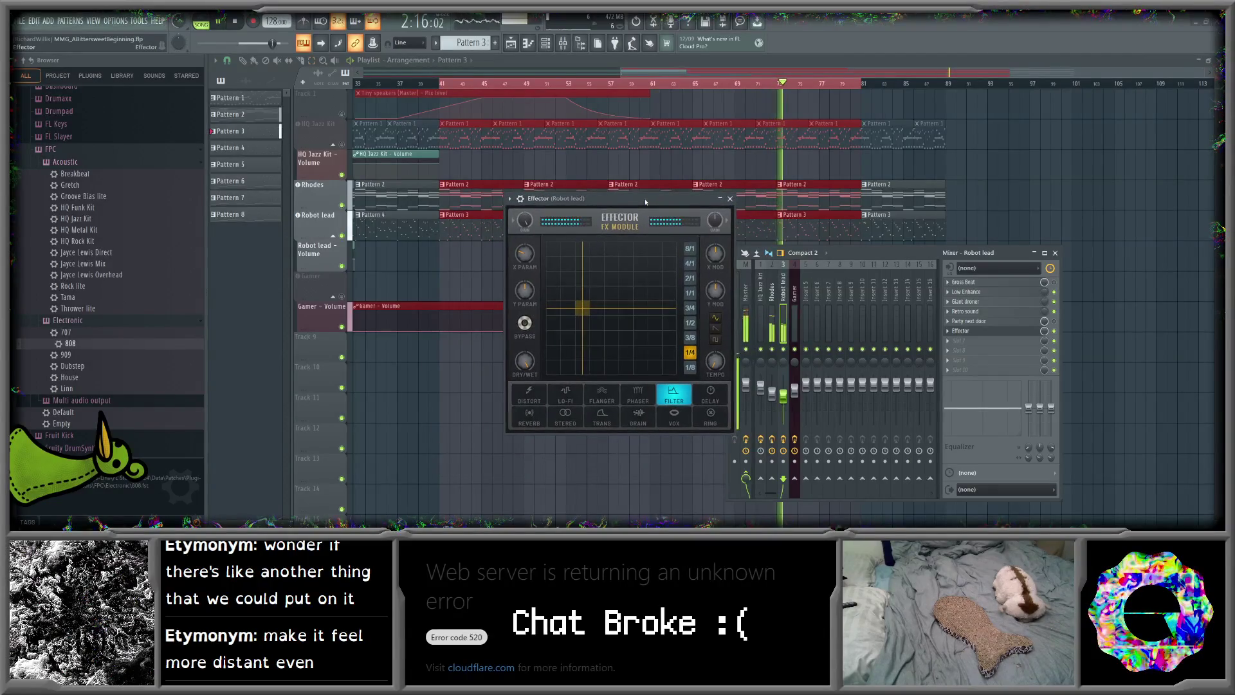
pyautogui.click(638, 394)
pyautogui.click(669, 393)
pyautogui.click(607, 419)
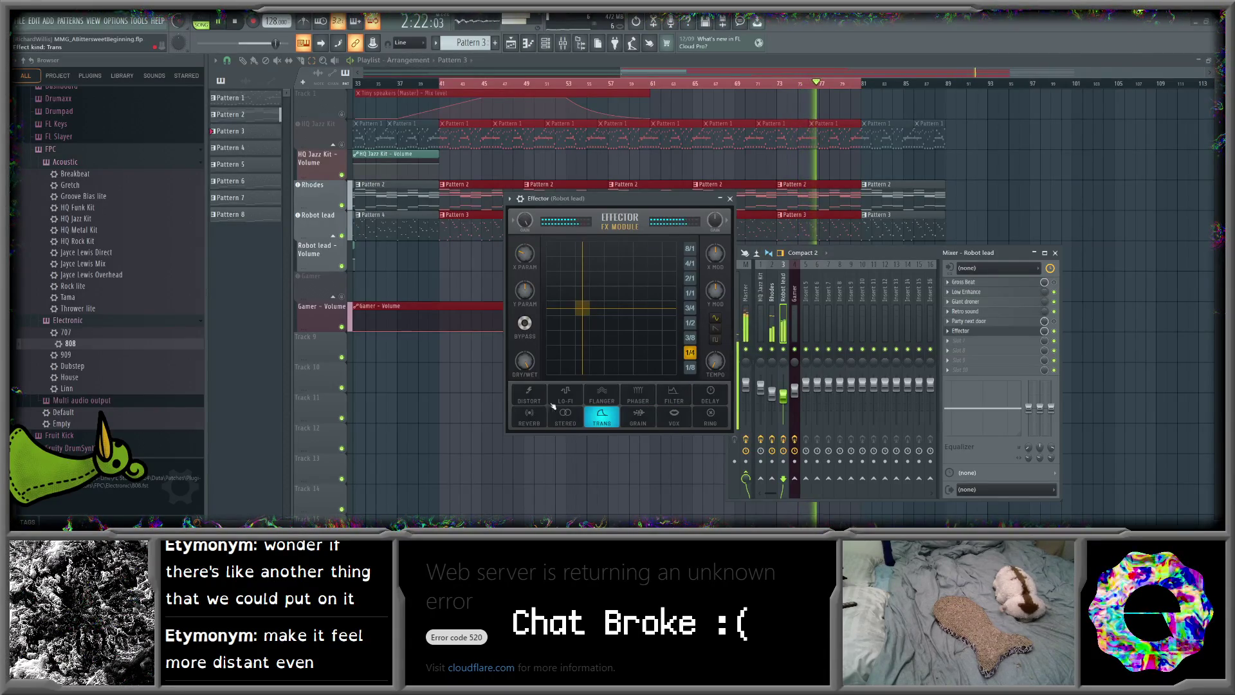
pyautogui.click(529, 393)
pyautogui.click(677, 395)
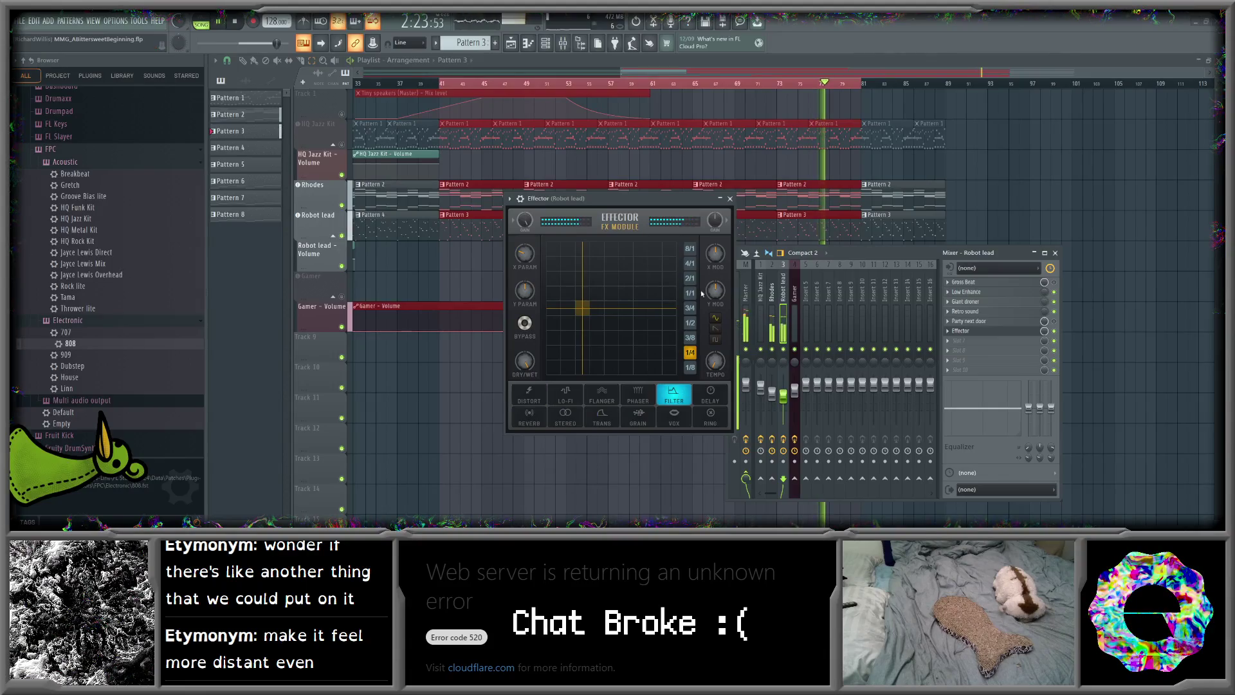
pyautogui.click(729, 199)
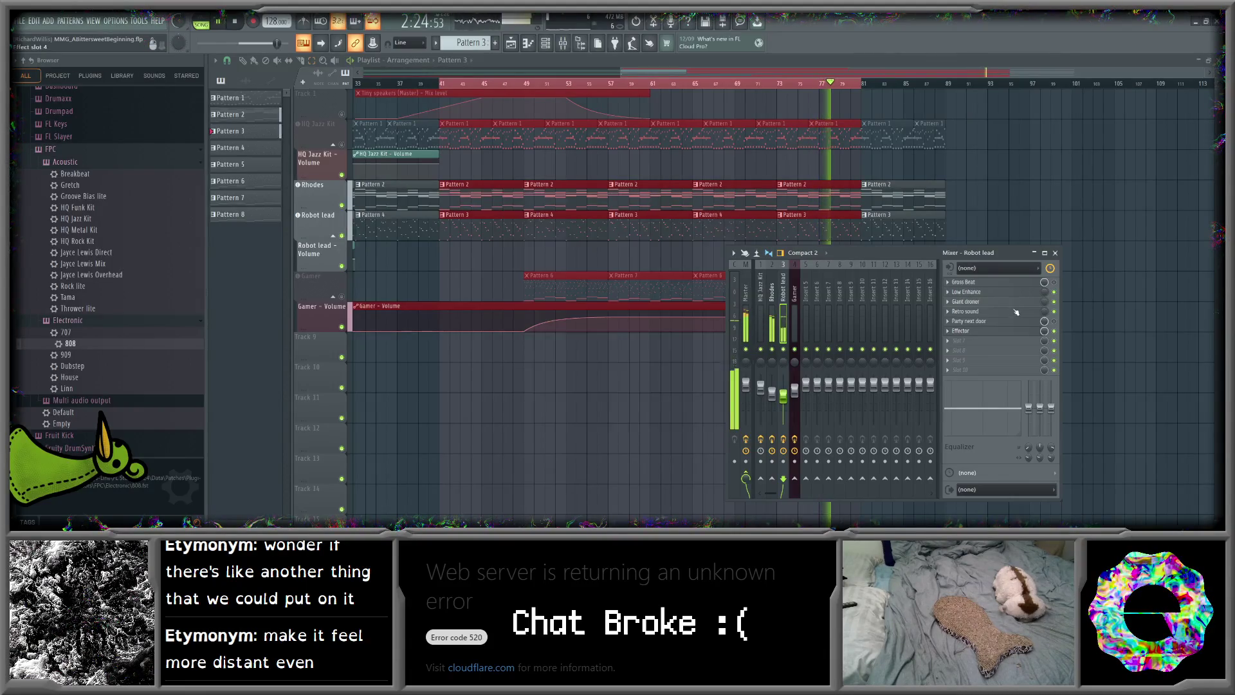
# - Delete the Party next door effect from the Robot lead mixer track and stop playback
pyautogui.click(952, 323)
pyautogui.click(962, 302)
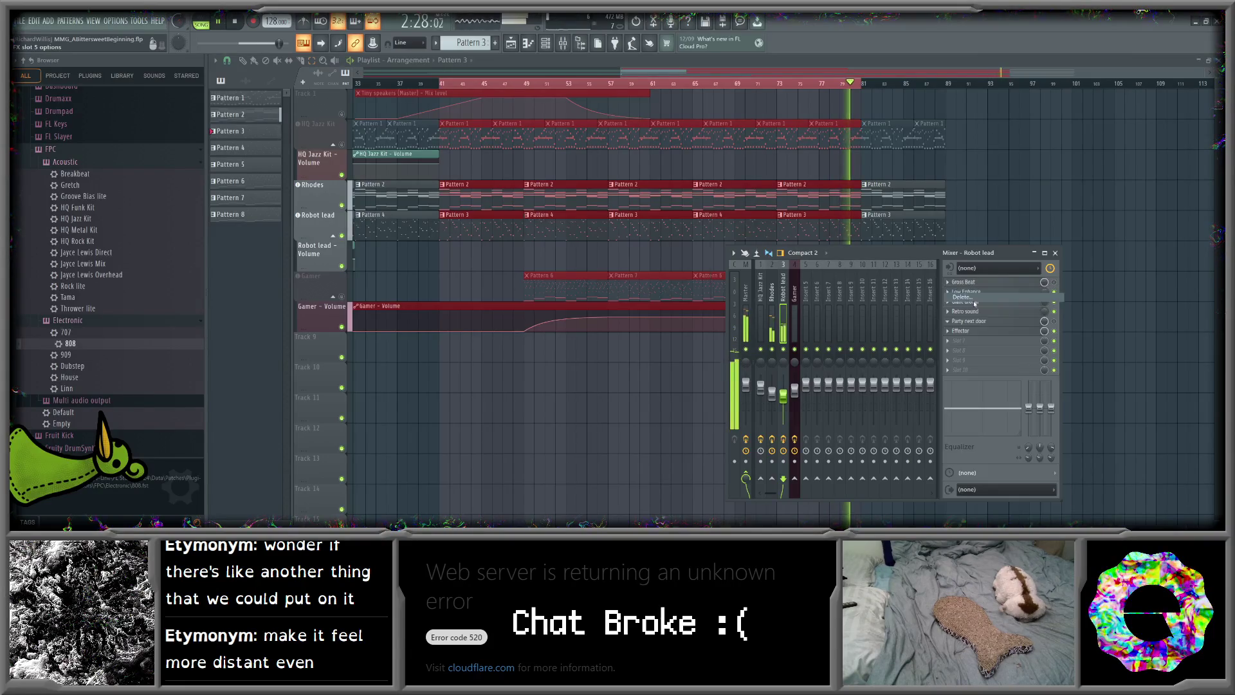
pyautogui.click(661, 313)
pyautogui.press('space')
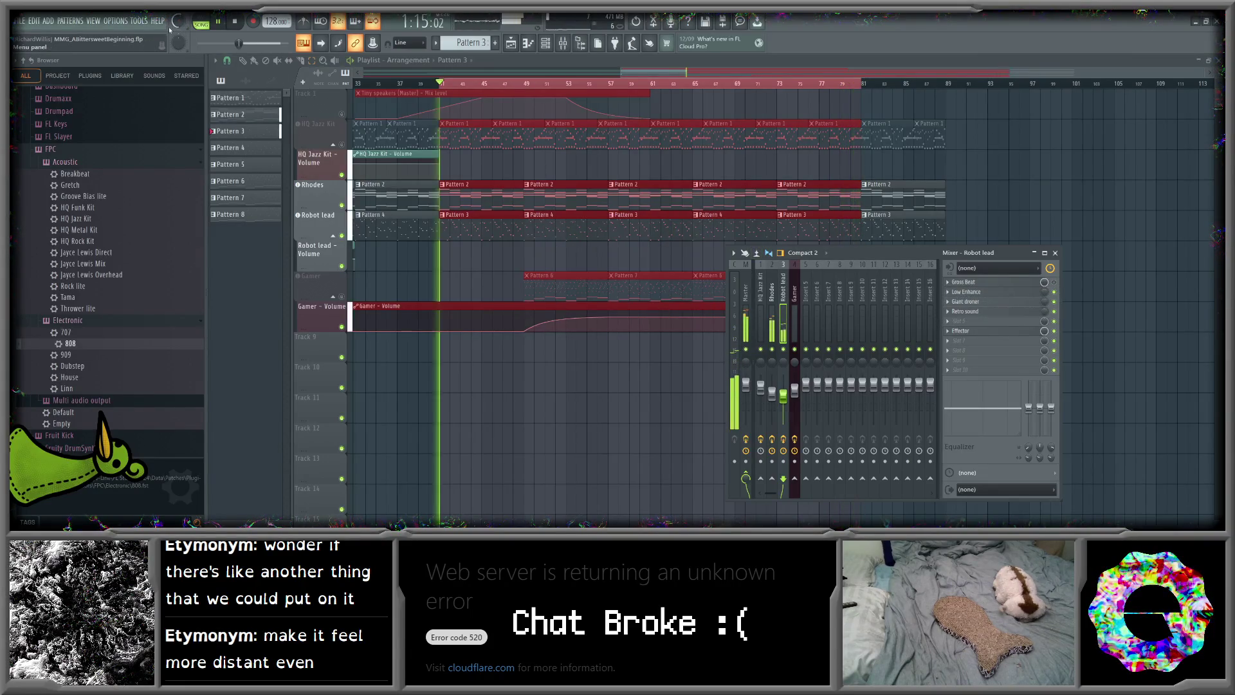
# - Export the song as OGG, overwriting respite.ogg in MVM-31\music\regions\starting
pyautogui.click(21, 22)
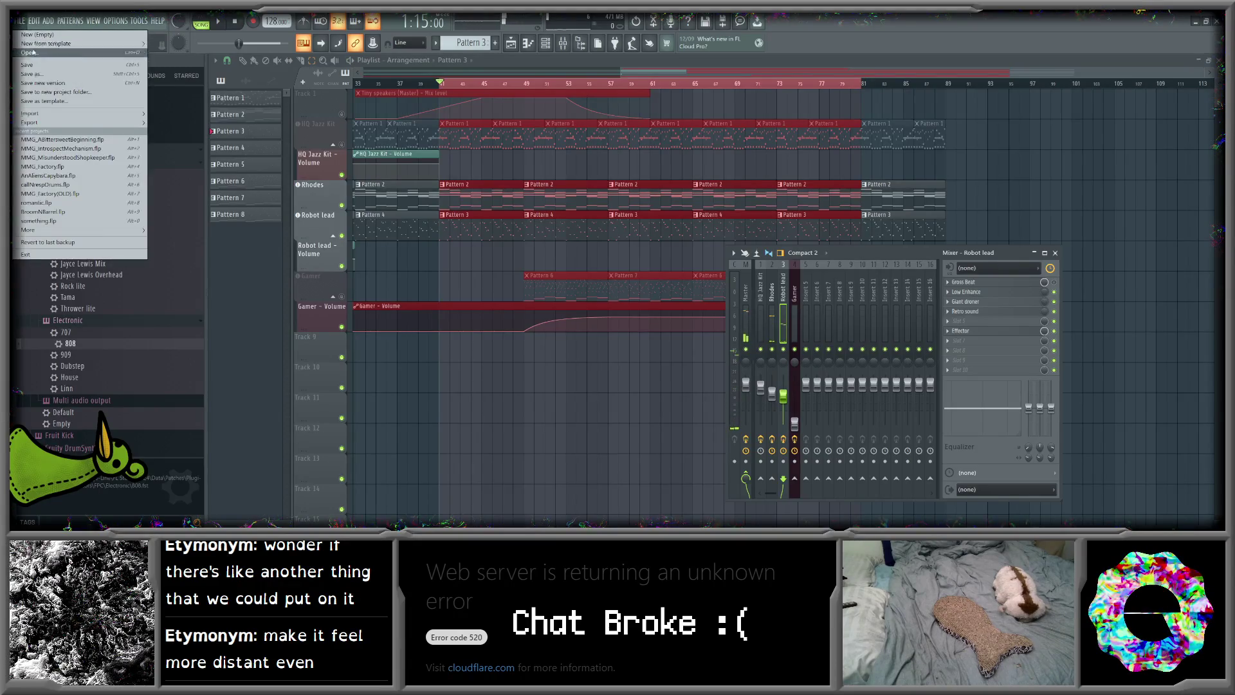
pyautogui.moveTo(78, 123)
pyautogui.click(183, 148)
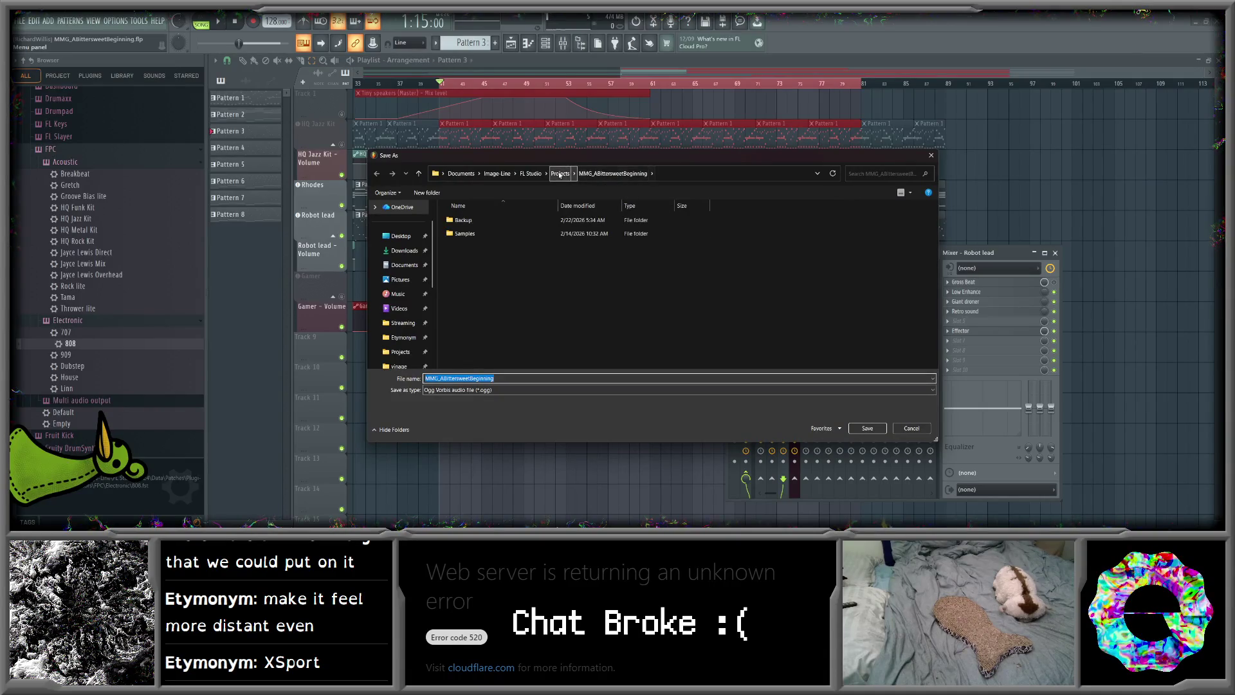
pyautogui.click(802, 174)
pyautogui.click(649, 195)
pyautogui.doubleClick(570, 219)
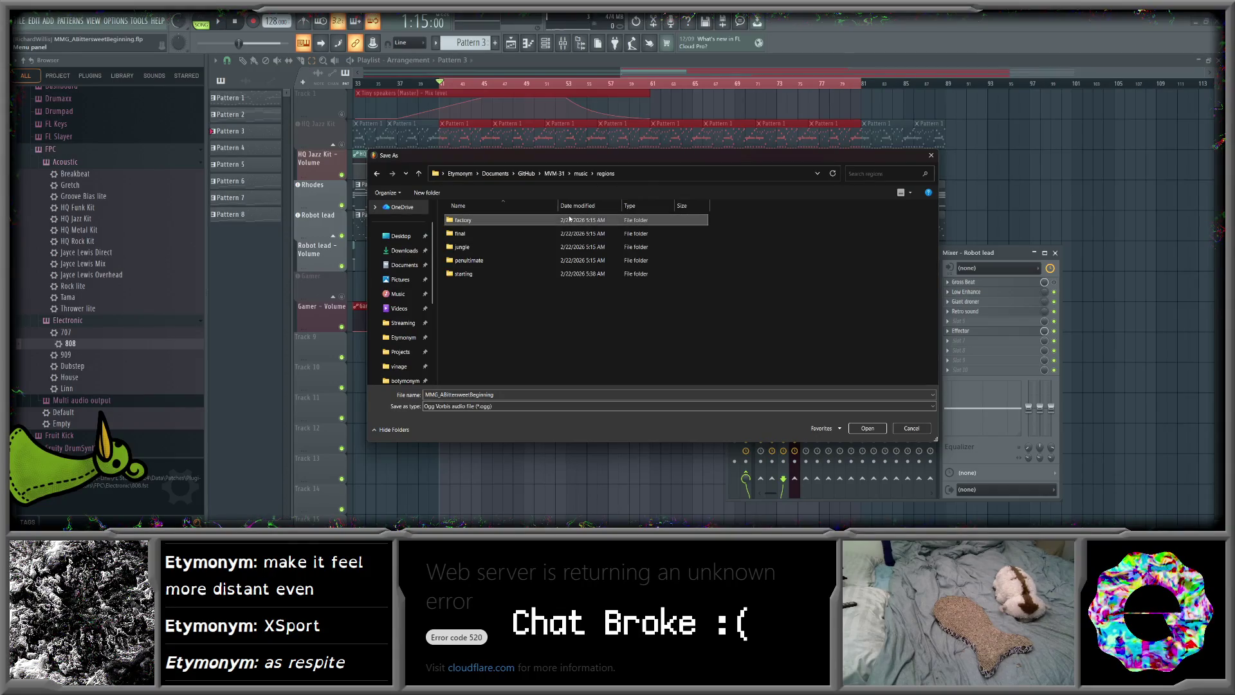
pyautogui.doubleClick(517, 263)
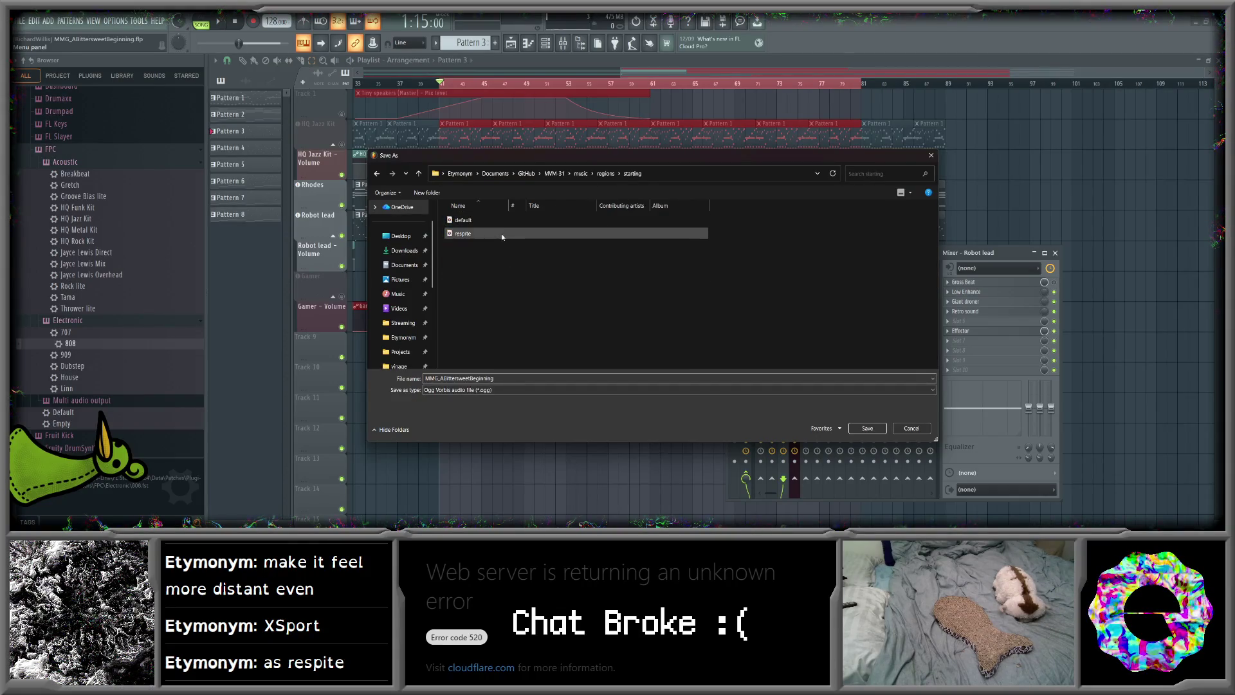
pyautogui.click(875, 429)
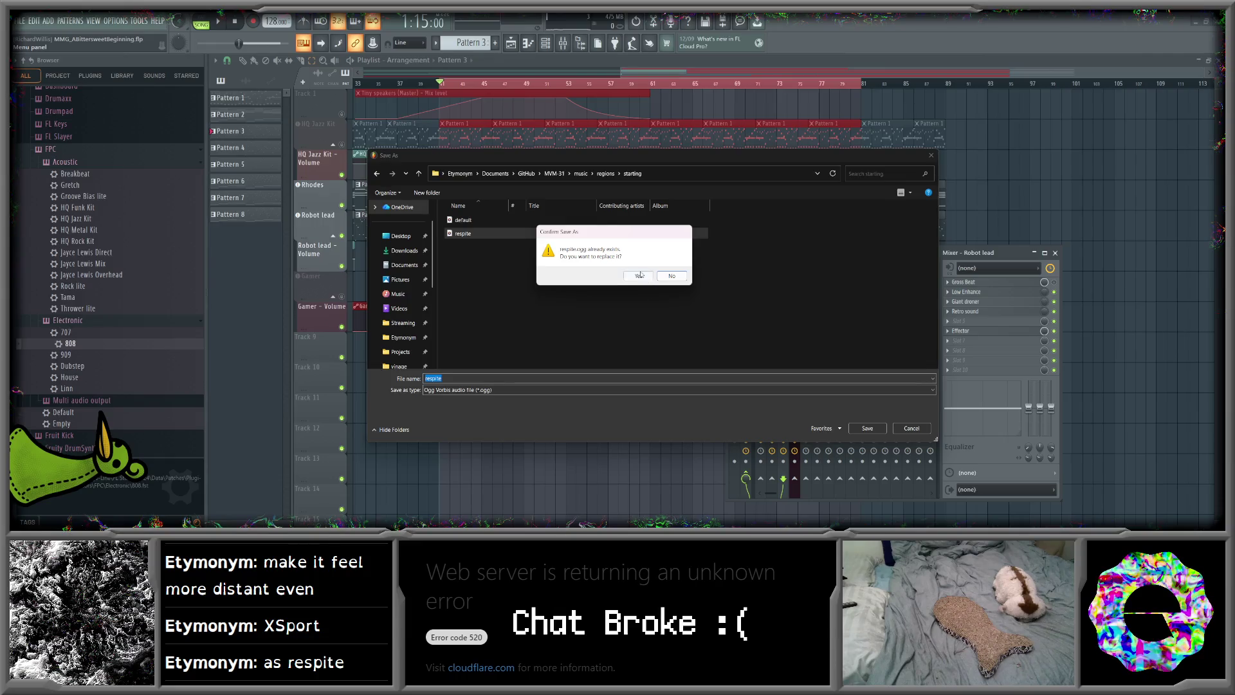
pyautogui.click(640, 274)
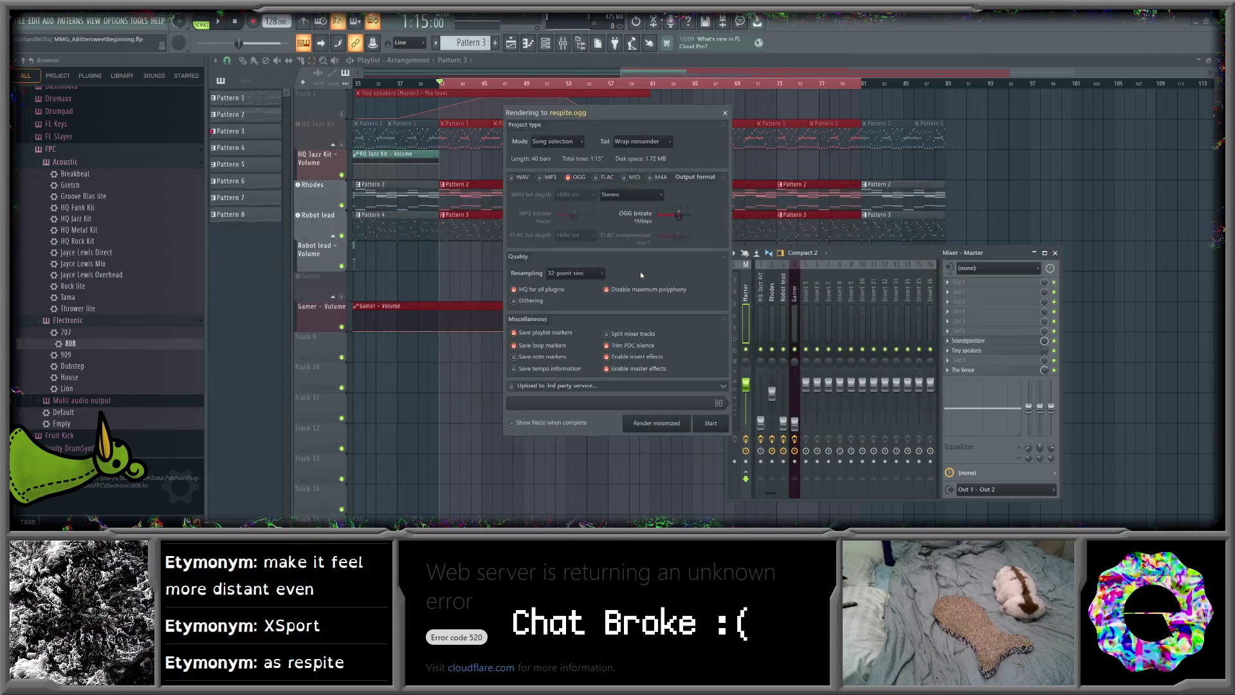
pyautogui.click(711, 423)
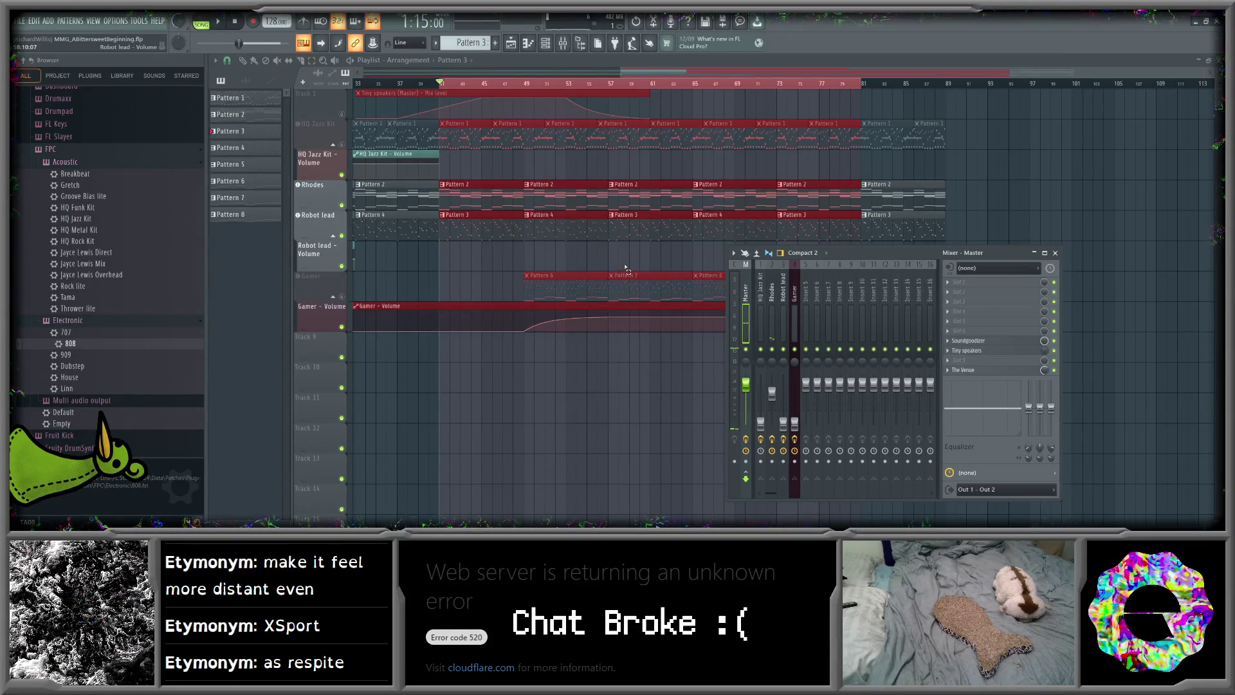
# - Unmute HQ Jazz Kit and Gamer, and slide the Gamer Pattern 6 and 7 clips to bar 41
pyautogui.moveTo(892, 256)
pyautogui.mouseDown()
pyautogui.moveTo(1058, 315)
pyautogui.moveTo(1047, 327)
pyautogui.moveTo(1041, 263)
pyautogui.mouseUp()
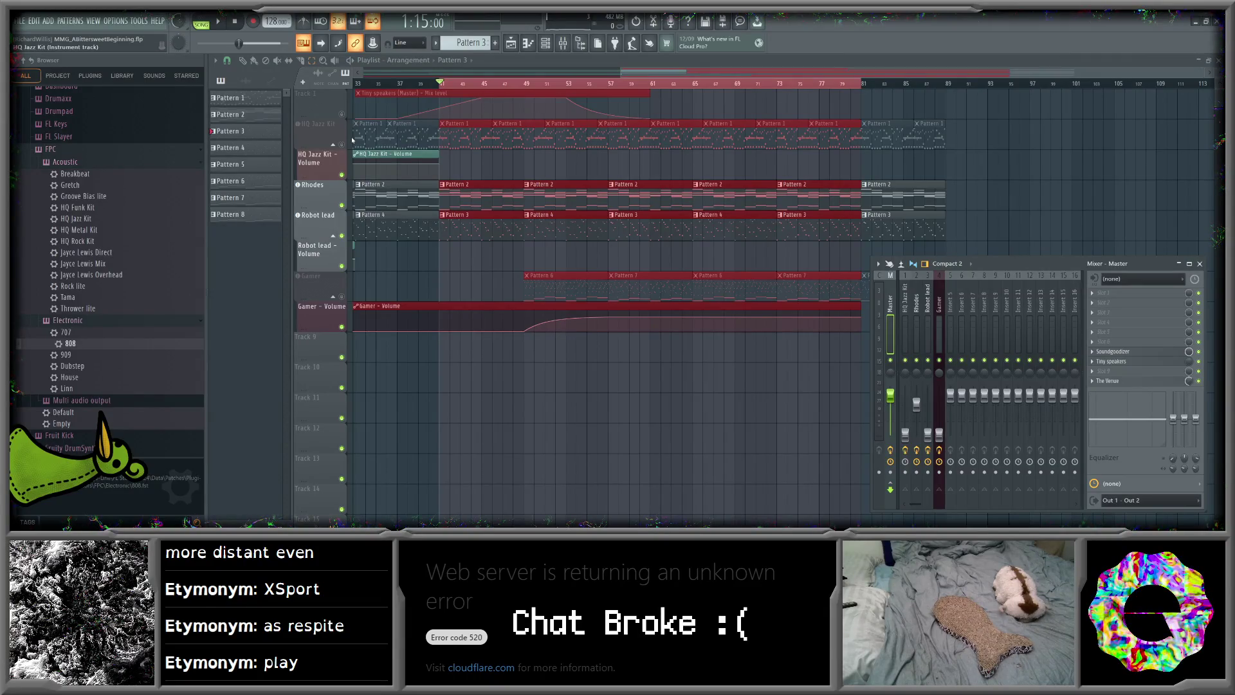
pyautogui.click(341, 144)
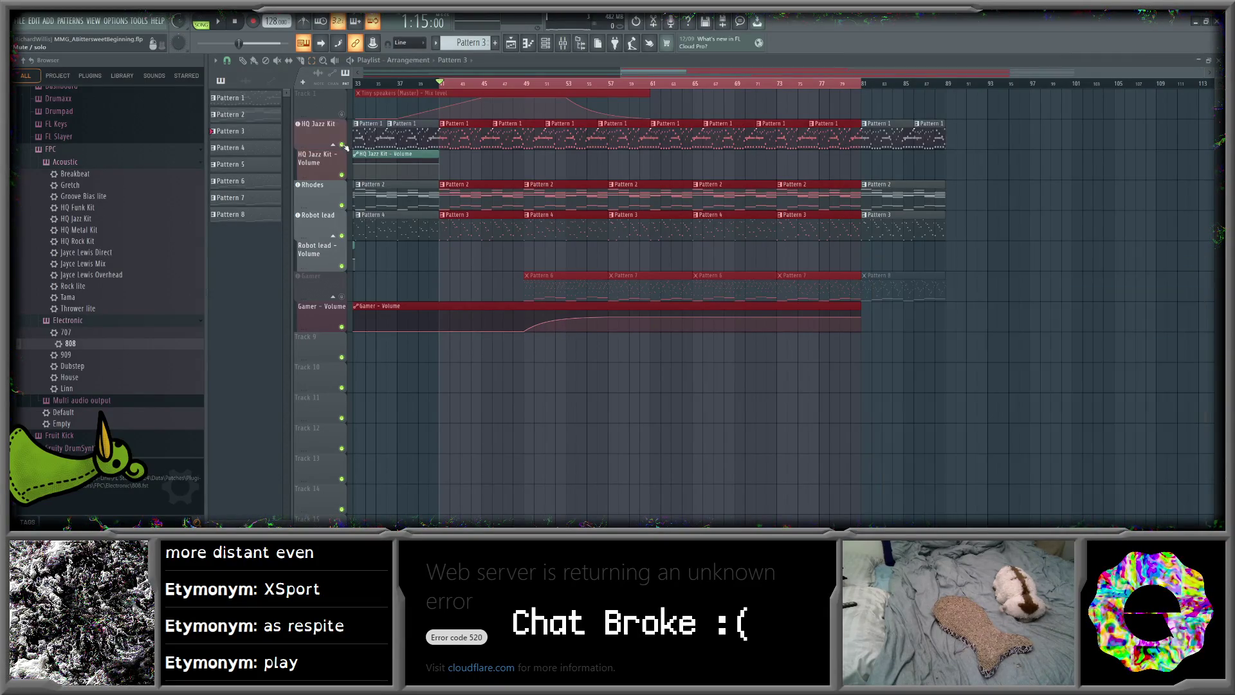
pyautogui.click(342, 296)
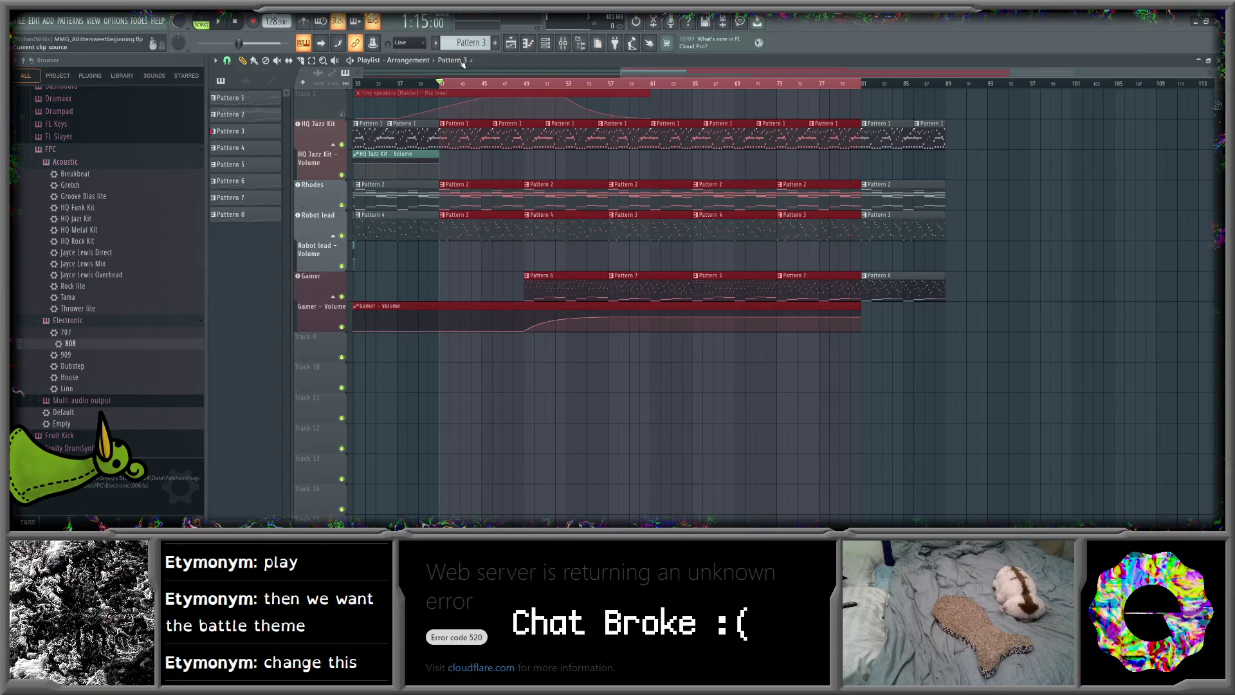
pyautogui.moveTo(579, 248); pyautogui.dragTo(811, 298)
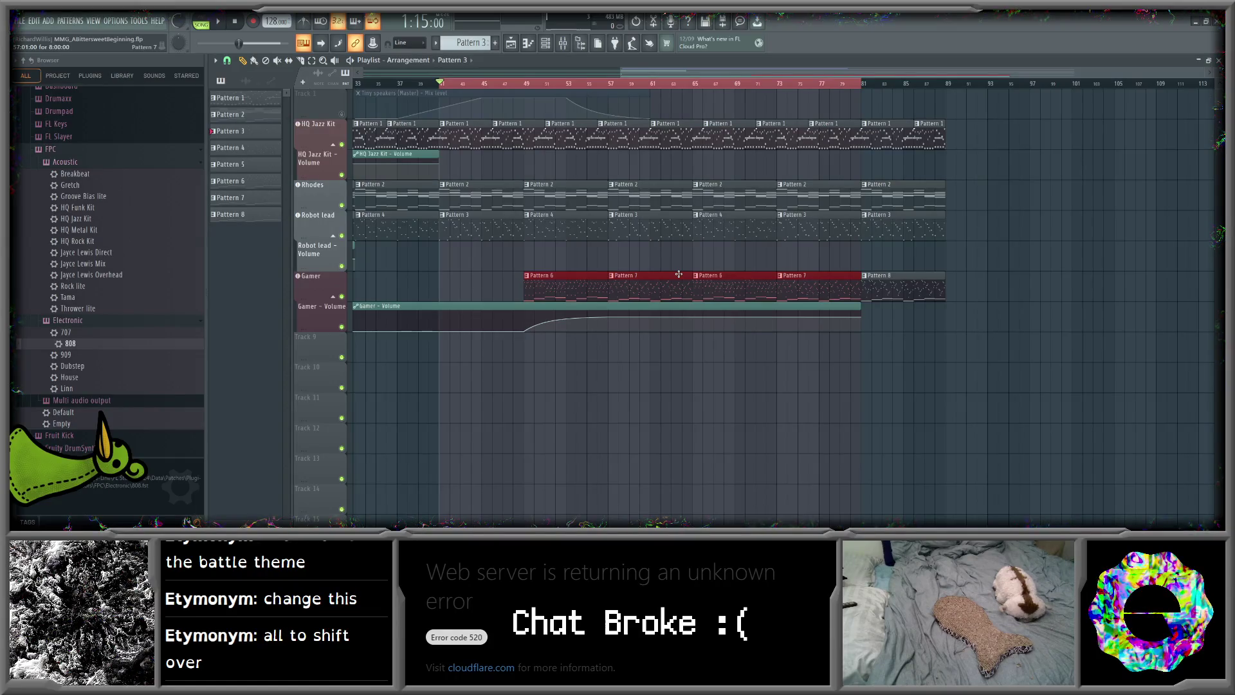
pyautogui.hscroll(-3, 643, 70)
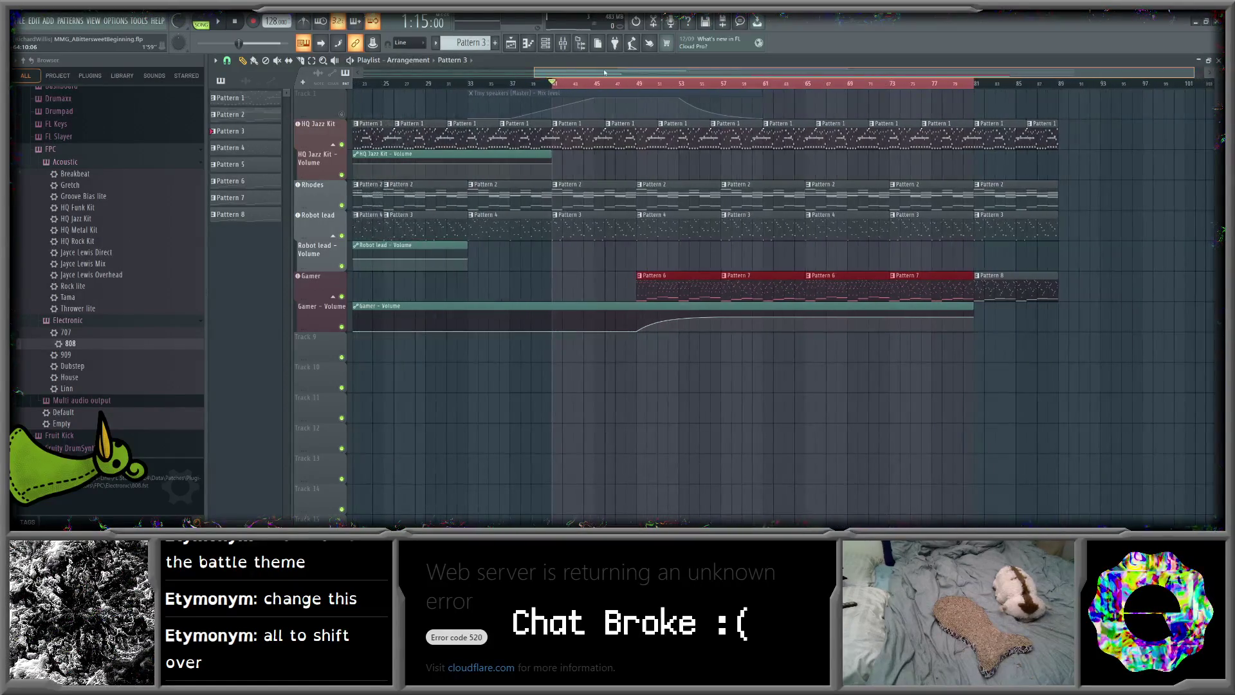
pyautogui.moveTo(700, 275); pyautogui.dragTo(616, 274)
# - Move the Gamer Pattern 8 clip to bar 73 and mute the Gamer volume automation
pyautogui.moveTo(668, 73); pyautogui.dragTo(771, 76)
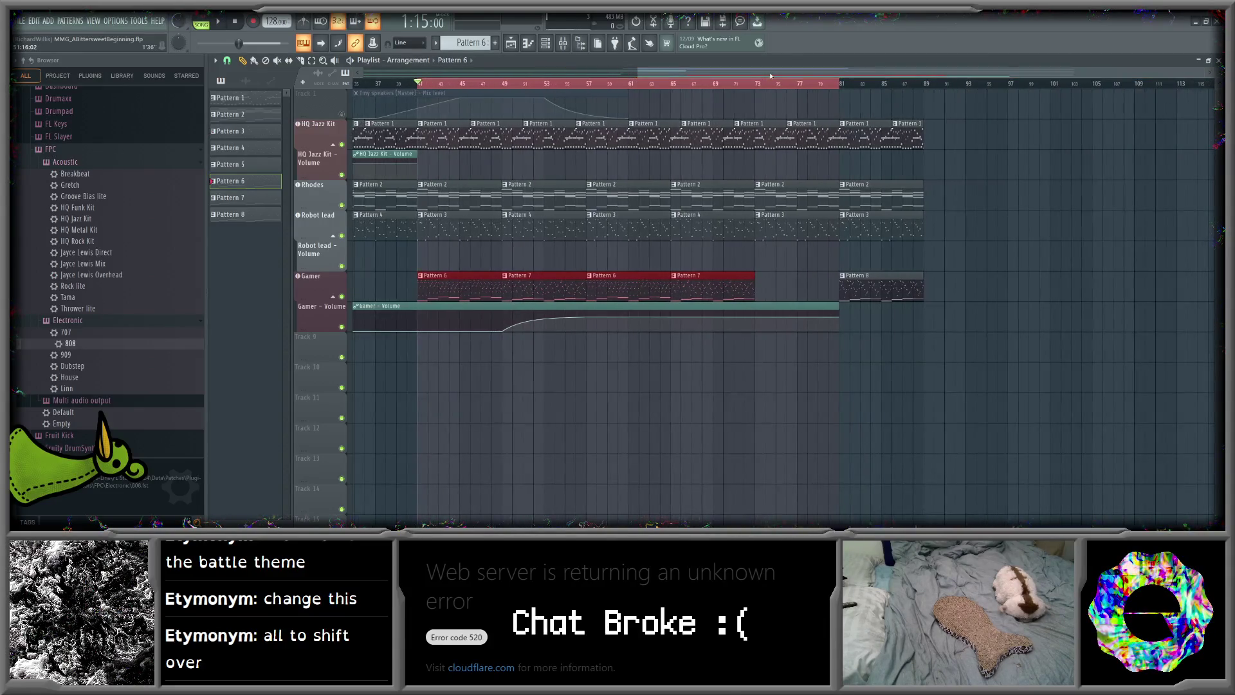
pyautogui.click(763, 278)
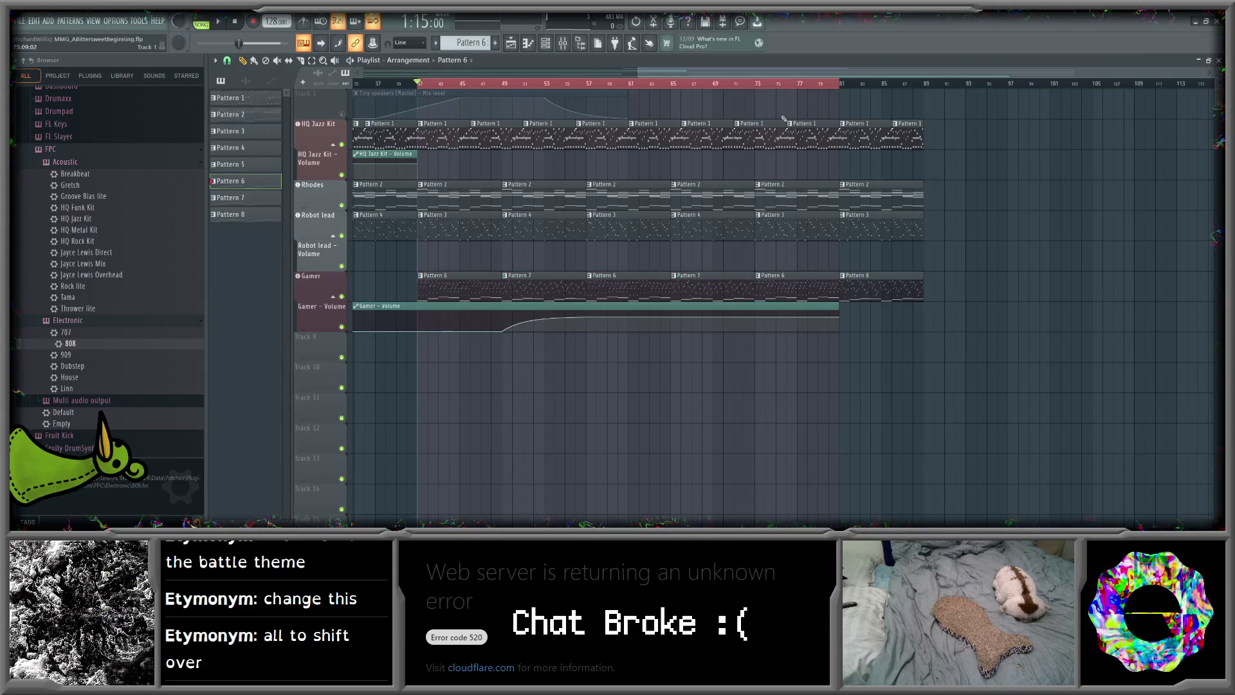
pyautogui.rightClick(779, 275)
pyautogui.moveTo(855, 283); pyautogui.dragTo(779, 283)
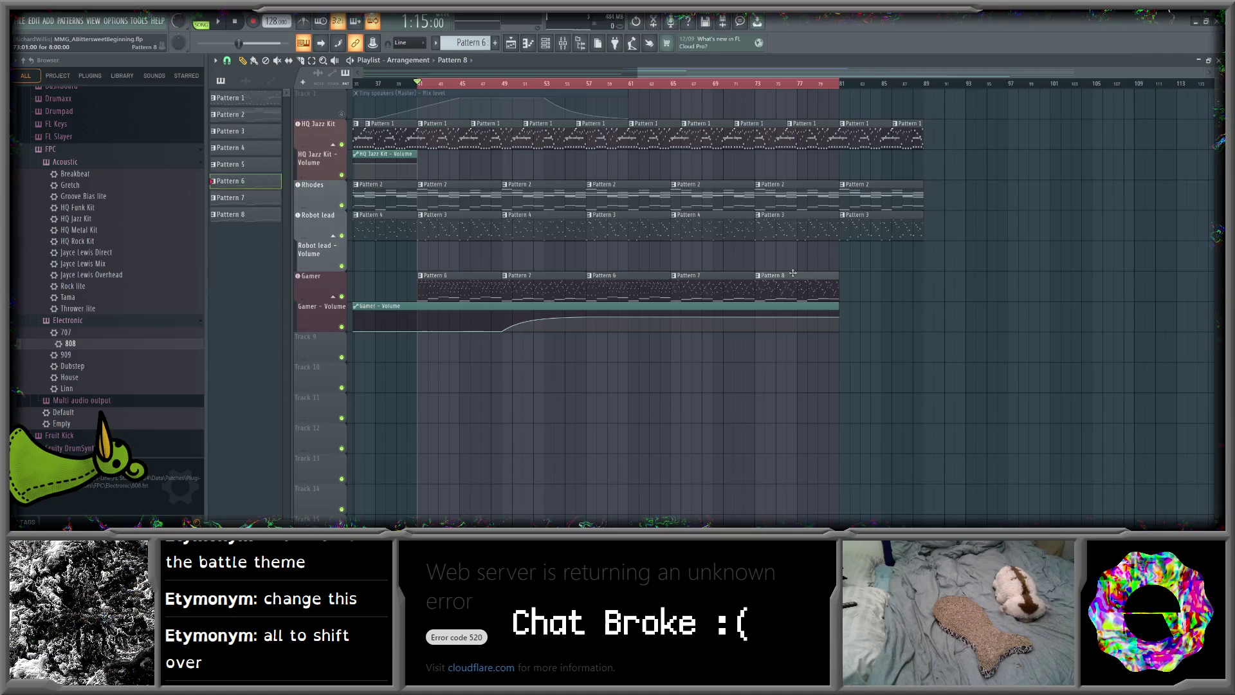
pyautogui.moveTo(644, 70); pyautogui.dragTo(626, 74)
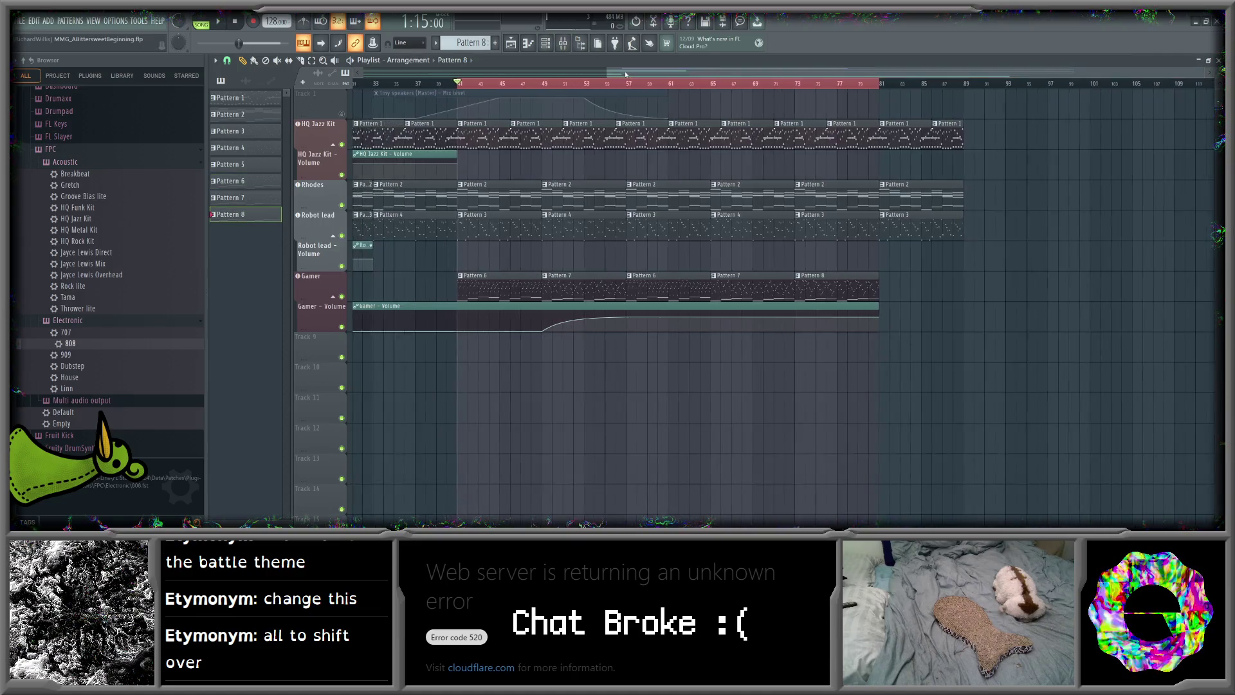
pyautogui.click(341, 326)
# - Play the arrangement from bar 41 to review the changes
pyautogui.click(219, 24)
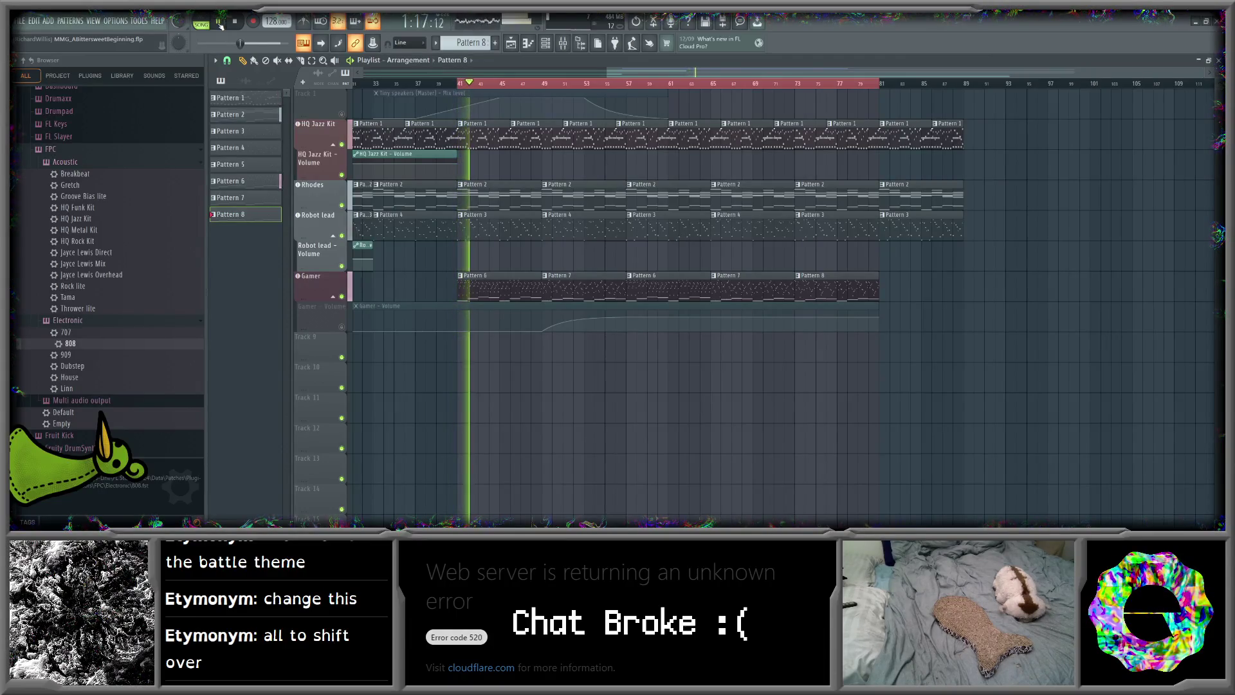
pyautogui.click(219, 25)
pyautogui.click(218, 22)
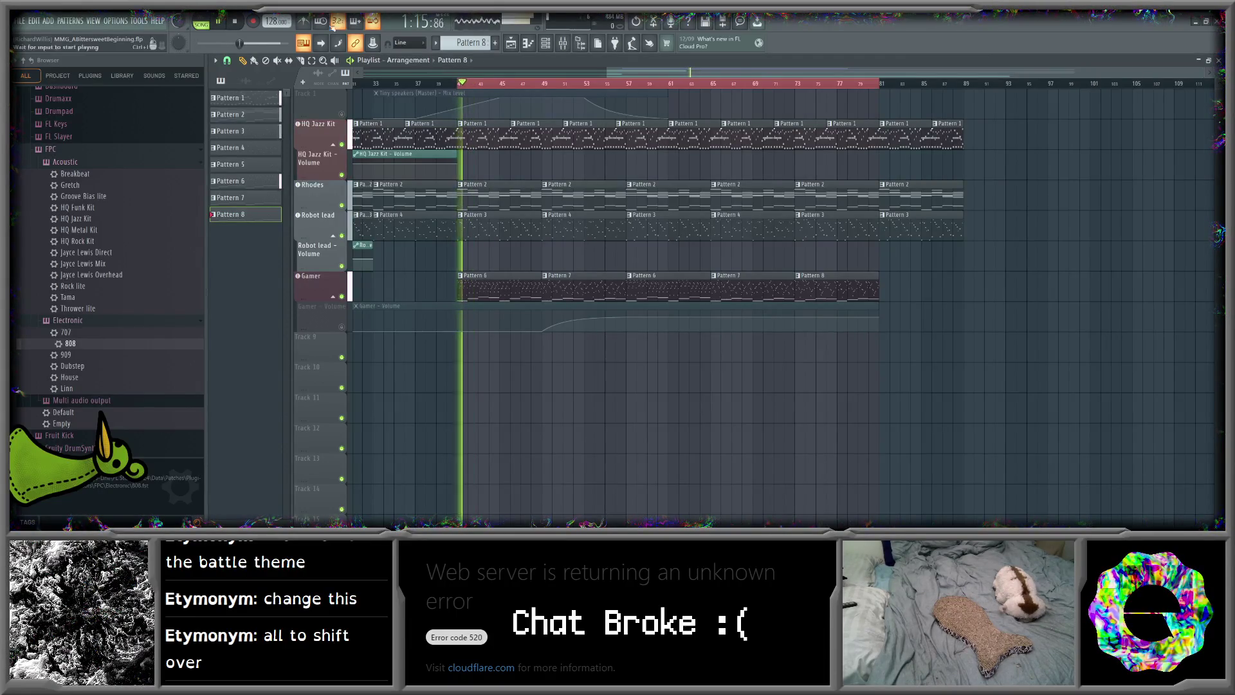
pyautogui.moveTo(1205, 75)
pyautogui.mouseDown()
pyautogui.moveTo(1150, 75)
pyautogui.moveTo(1177, 75)
pyautogui.mouseUp()
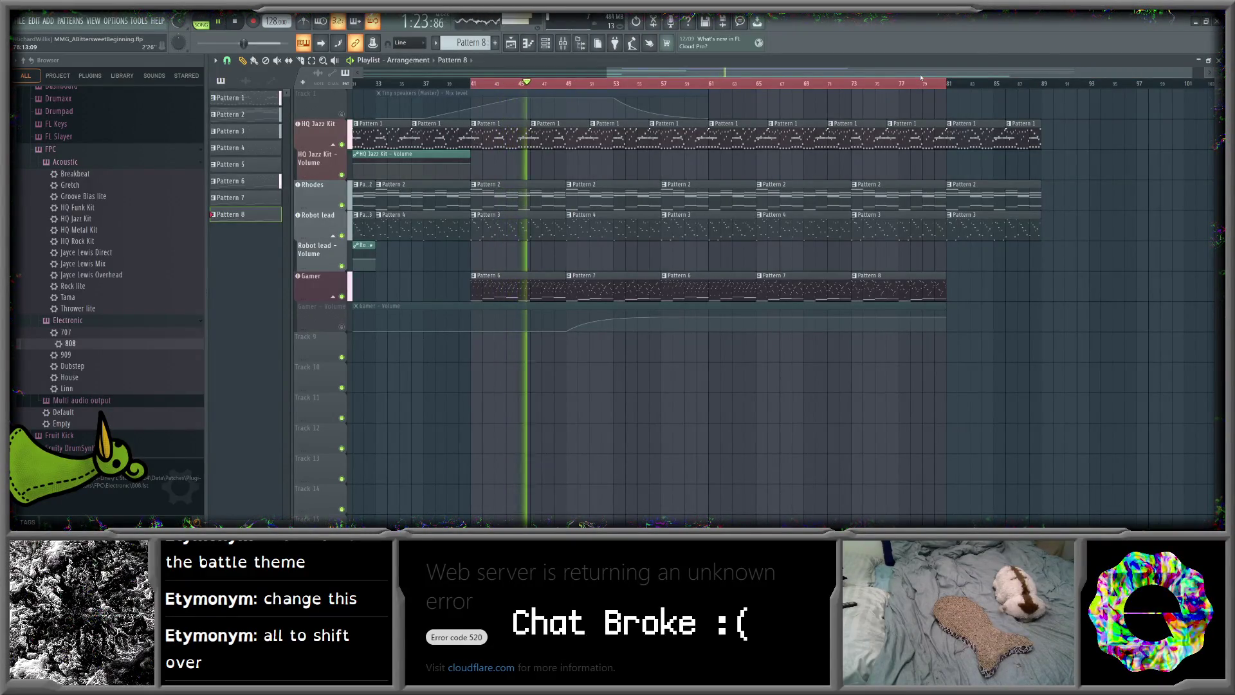
pyautogui.moveTo(614, 72); pyautogui.dragTo(597, 72)
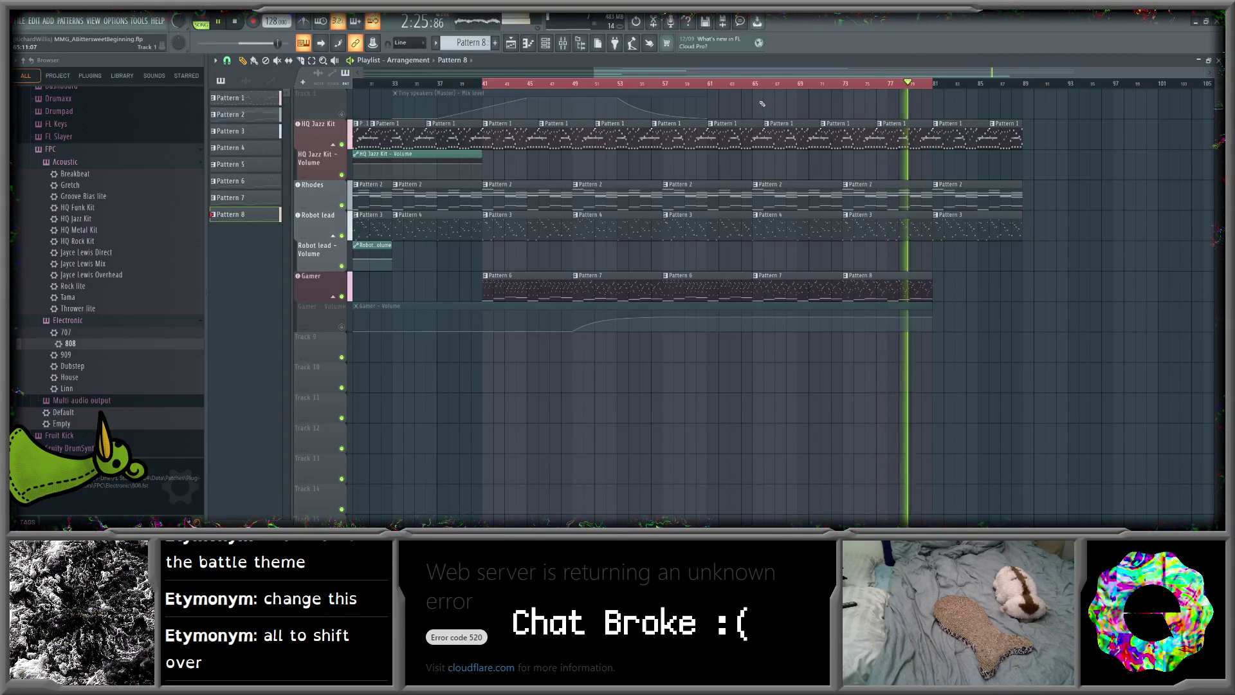
pyautogui.click(545, 43)
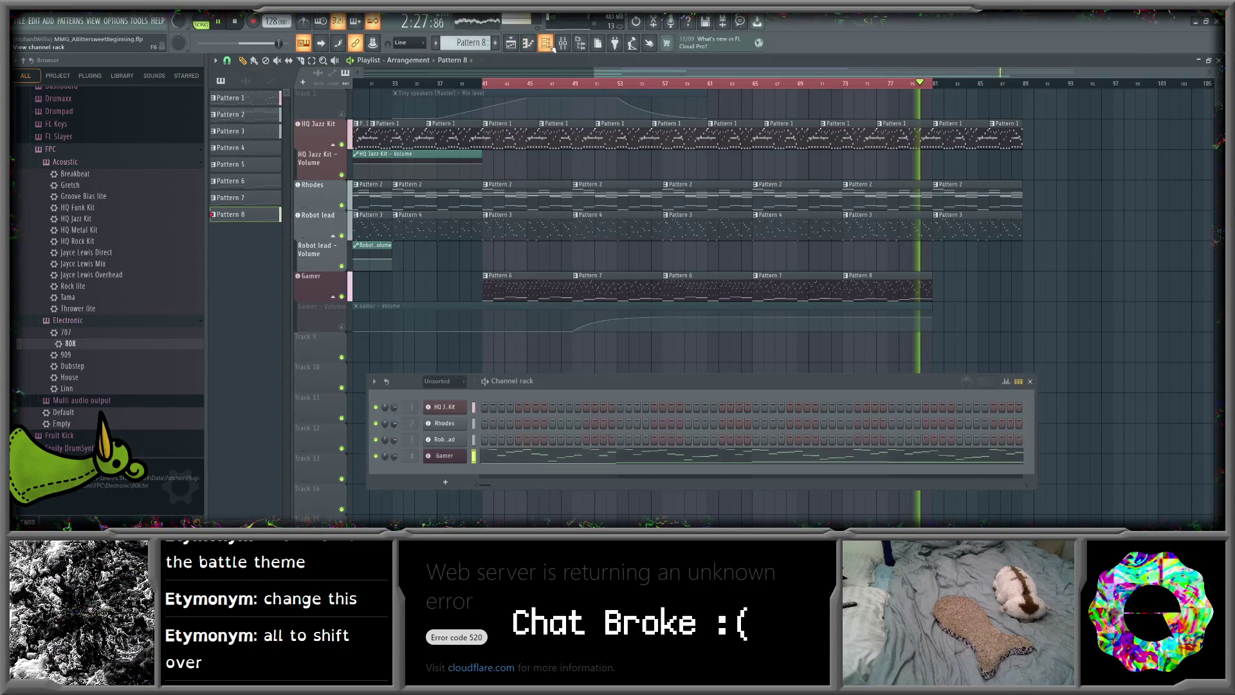
# - Inspect the Robot lead mixer effects, close the mixer, stop playback and open File > Export
pyautogui.click(563, 42)
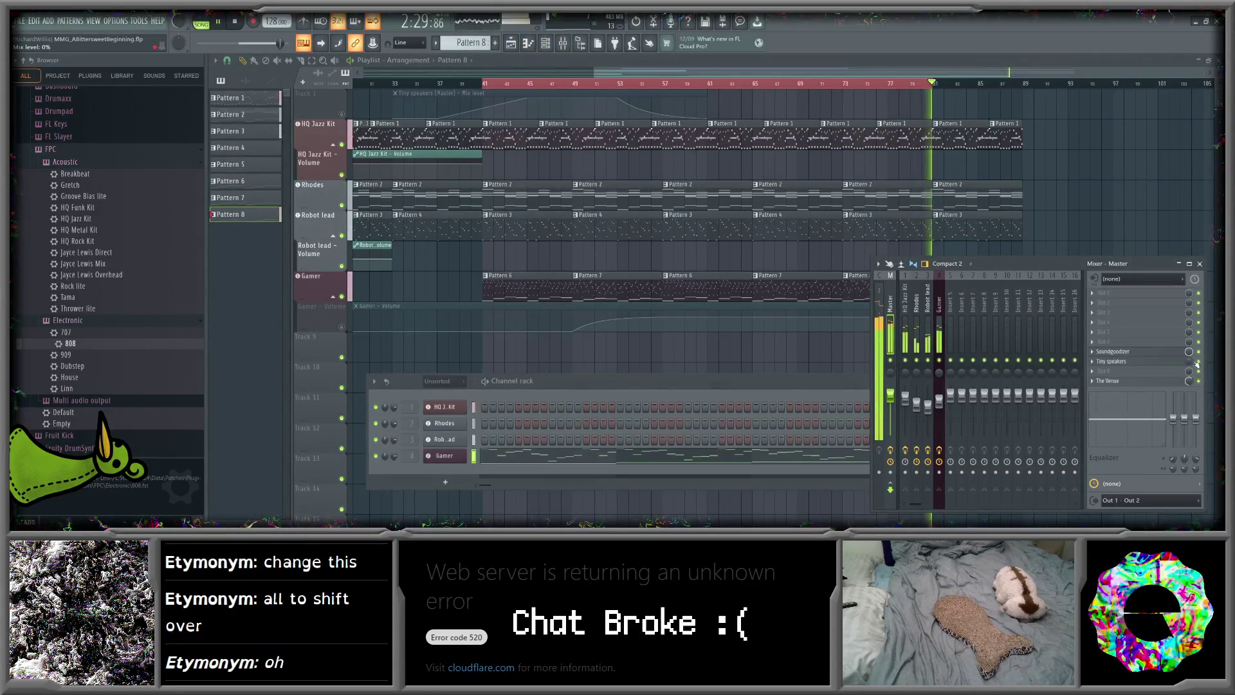
pyautogui.click(927, 309)
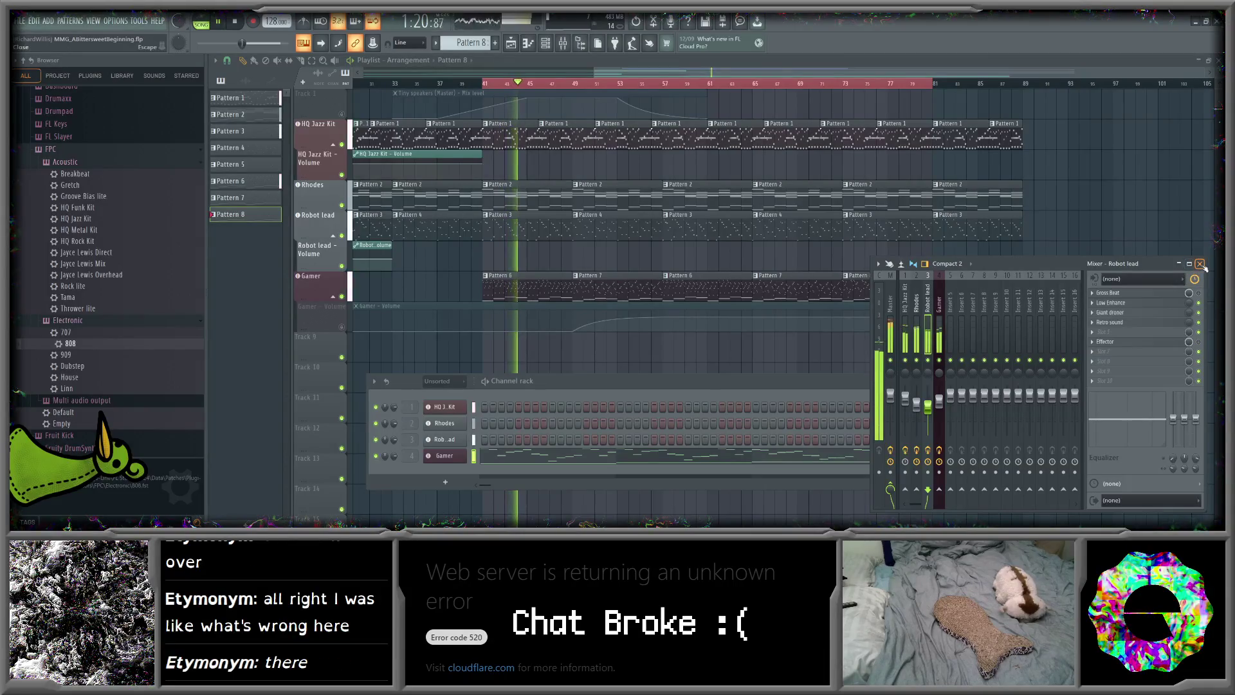
pyautogui.press('F9')
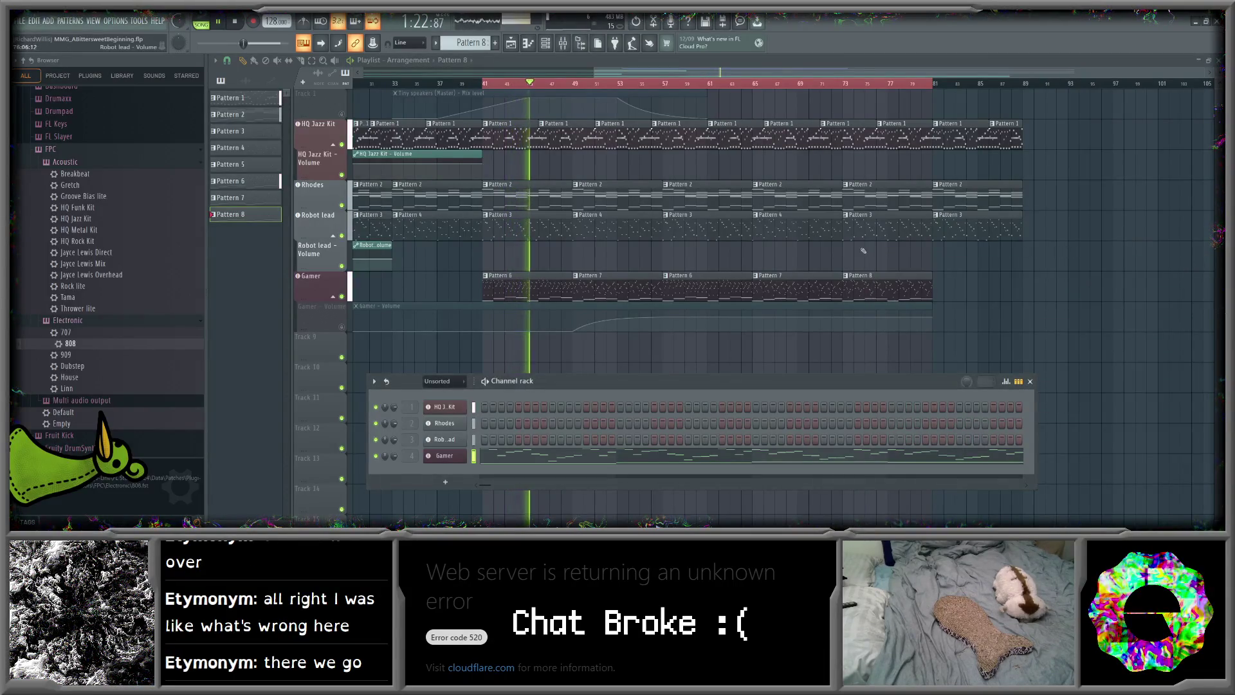
pyautogui.click(236, 22)
pyautogui.click(20, 21)
# - Export the song as OGG named battle into MVM-31\music\regions\starting
pyautogui.moveTo(116, 122)
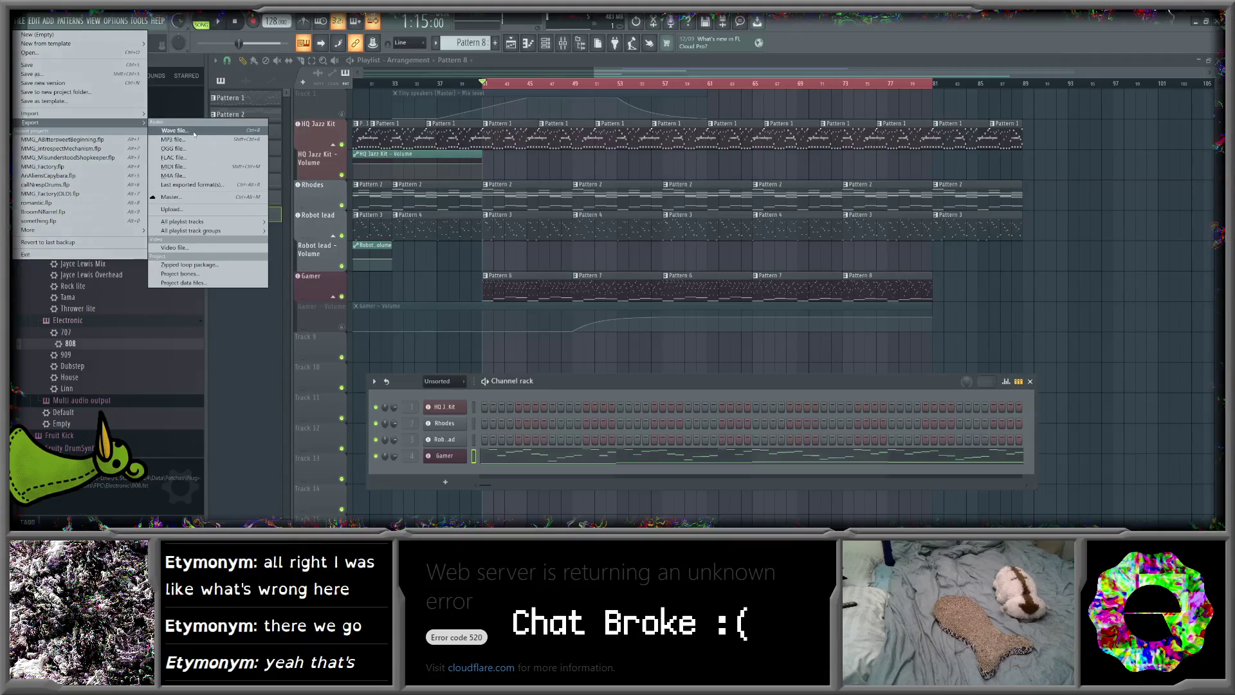
pyautogui.click(198, 150)
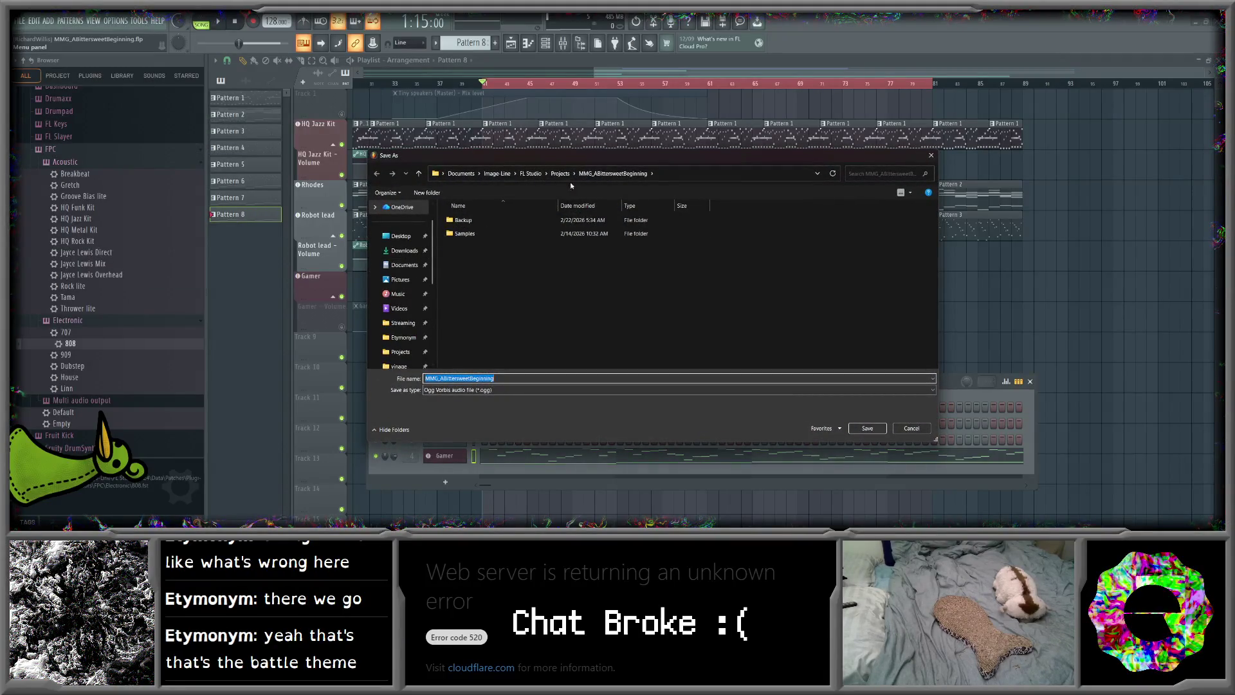
pyautogui.click(817, 173)
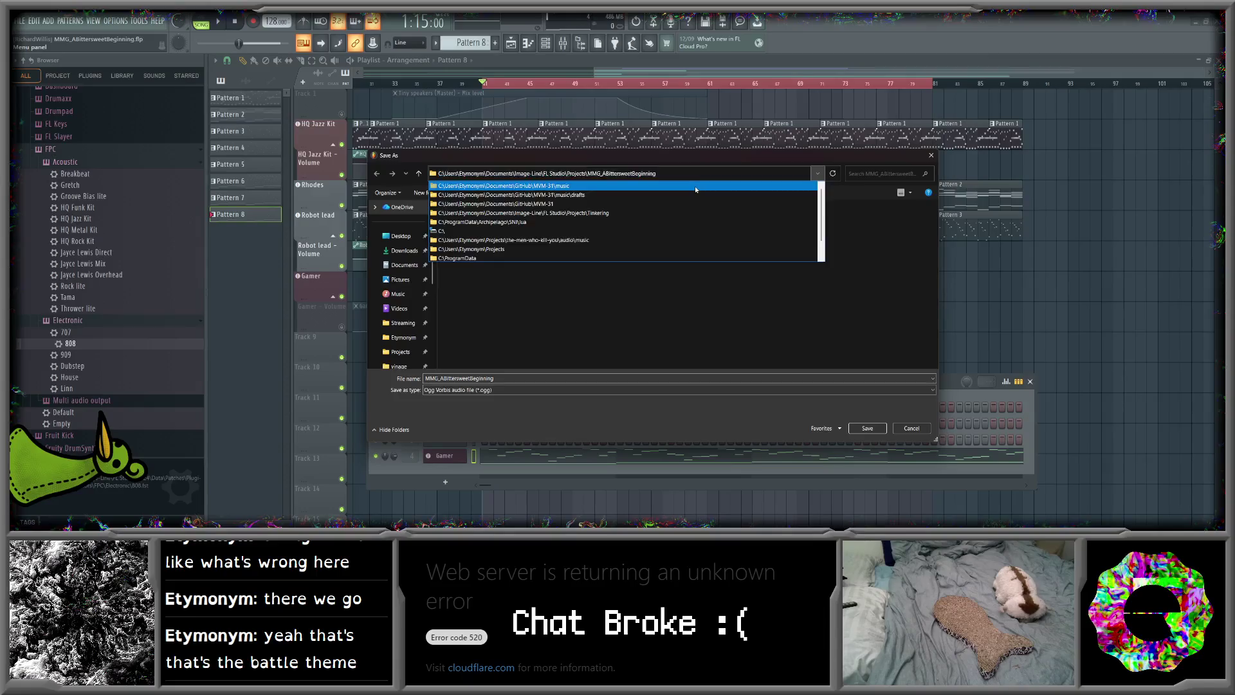
pyautogui.click(695, 187)
pyautogui.doubleClick(463, 220)
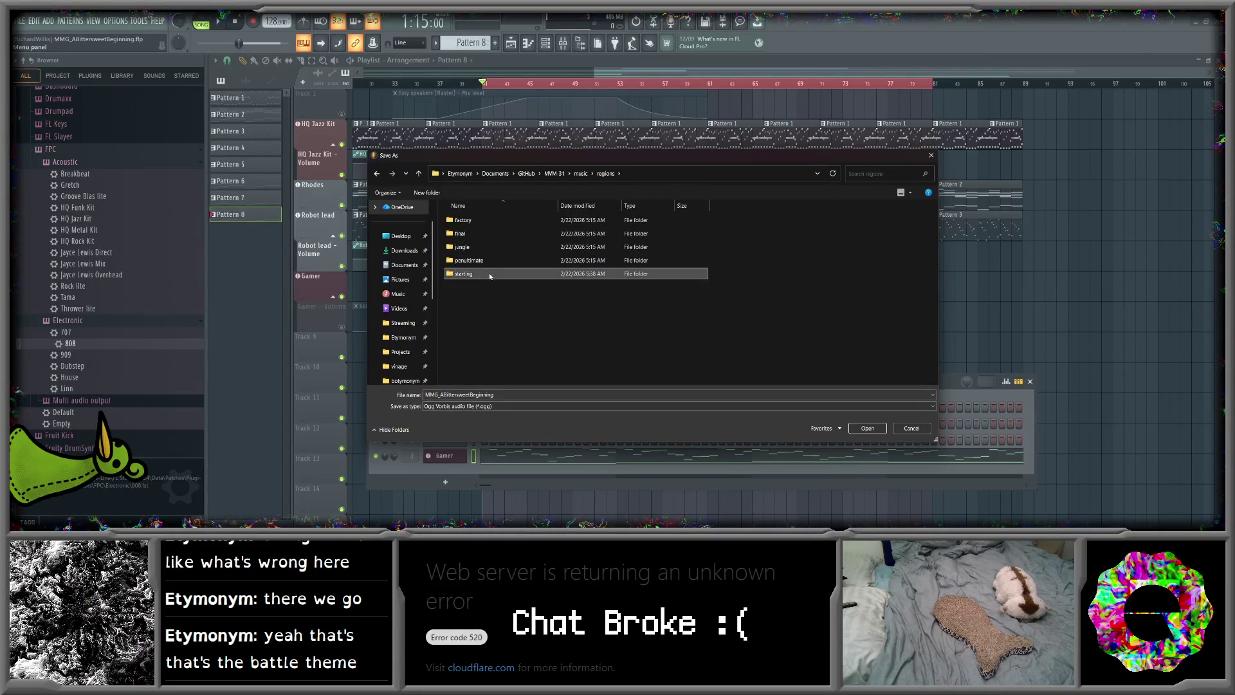
pyautogui.doubleClick(467, 273)
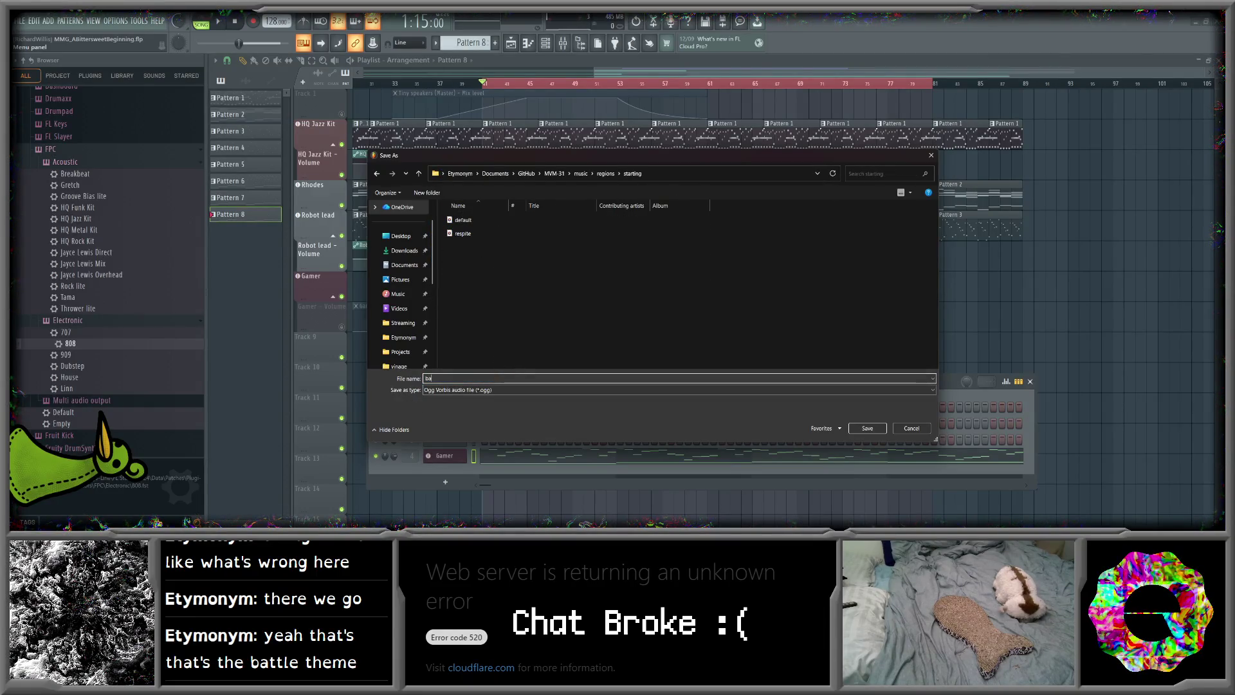
pyautogui.click(869, 430)
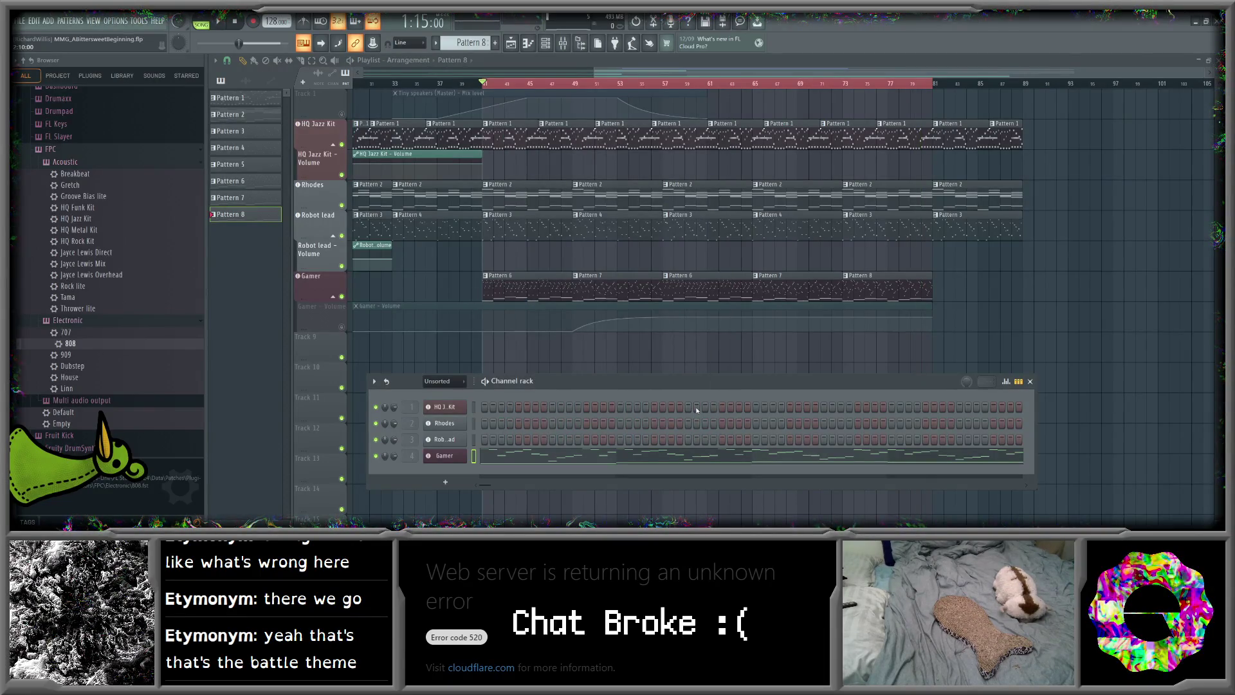
# - Open the Mixer window from the toolbar
pyautogui.click(568, 44)
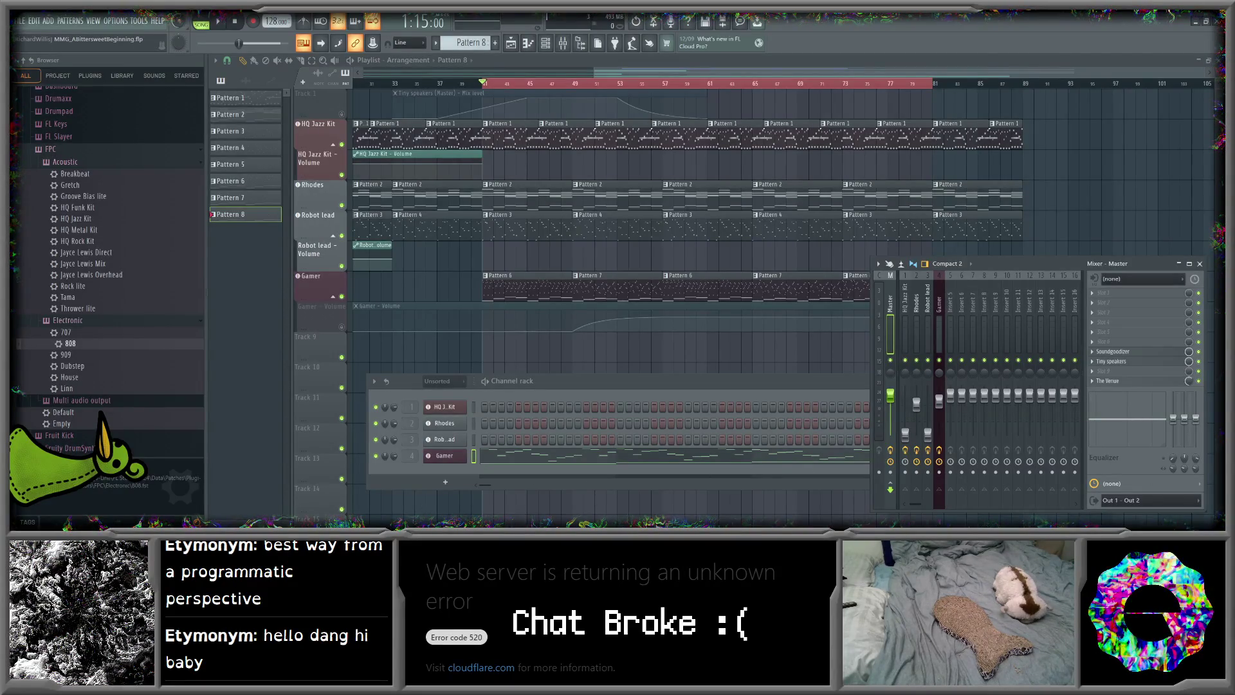
# - Switch from FL Studio to the Godot script editor
pyautogui.hotkey('alt', 'Tab')
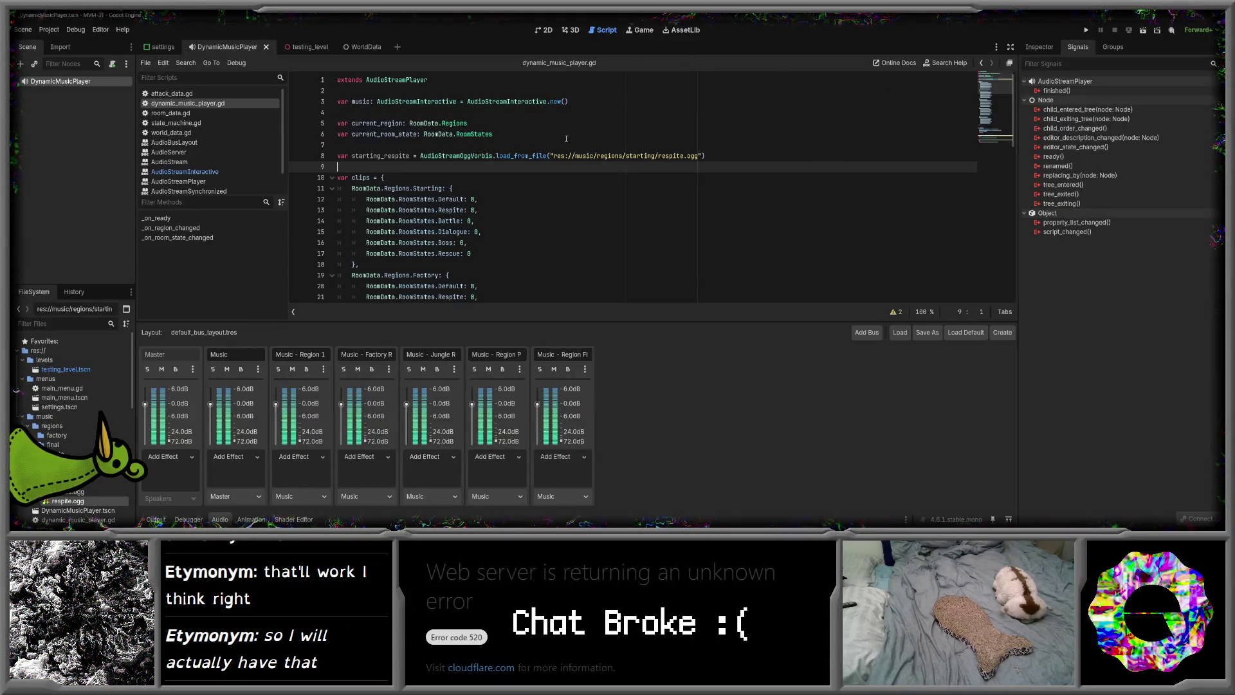
# - Open the Windows Start menu
pyautogui.press('super')
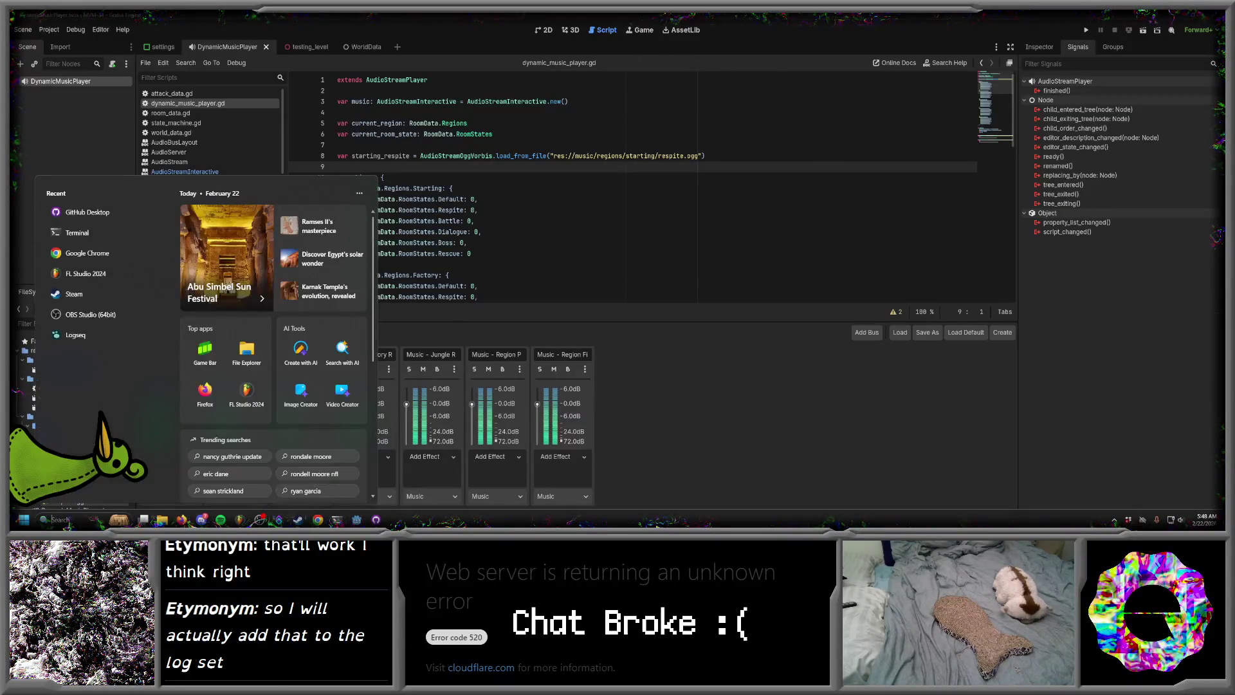
# - Search Start for logseq, launch it and switch to the Logseq window
pyautogui.write('logseq')
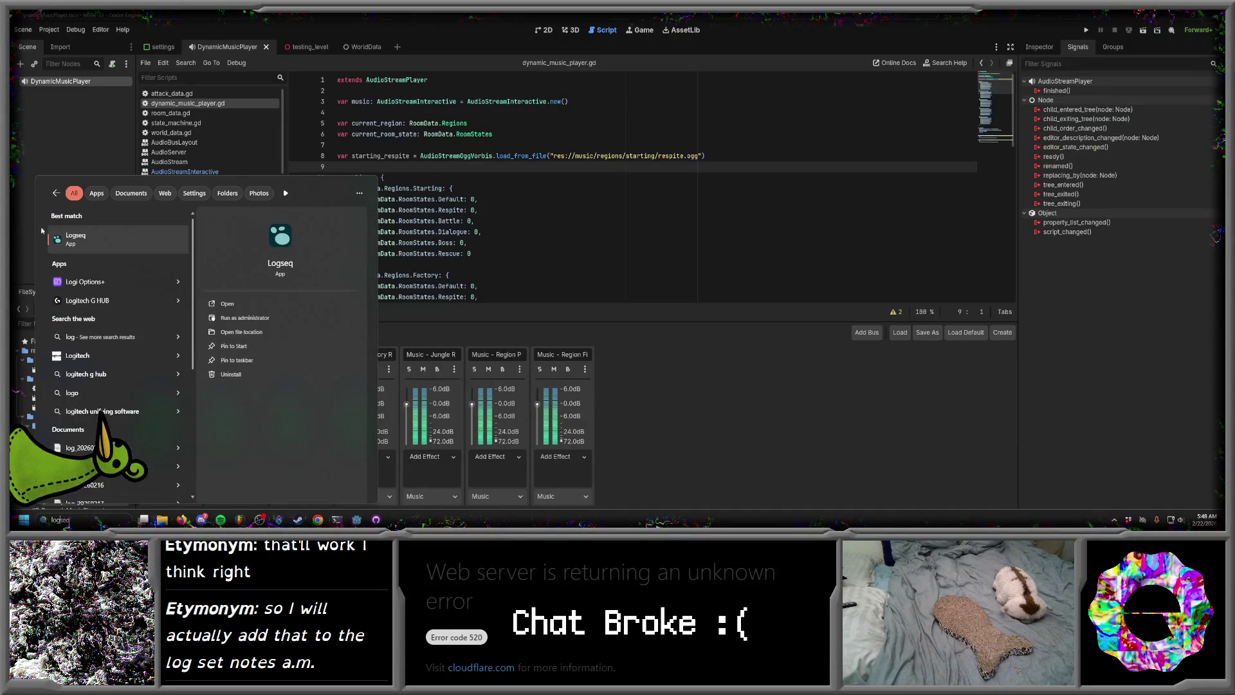
pyautogui.press('Escape')
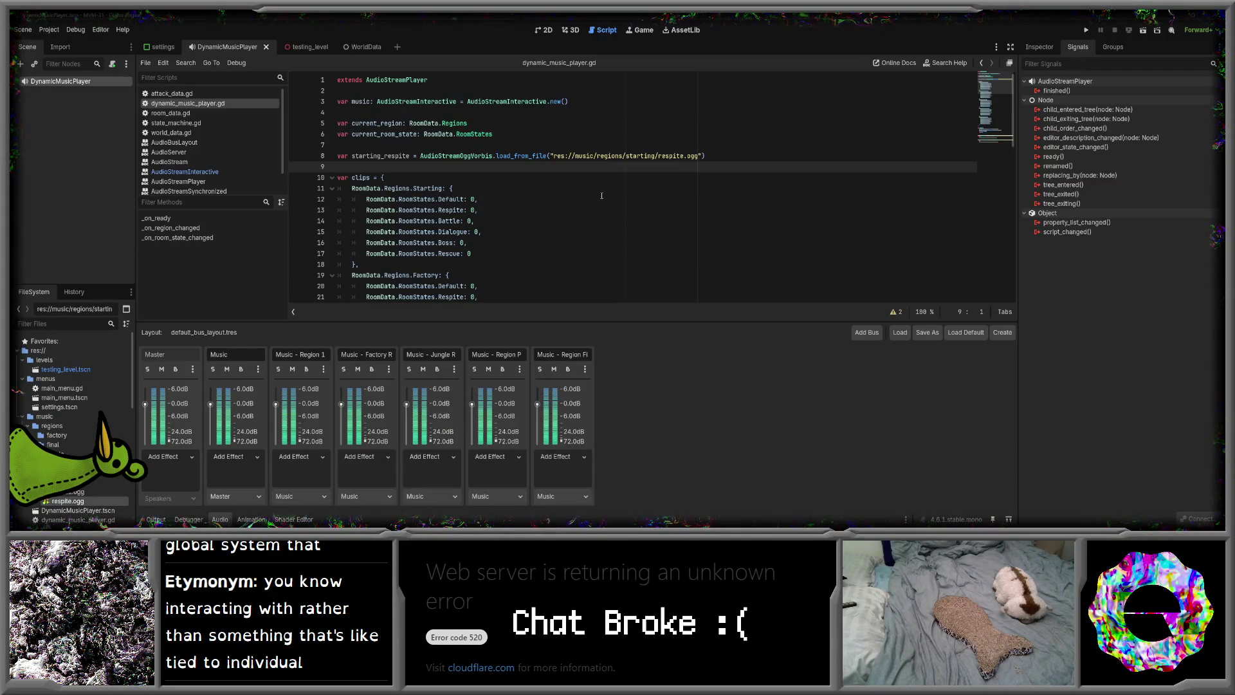
pyautogui.hotkey('alt', 'Tab')
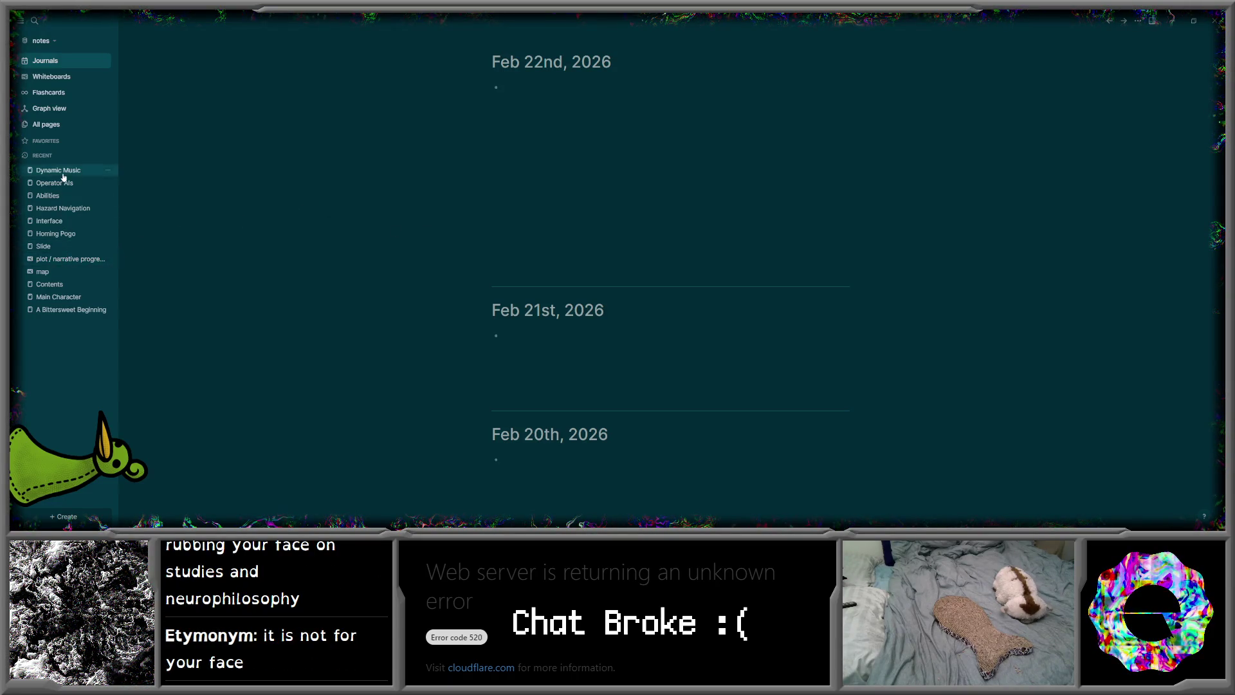
# - On the Contents page, add a new [[Dialogue]] page link bullet below Settings Select
pyautogui.click(58, 284)
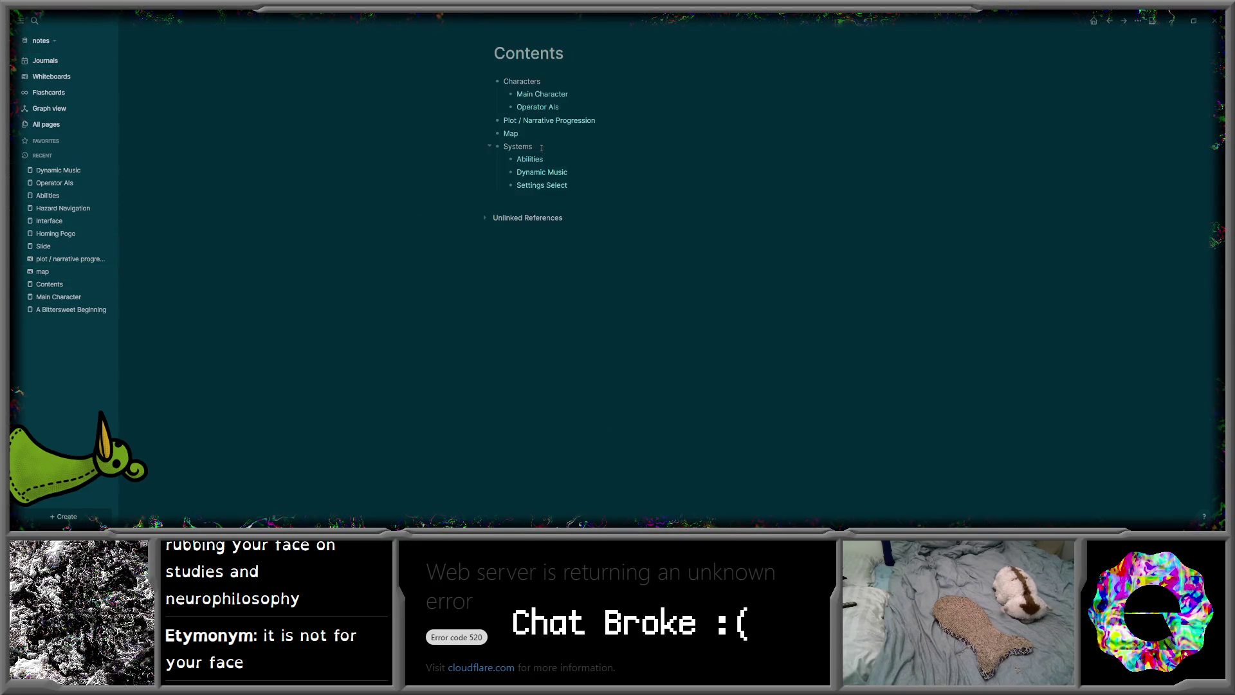
pyautogui.click(595, 181)
pyautogui.press('Return')
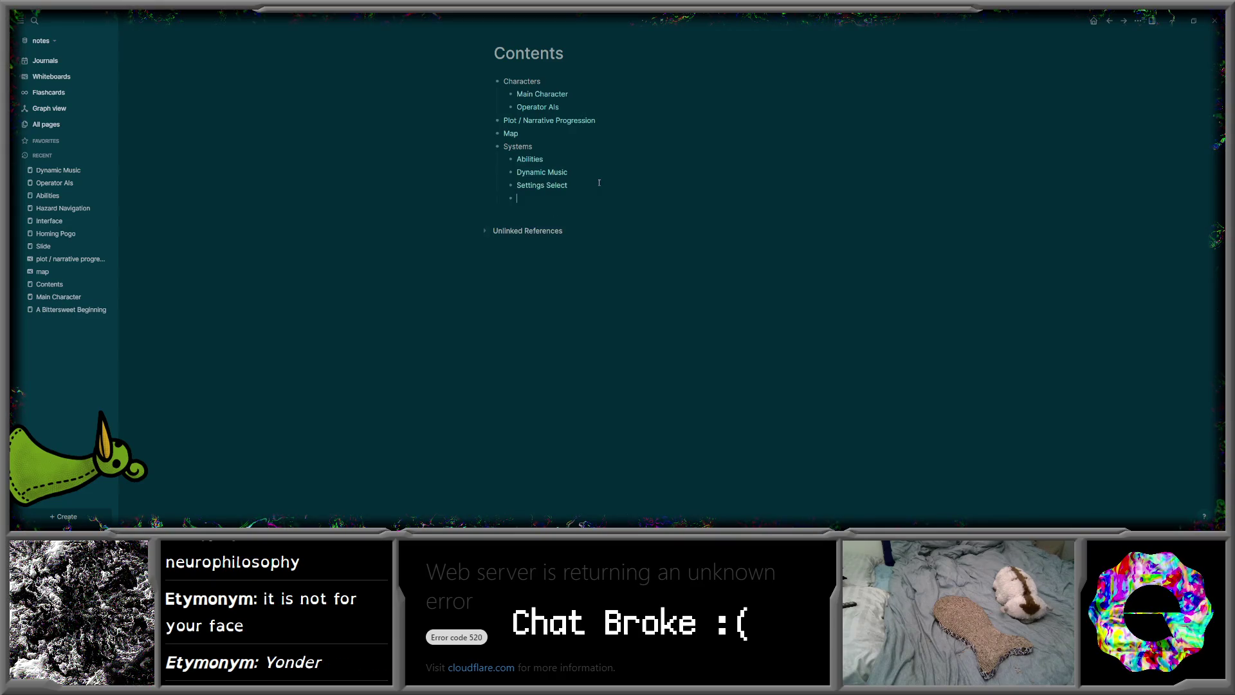
pyautogui.write('[[Do')
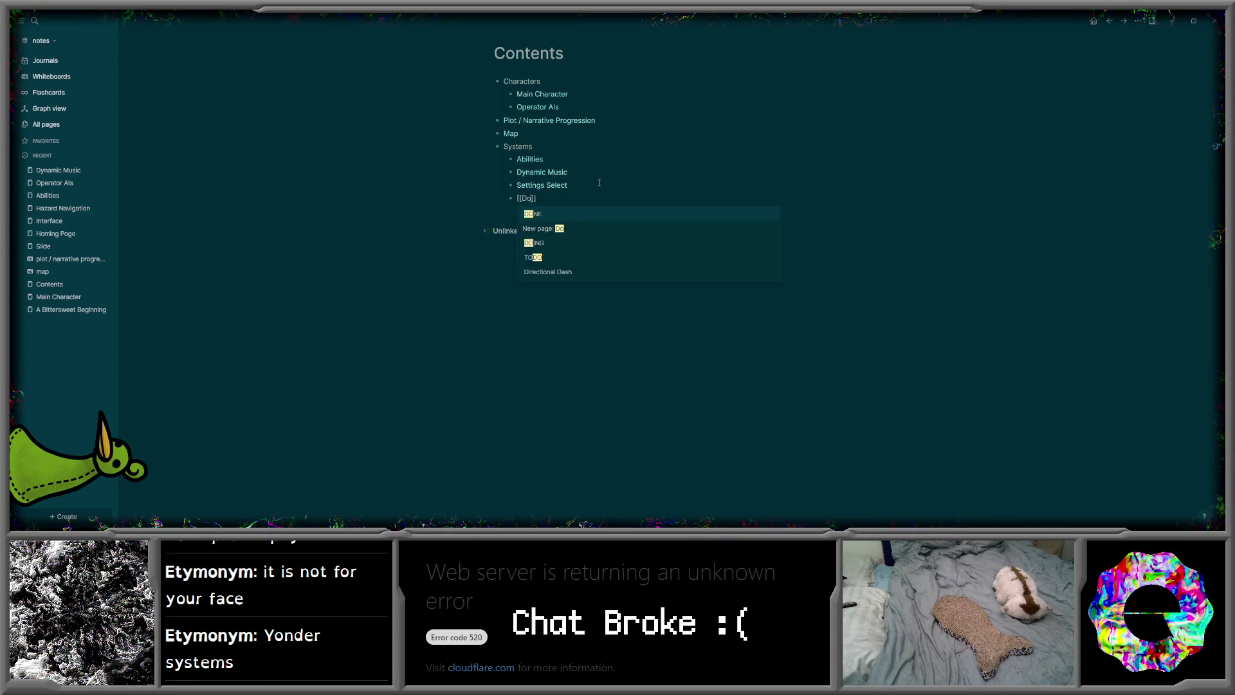
pyautogui.press('BackSpace')
pyautogui.write('ialogu')
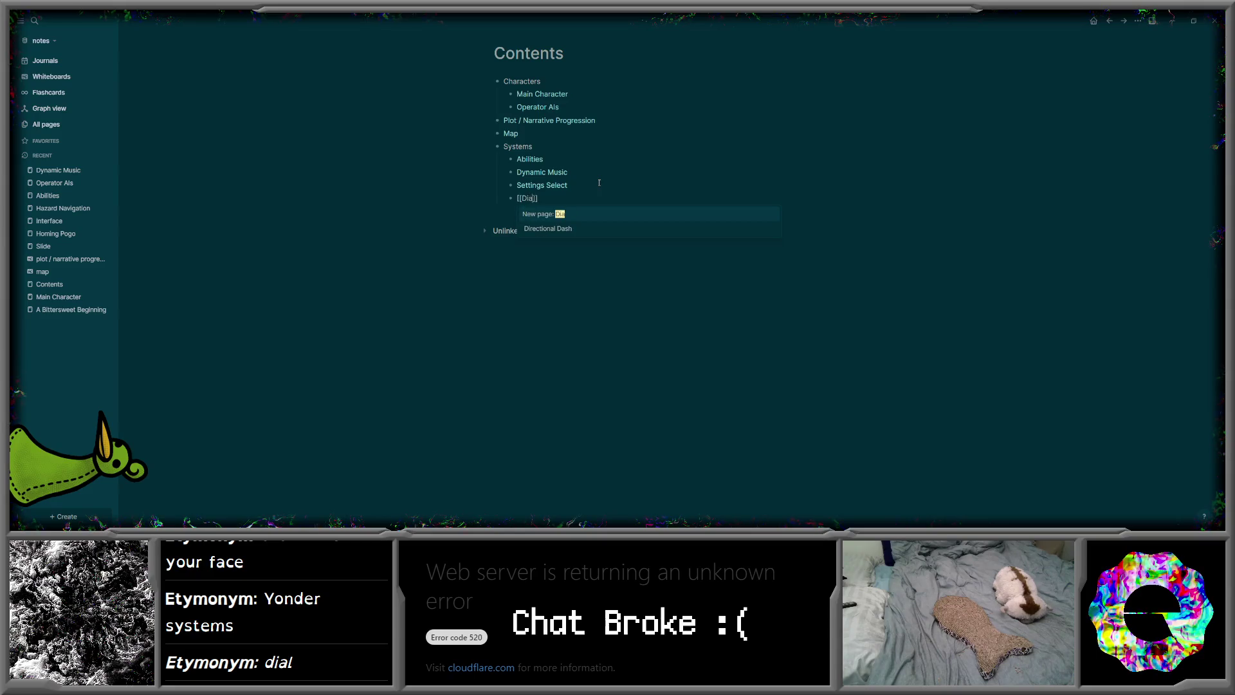
pyautogui.write('e')
pyautogui.press('Return')
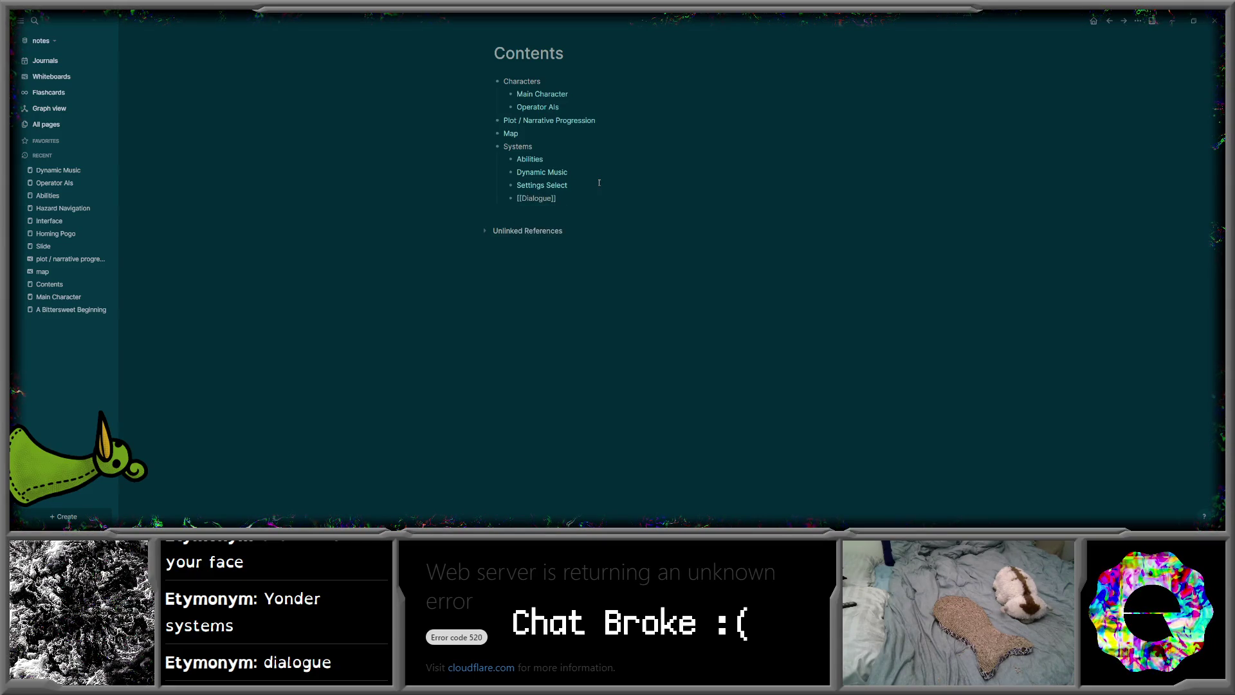
pyautogui.click(573, 240)
pyautogui.moveTo(536, 201)
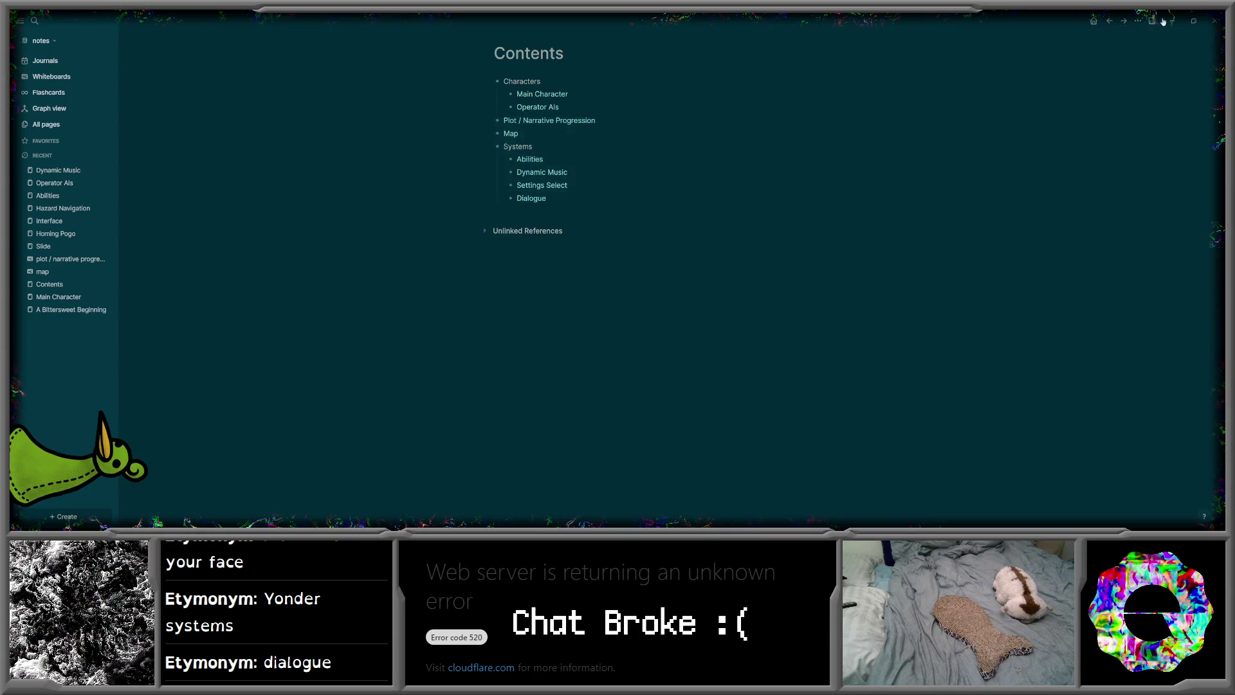
pyautogui.hotkey('alt', 'Tab')
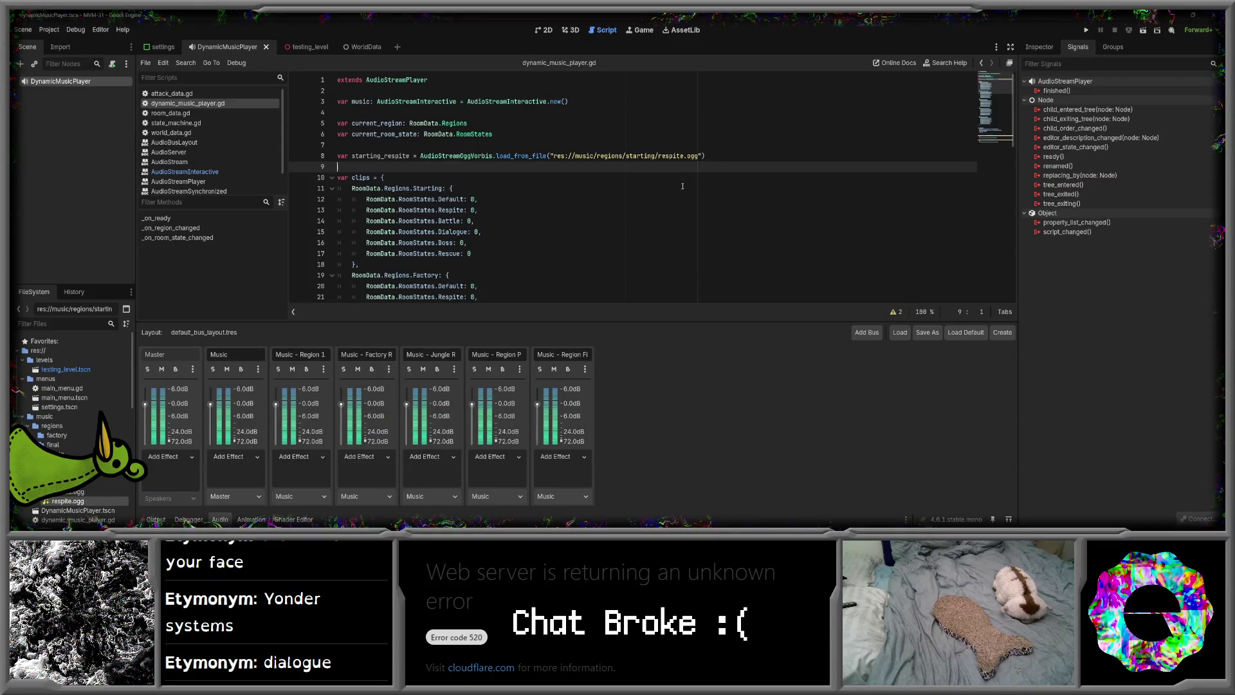
# - Duplicate the starting_respite declaration and rename the copy starting_default
pyautogui.click(725, 152)
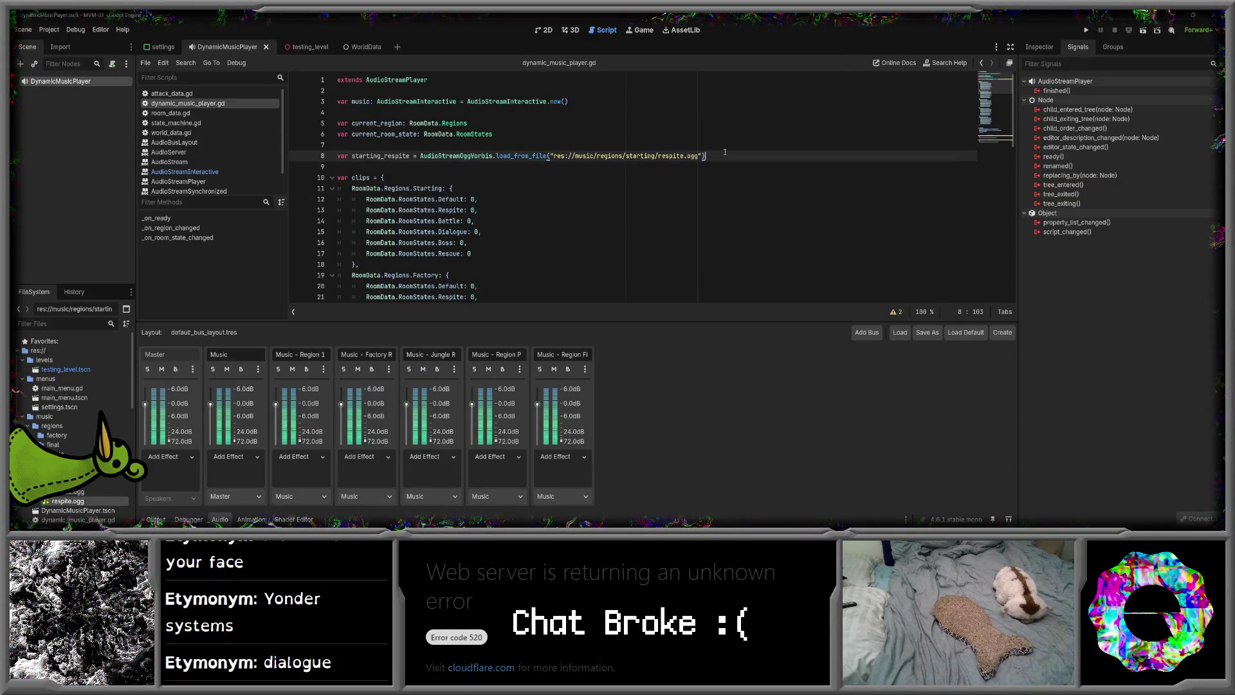
pyautogui.hotkey('ctrl', 'shift', 'd')
pyautogui.click(408, 166)
pyautogui.press('BackSpace')
pyautogui.press('BackSpace')
pyautogui.press('BackSpace')
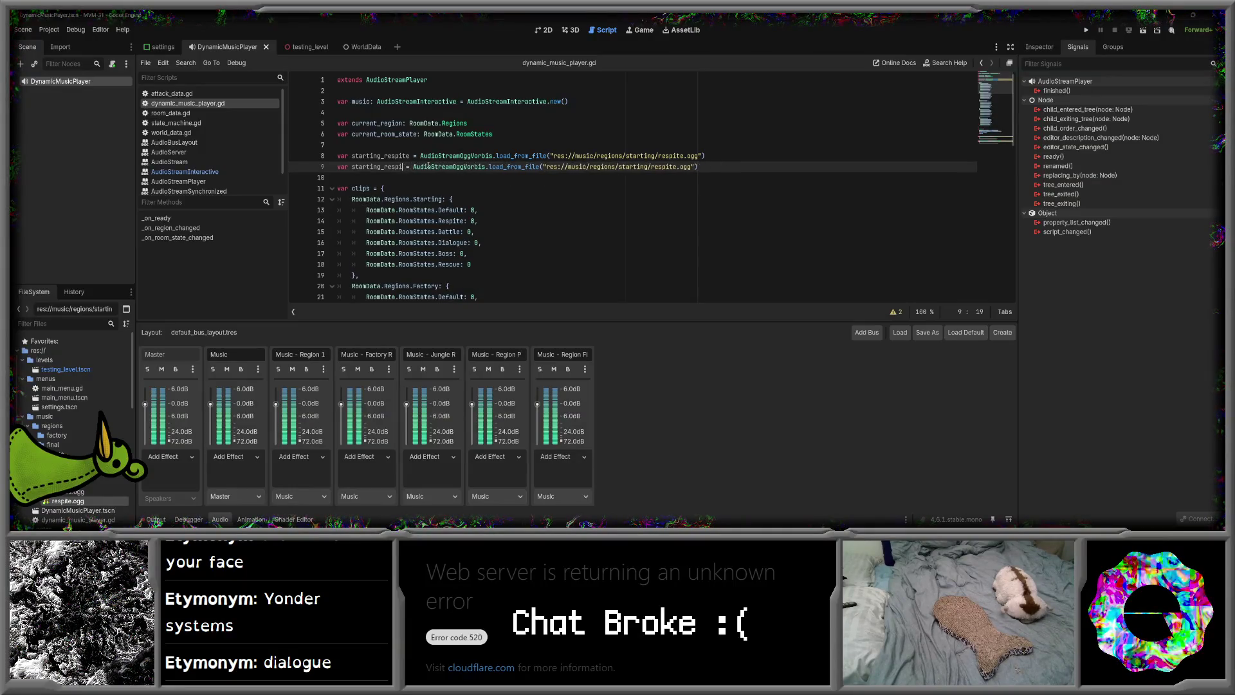
pyautogui.write('defaqult')
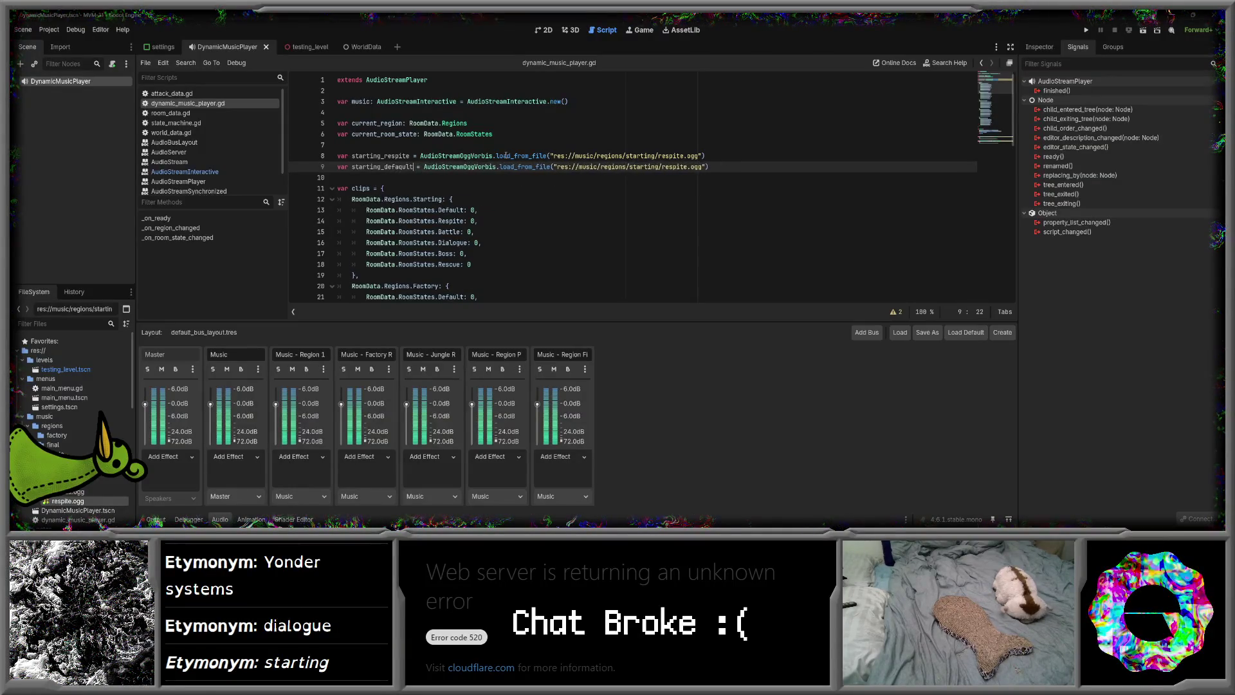
pyautogui.press('BackSpace')
pyautogui.press('BackSpace')
pyautogui.press('BackSpace')
pyautogui.write('ult')
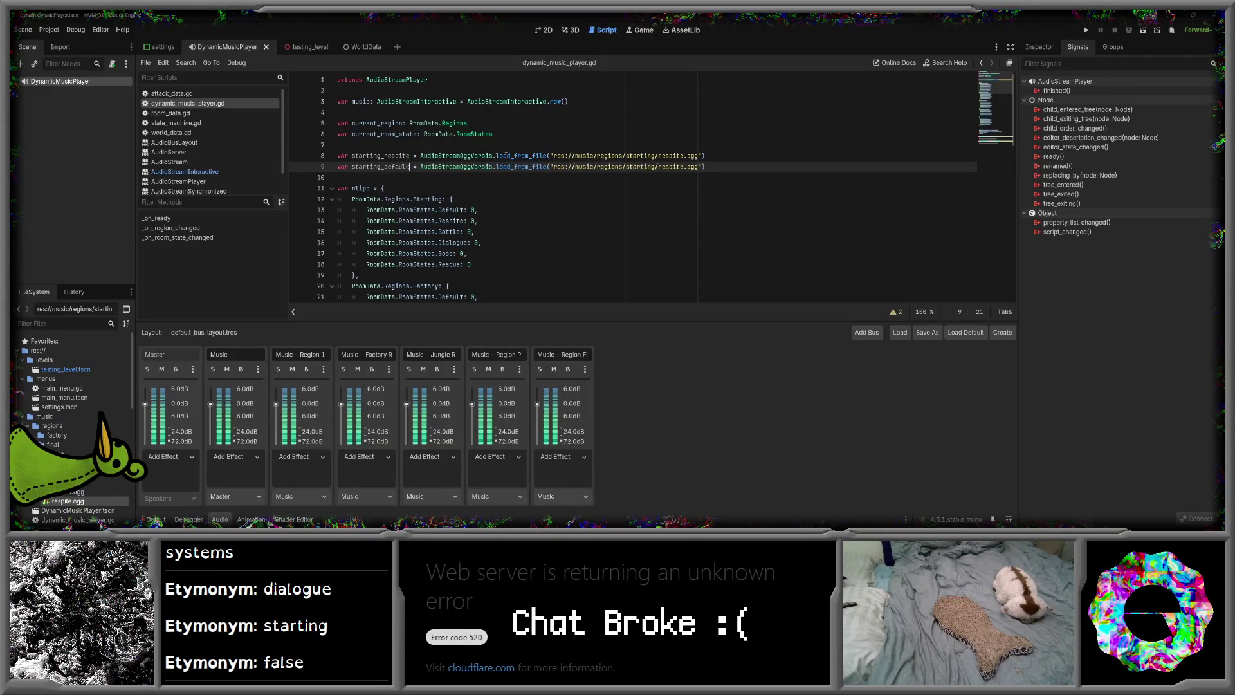
# - Move starting_default above starting_respite and point its path to default.ogg
pyautogui.moveTo(716, 168); pyautogui.dragTo(719, 157)
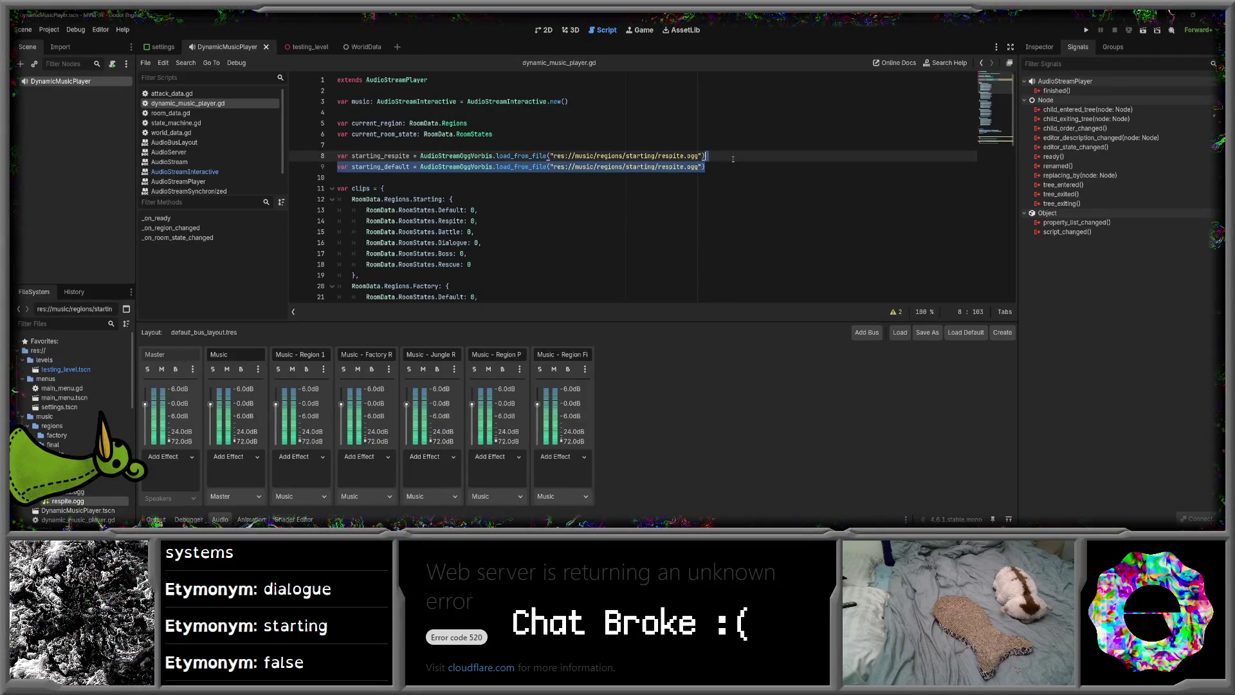
pyautogui.press('BackSpace')
pyautogui.click(729, 144)
pyautogui.write('var starting_default = AudioStreamOggVorbis.load_from_file("res://music/regions/starting/respite.ogg")')
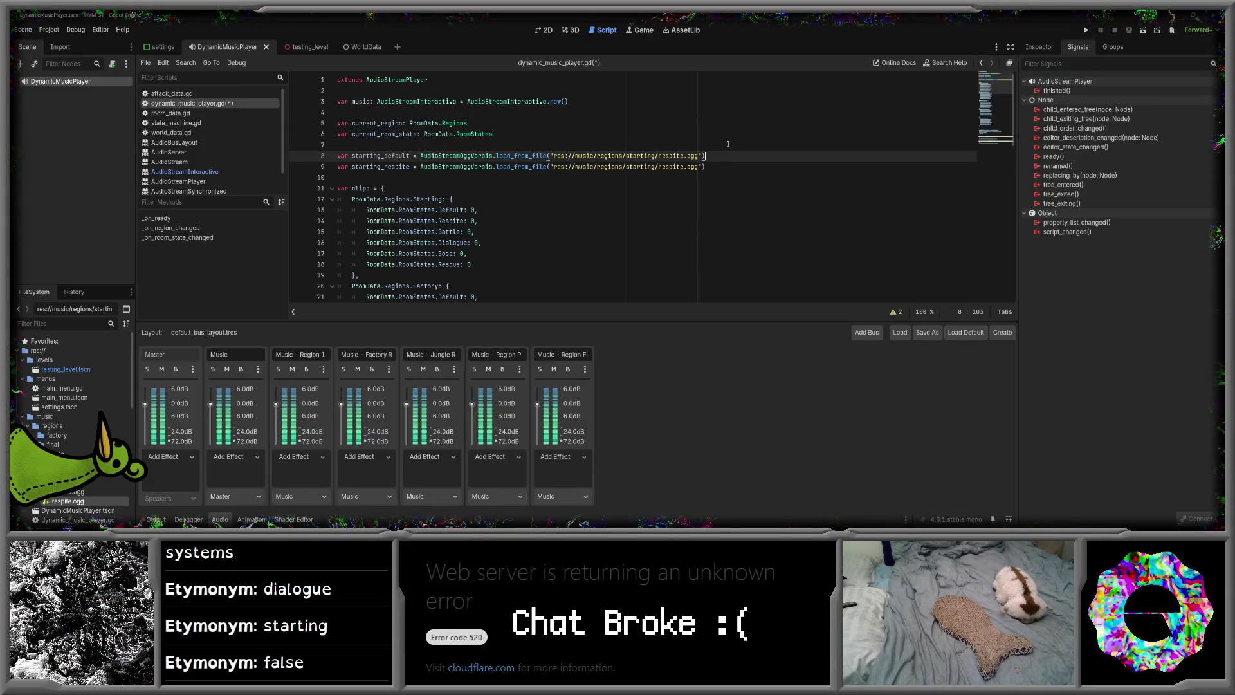
pyautogui.click(679, 178)
pyautogui.doubleClick(680, 157)
pyautogui.press('BackSpace')
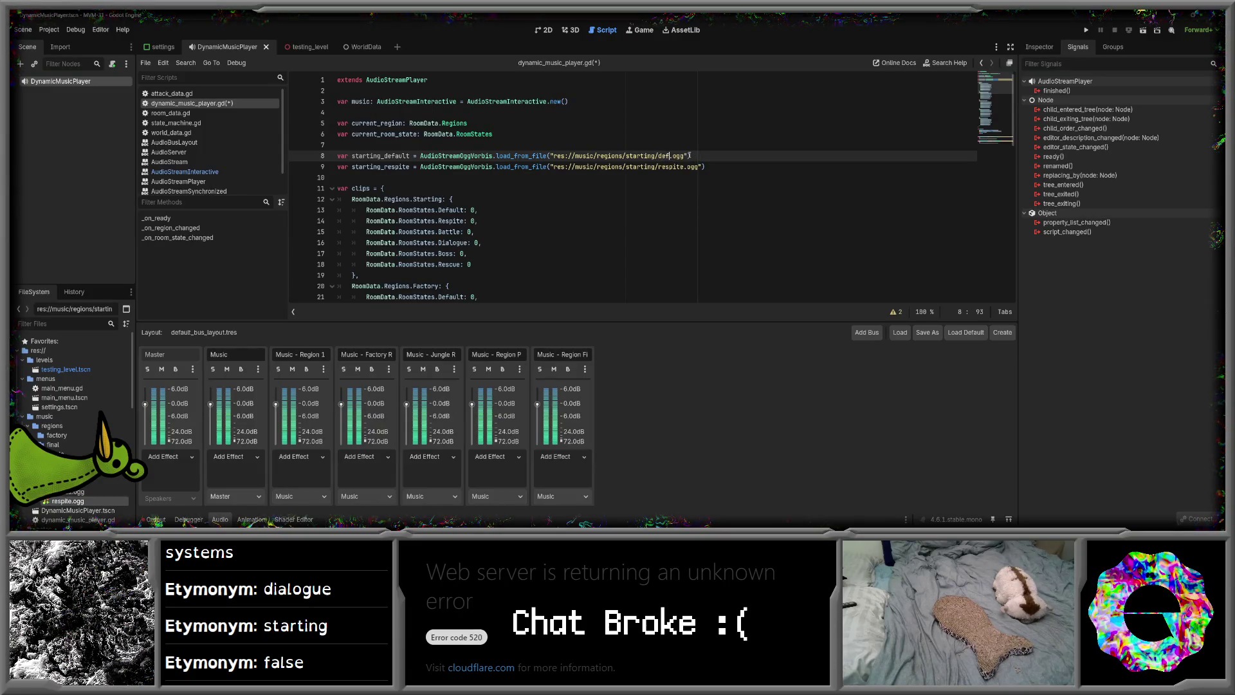
pyautogui.write('ault')
# - Tidy the respite loader line, removing a stray character from its path
pyautogui.click(628, 176)
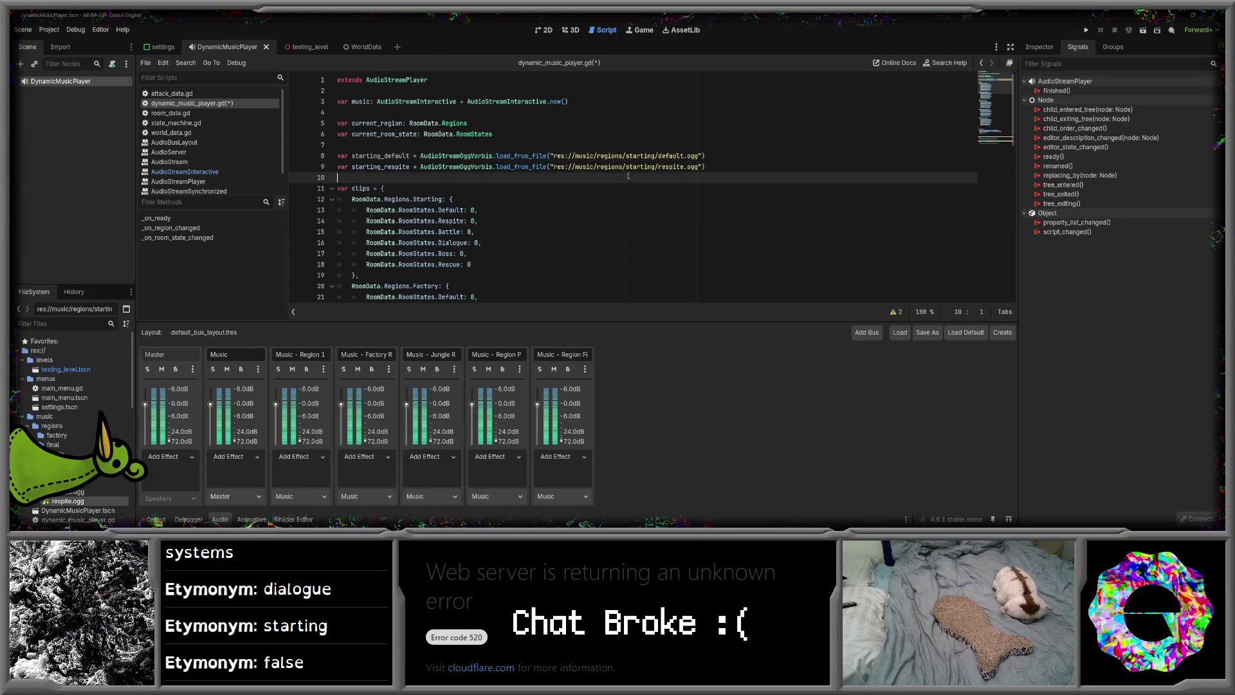
pyautogui.click(725, 166)
pyautogui.press('Left')
pyautogui.press('Left')
pyautogui.press('Left')
pyautogui.write('v')
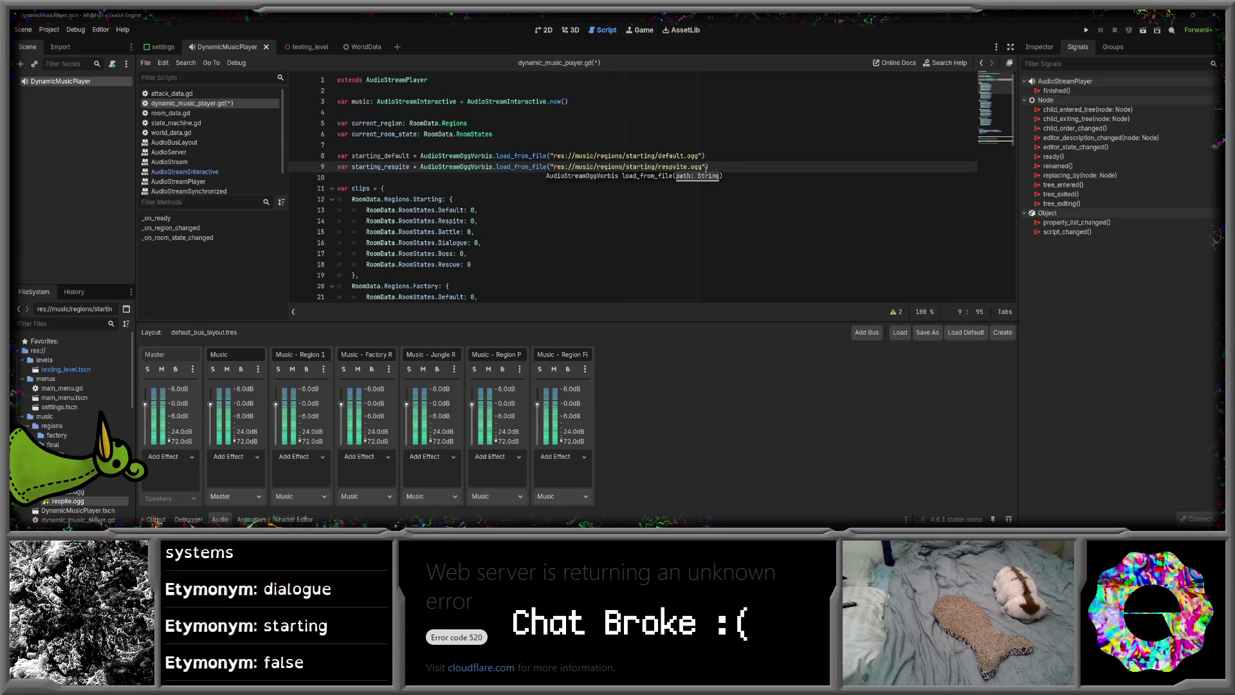
pyautogui.press('BackSpace')
# - Add a starting_battle loader for res://music/regions/starting/battle.ogg and save the script
pyautogui.click(731, 162)
pyautogui.hotkey('ctrl', 'shift', 'd')
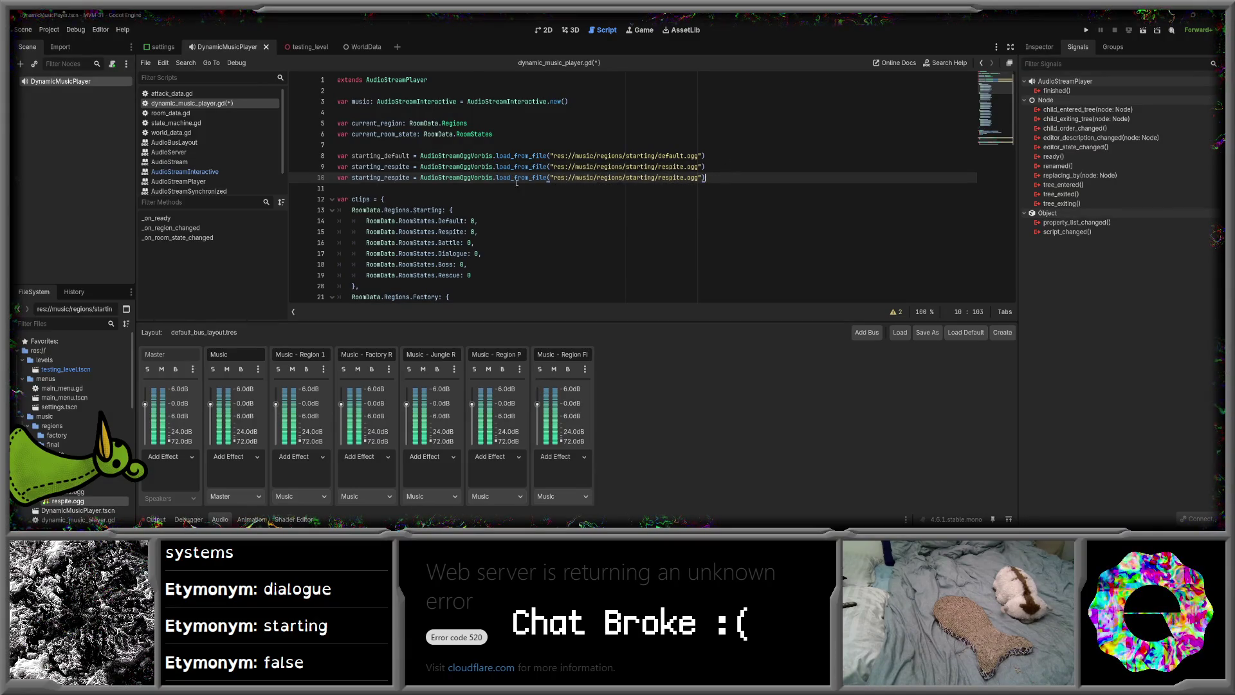
pyautogui.click(409, 177)
pyautogui.press('BackSpace')
pyautogui.press('BackSpace')
pyautogui.press('BackSpace')
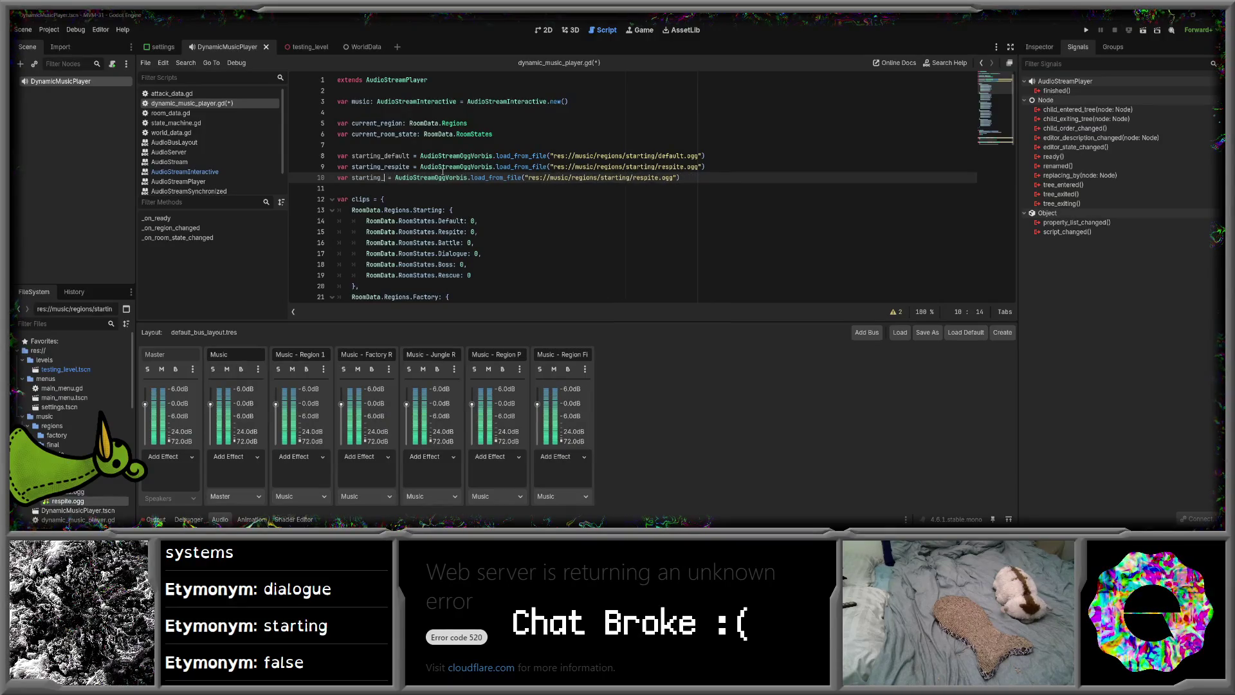
pyautogui.write('battle')
pyautogui.click(679, 178)
pyautogui.press('Delete')
pyautogui.press('BackSpace')
pyautogui.press('BackSpace')
pyautogui.press('BackSpace')
pyautogui.write('battle')
pyautogui.hotkey('ctrl', 's')
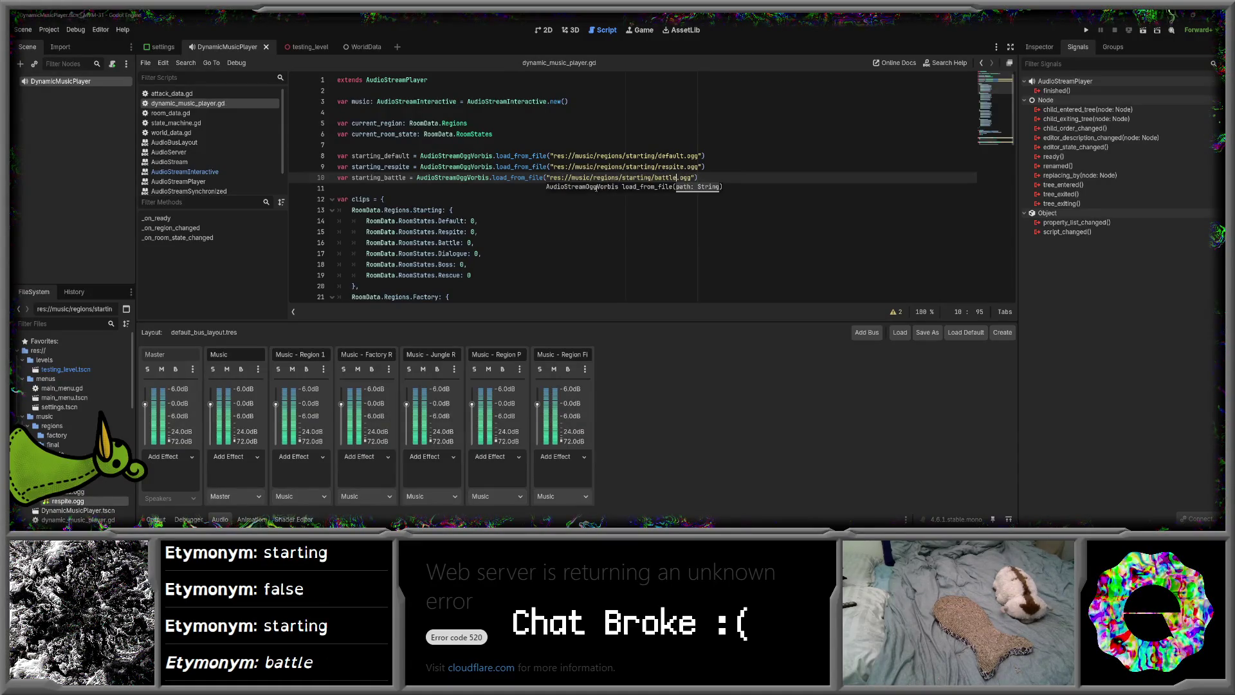
pyautogui.click(499, 188)
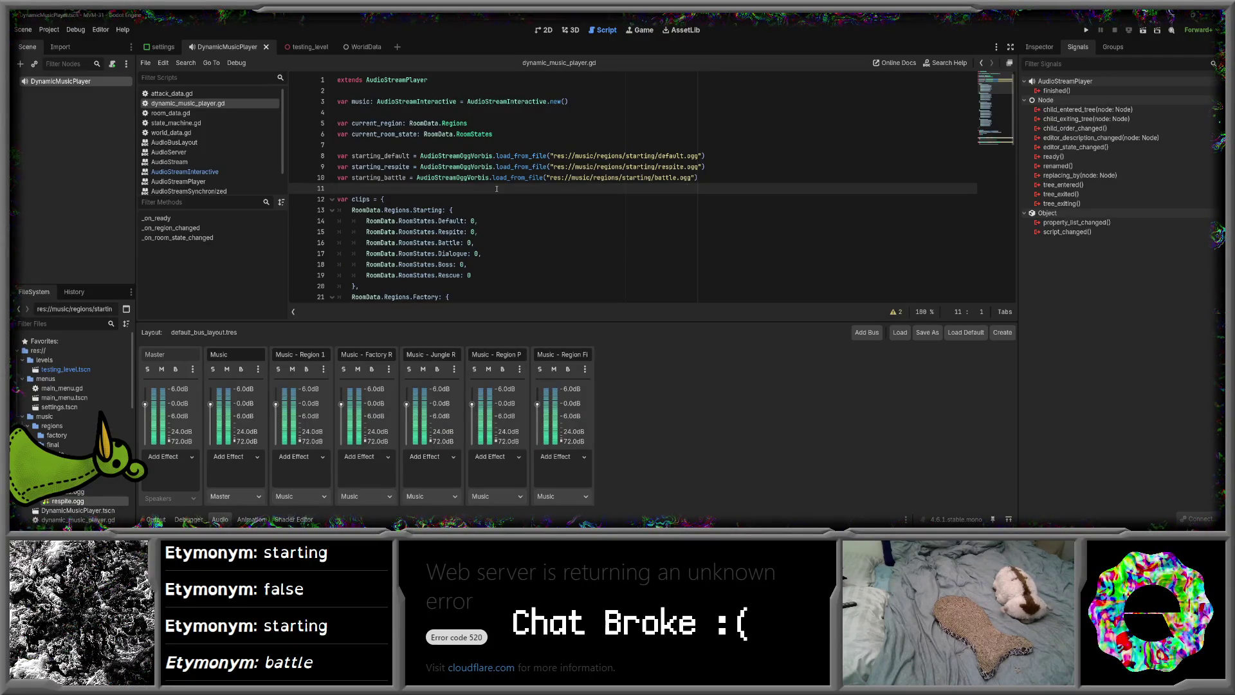
pyautogui.click(495, 265)
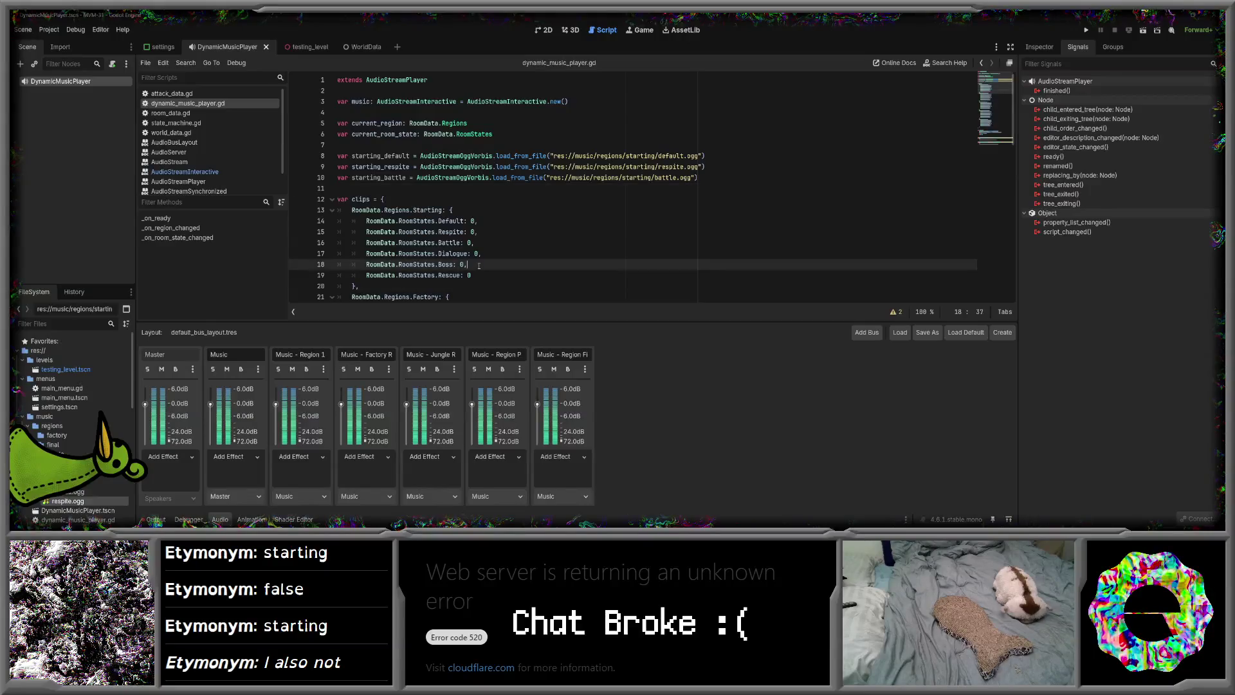